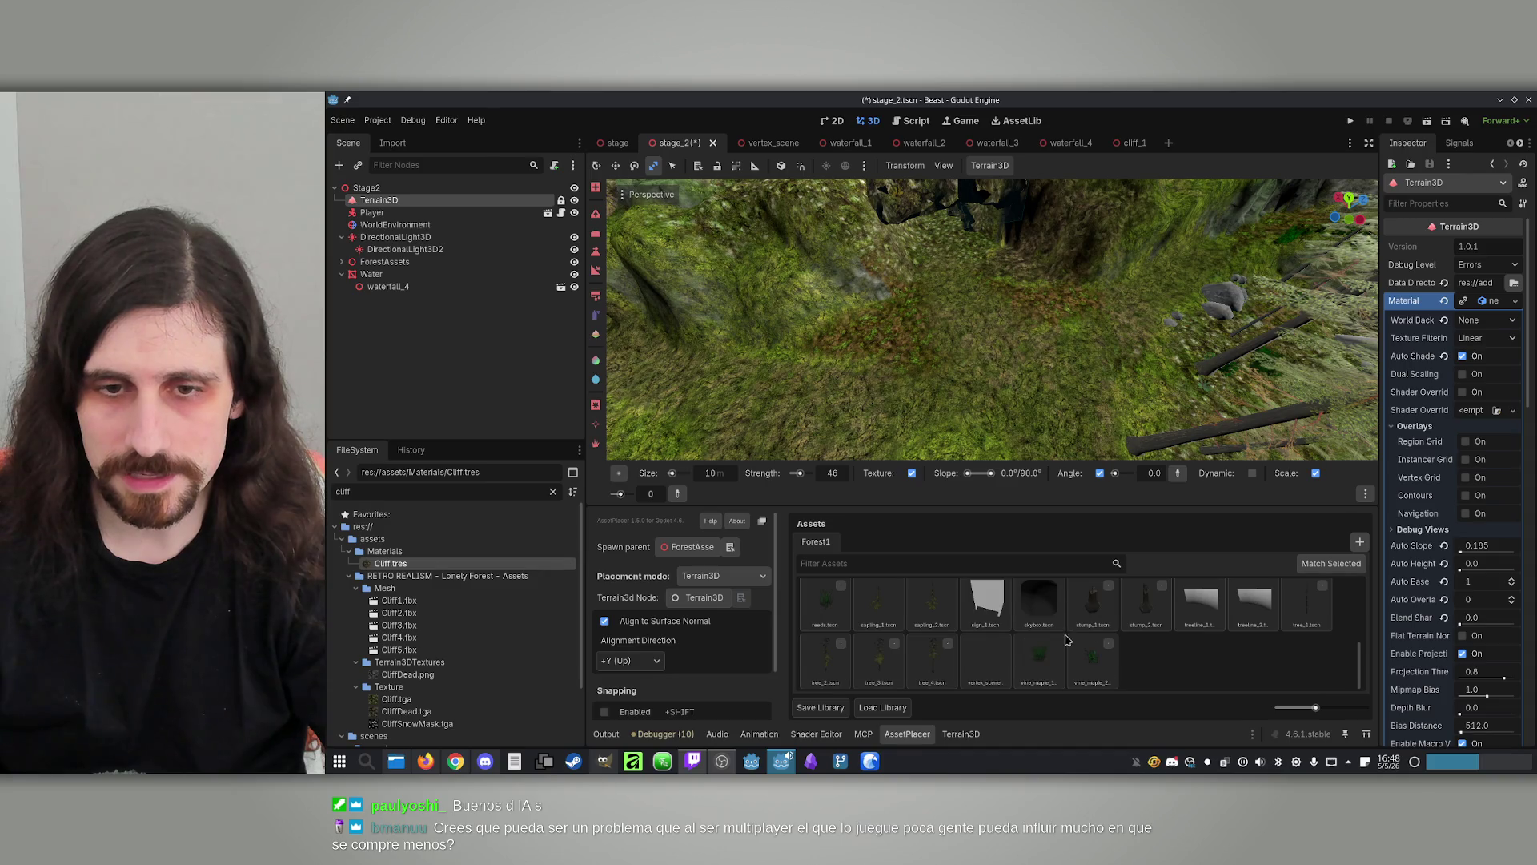
Plant two tree_4 pines on the forest floor, keeping the alignment direction at +Y (Up)
{"action": "left_click", "coordinate": [932, 661]}
{"action": "left_click", "coordinate": [1041, 328]}
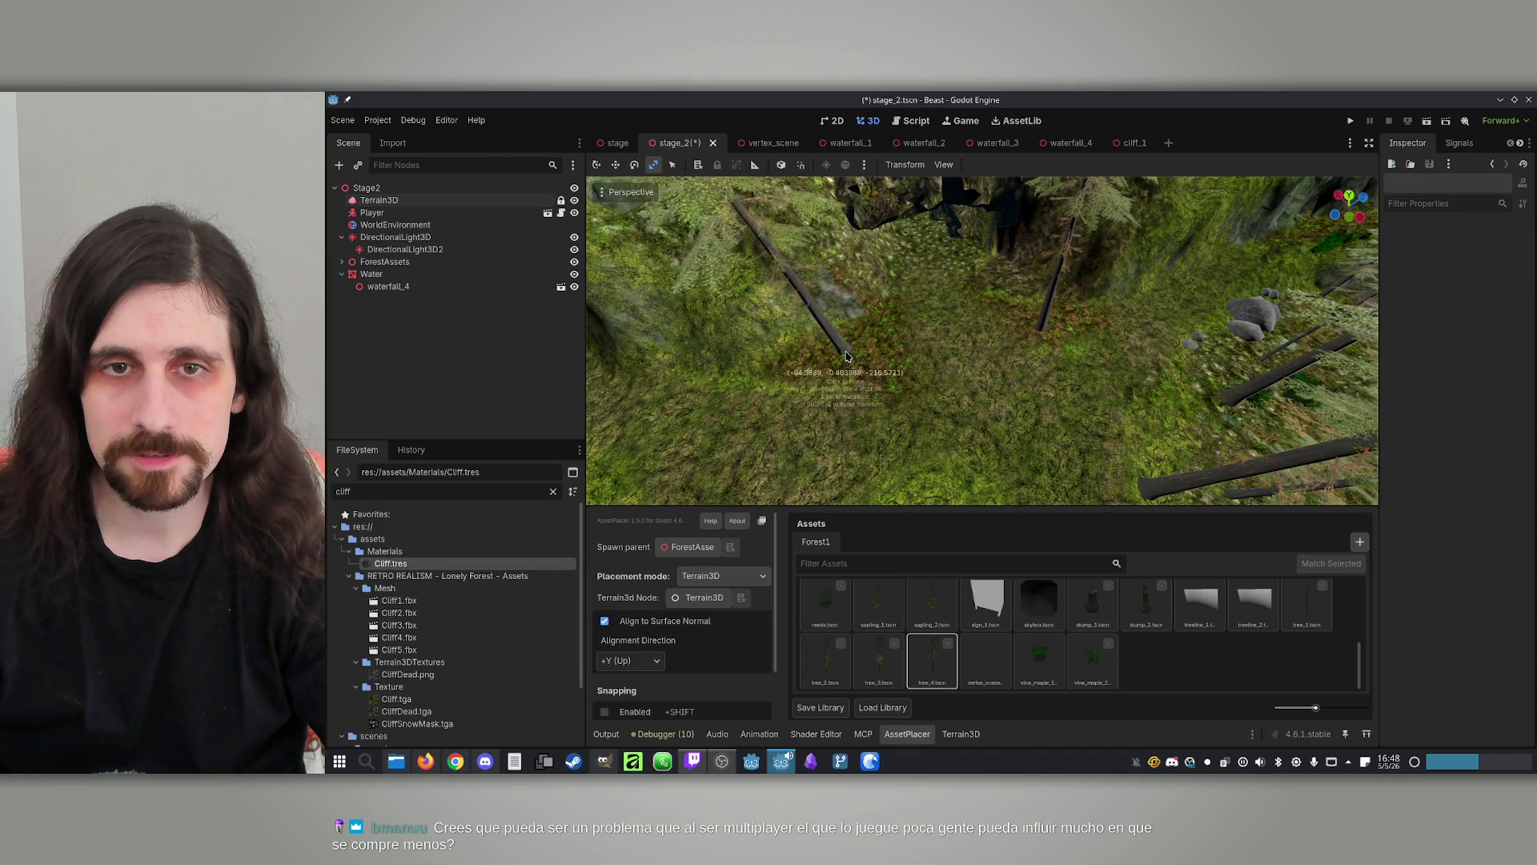
{"action": "scroll", "coordinate": [902, 353], "scroll_direction": "down", "scroll_amount": 5}
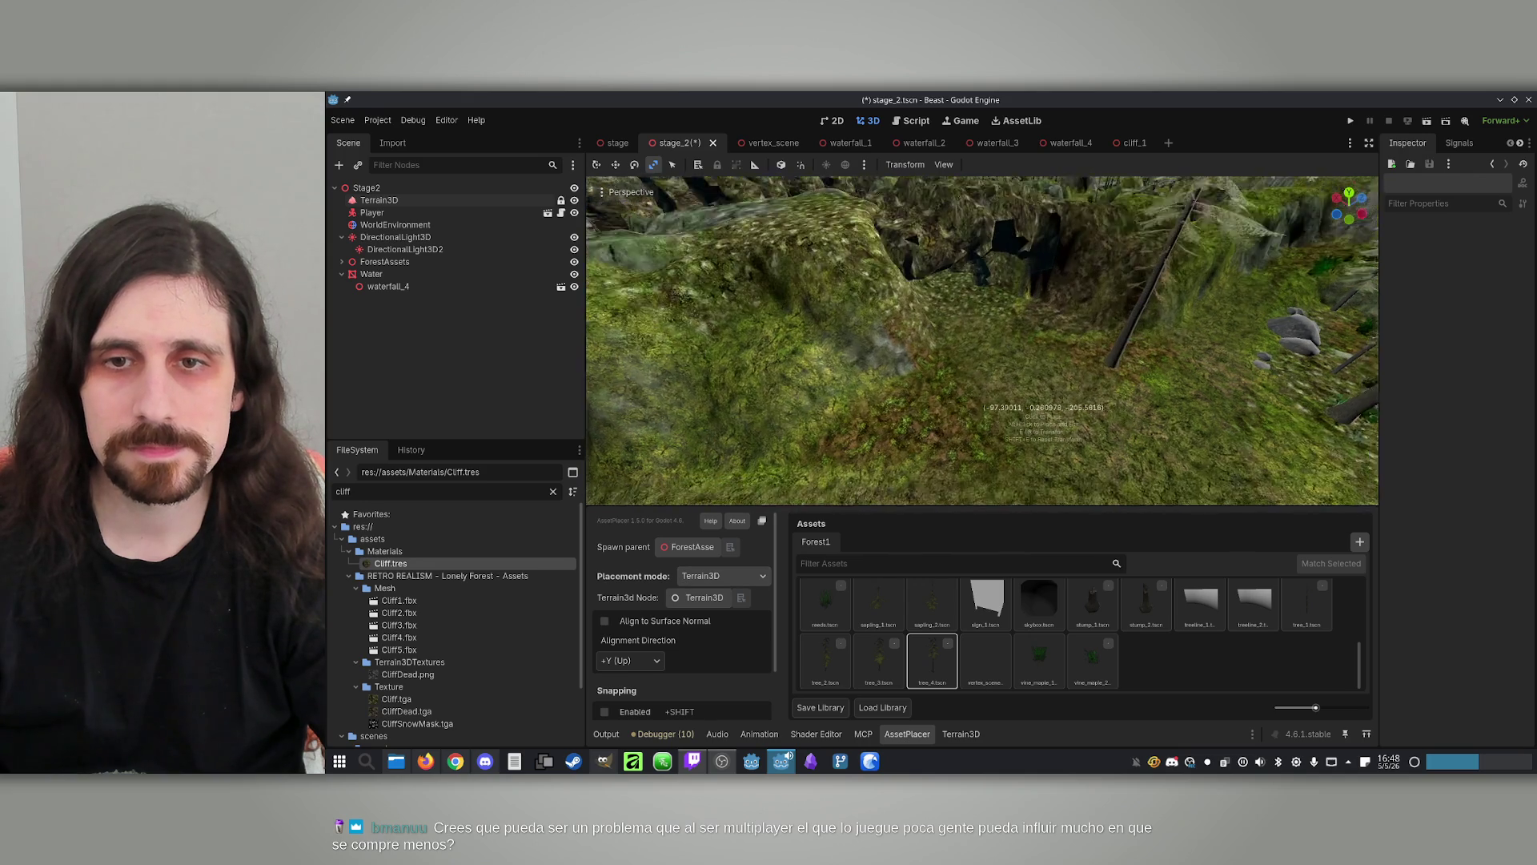
{"action": "left_click", "coordinate": [627, 664]}
{"action": "left_click", "coordinate": [626, 665]}
{"action": "left_click", "coordinate": [626, 665]}
{"action": "left_click", "coordinate": [633, 663]}
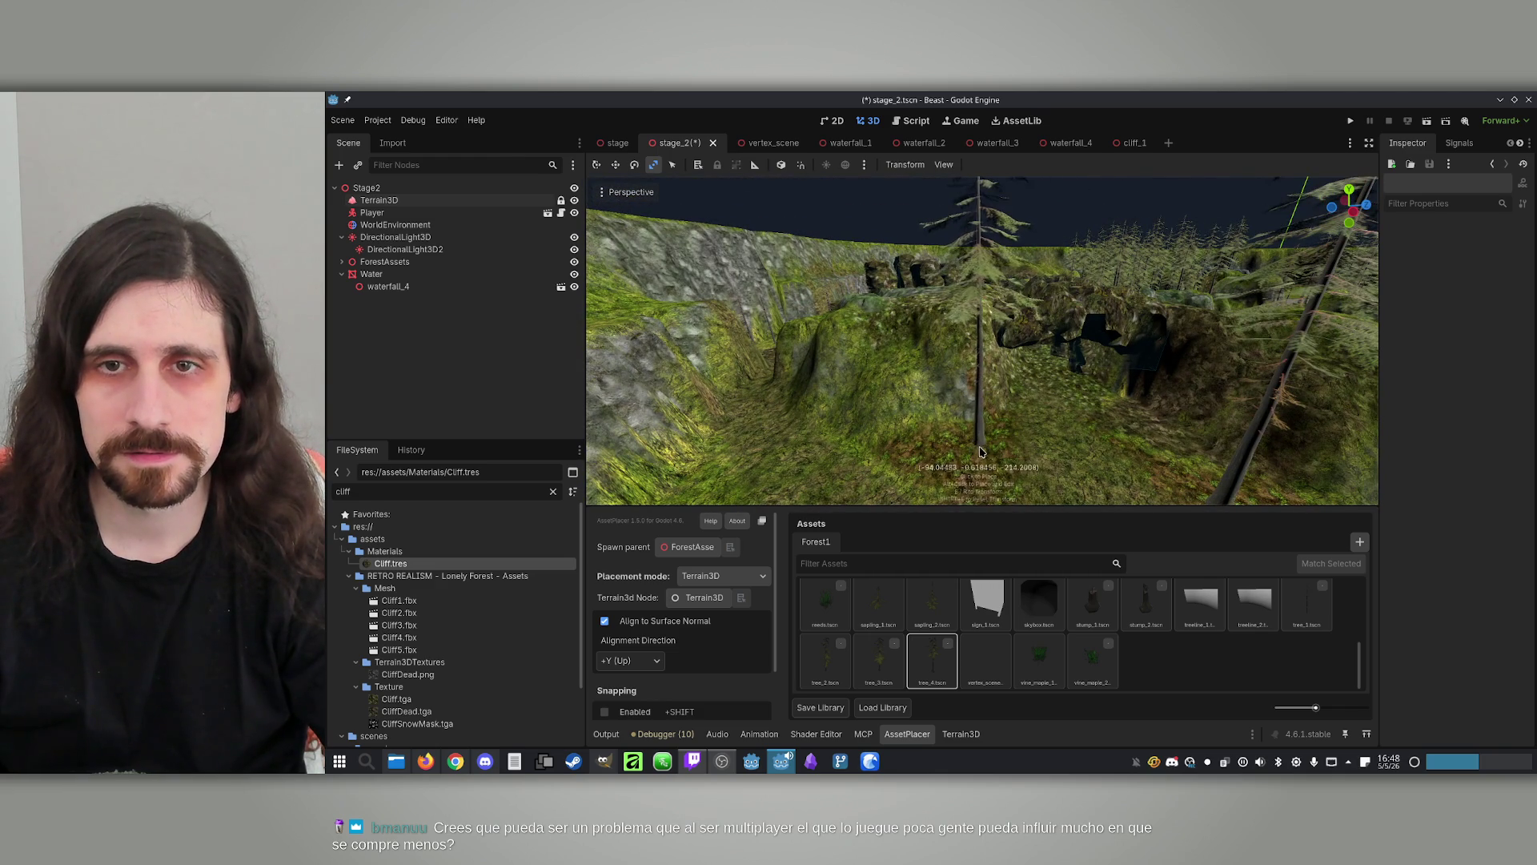
{"action": "left_click", "coordinate": [984, 450]}
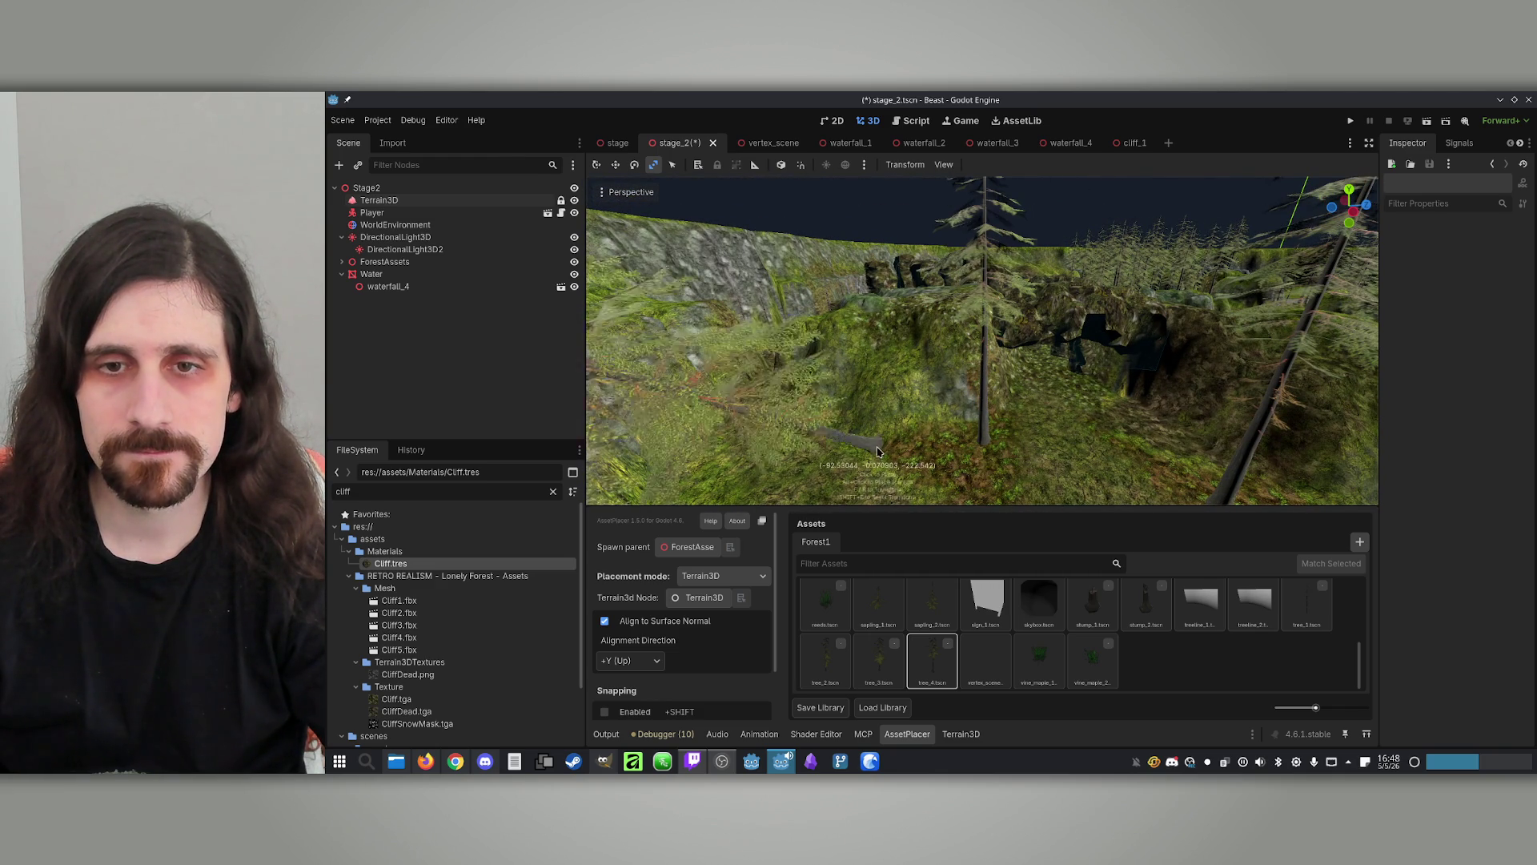
Place rotated tree_3 and tree_2 pines, turning off Align to Surface Normal so trunks stand upright
{"action": "left_click", "coordinate": [884, 669]}
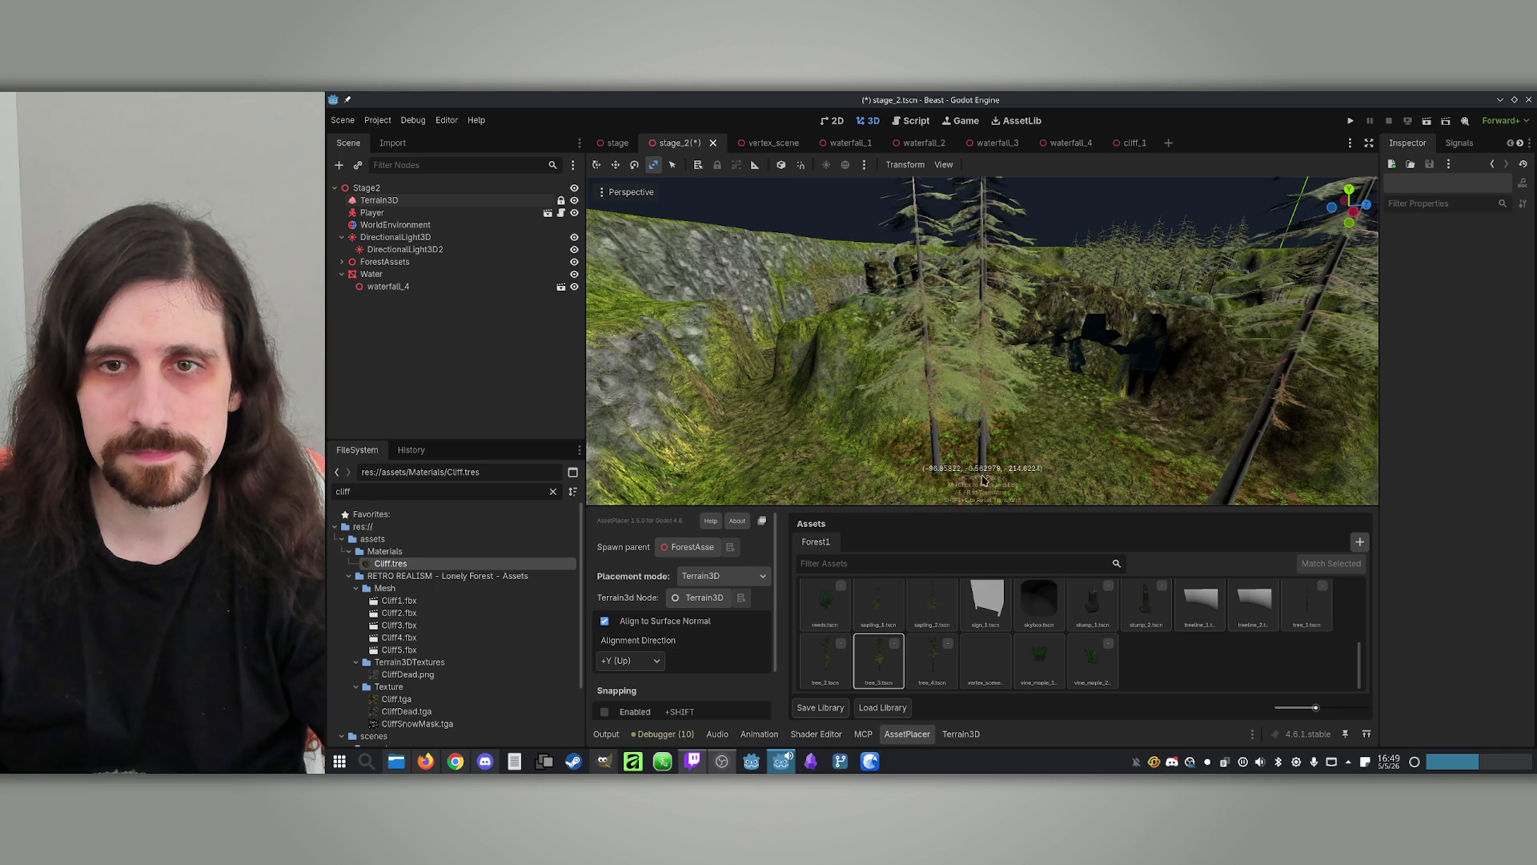
{"action": "right_click", "coordinate": [940, 477]}
{"action": "key", "text": "w"}
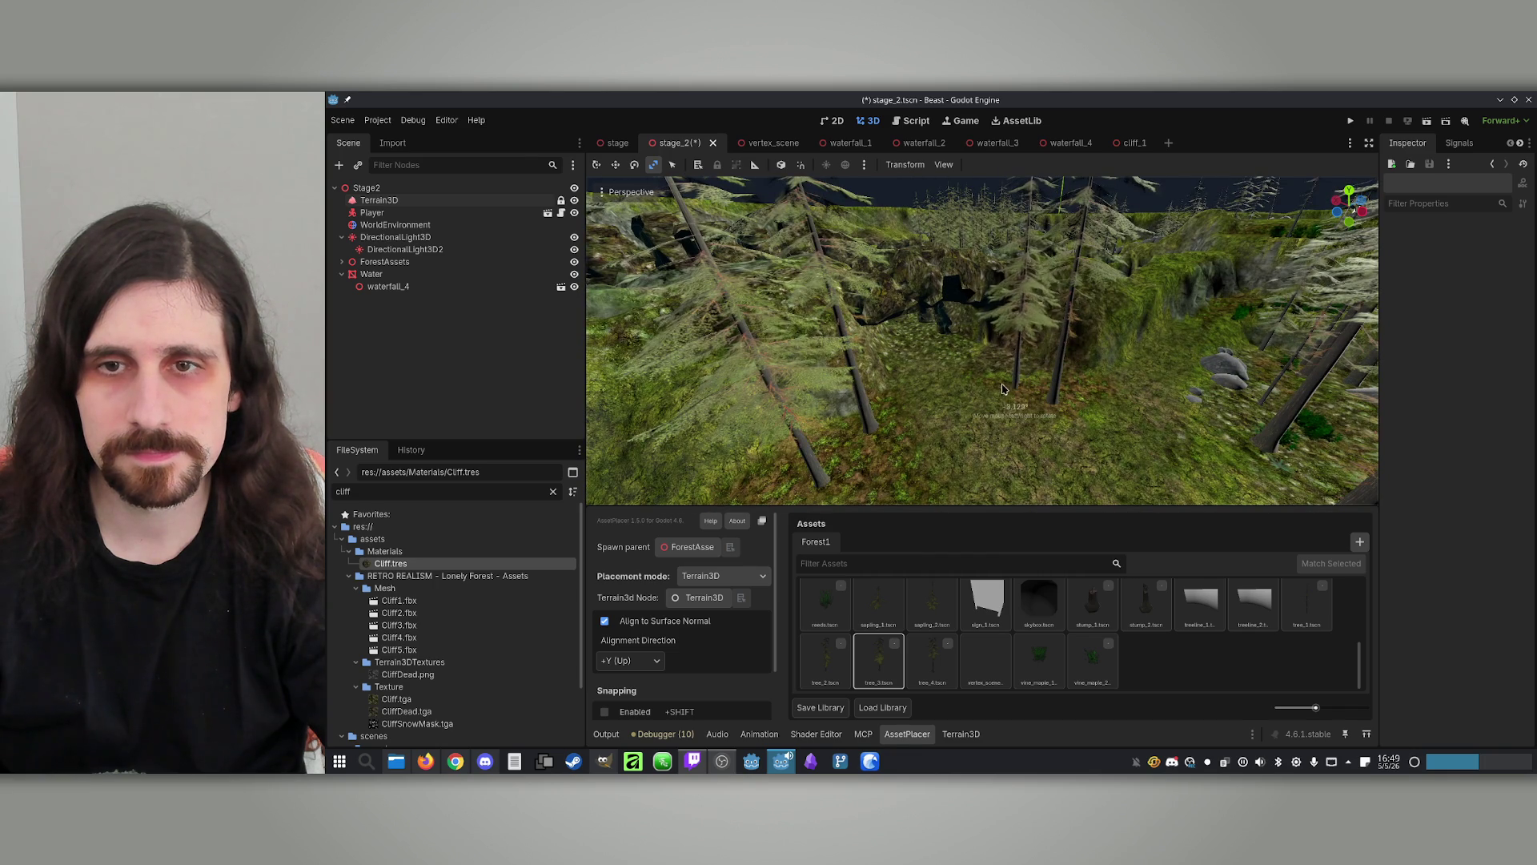
{"action": "left_click_drag", "start_coordinate": [1099, 391], "coordinate": [1065, 404]}
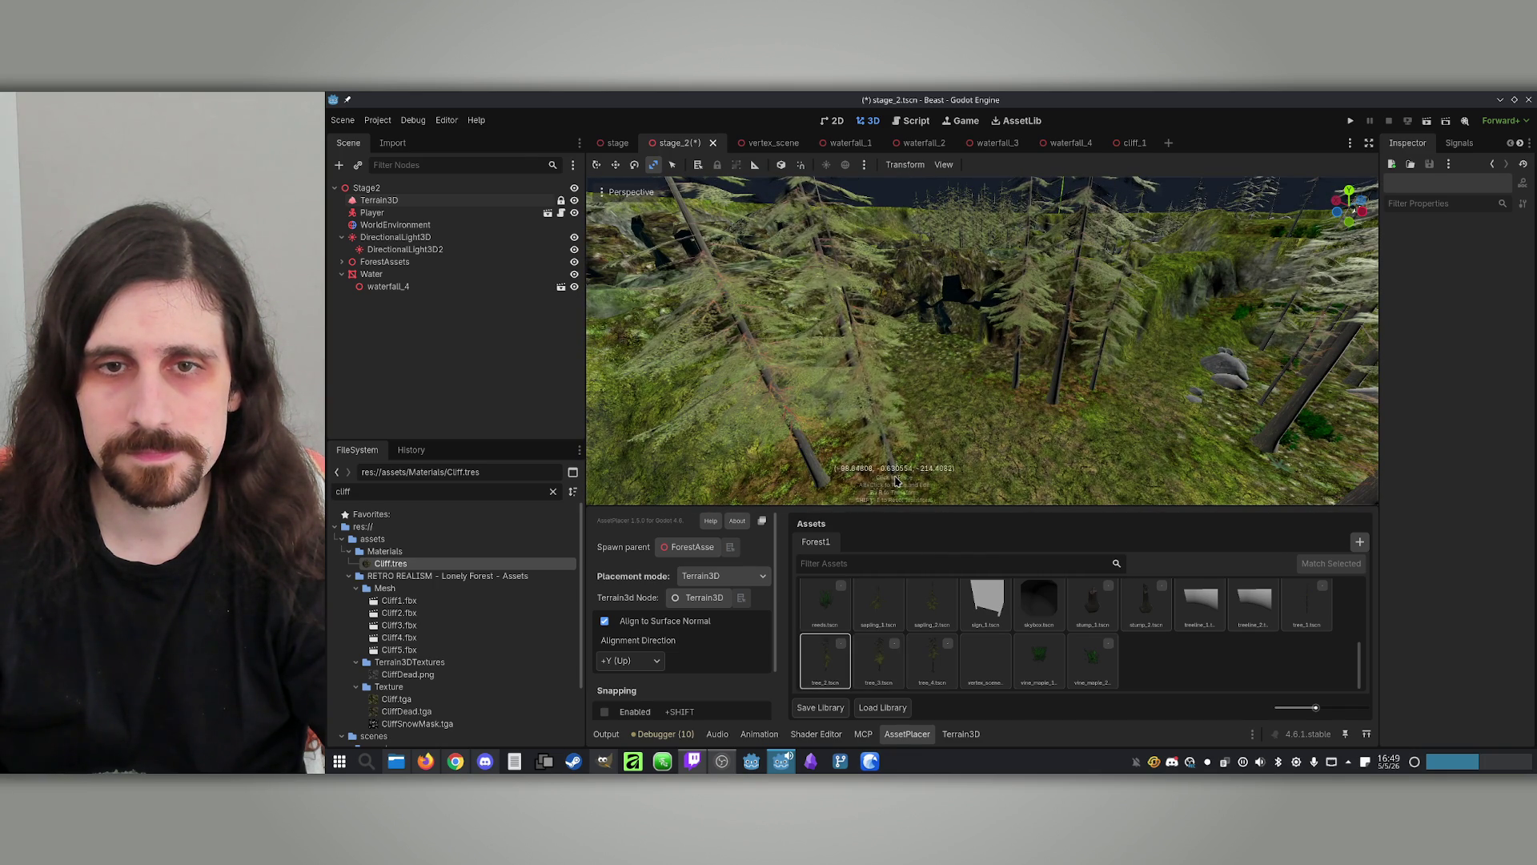
{"action": "key", "text": "w"}
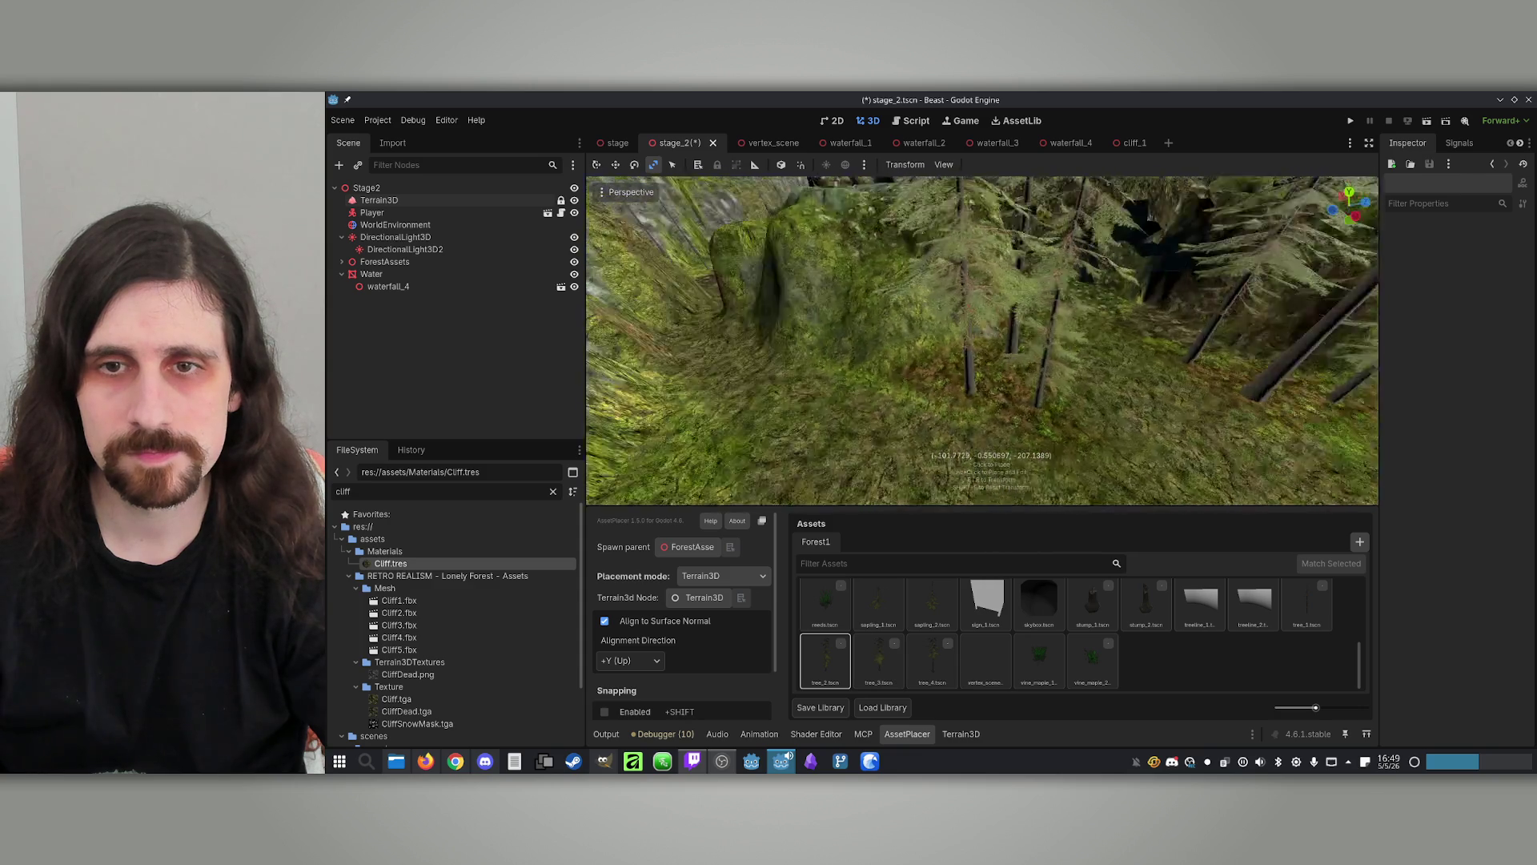
{"action": "key", "text": "s"}
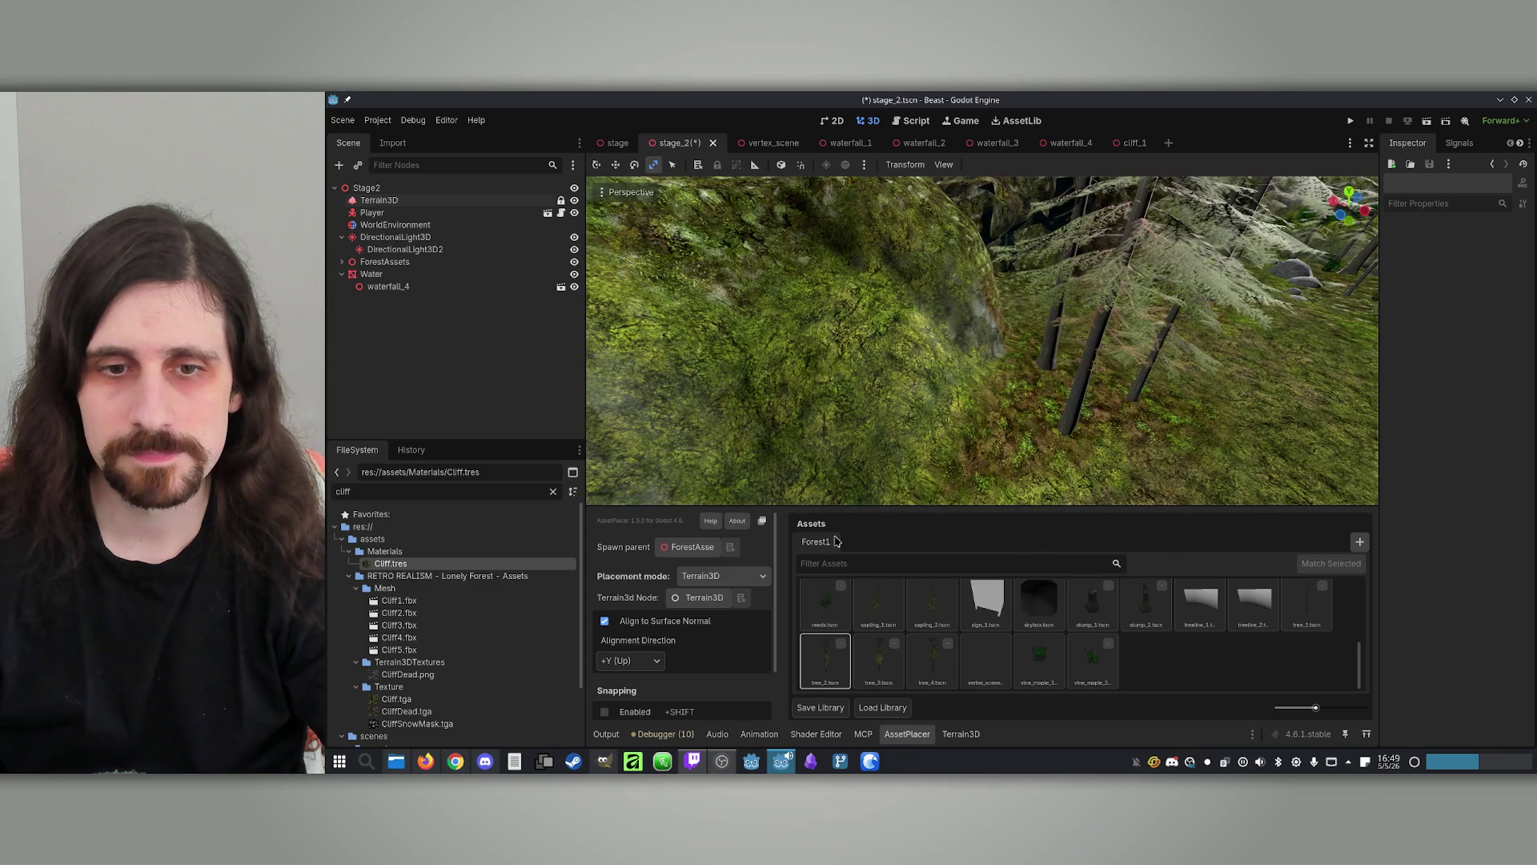
{"action": "left_click", "coordinate": [606, 622]}
{"action": "left_click_drag", "start_coordinate": [984, 414], "coordinate": [965, 413]}
{"action": "key", "text": "s"}
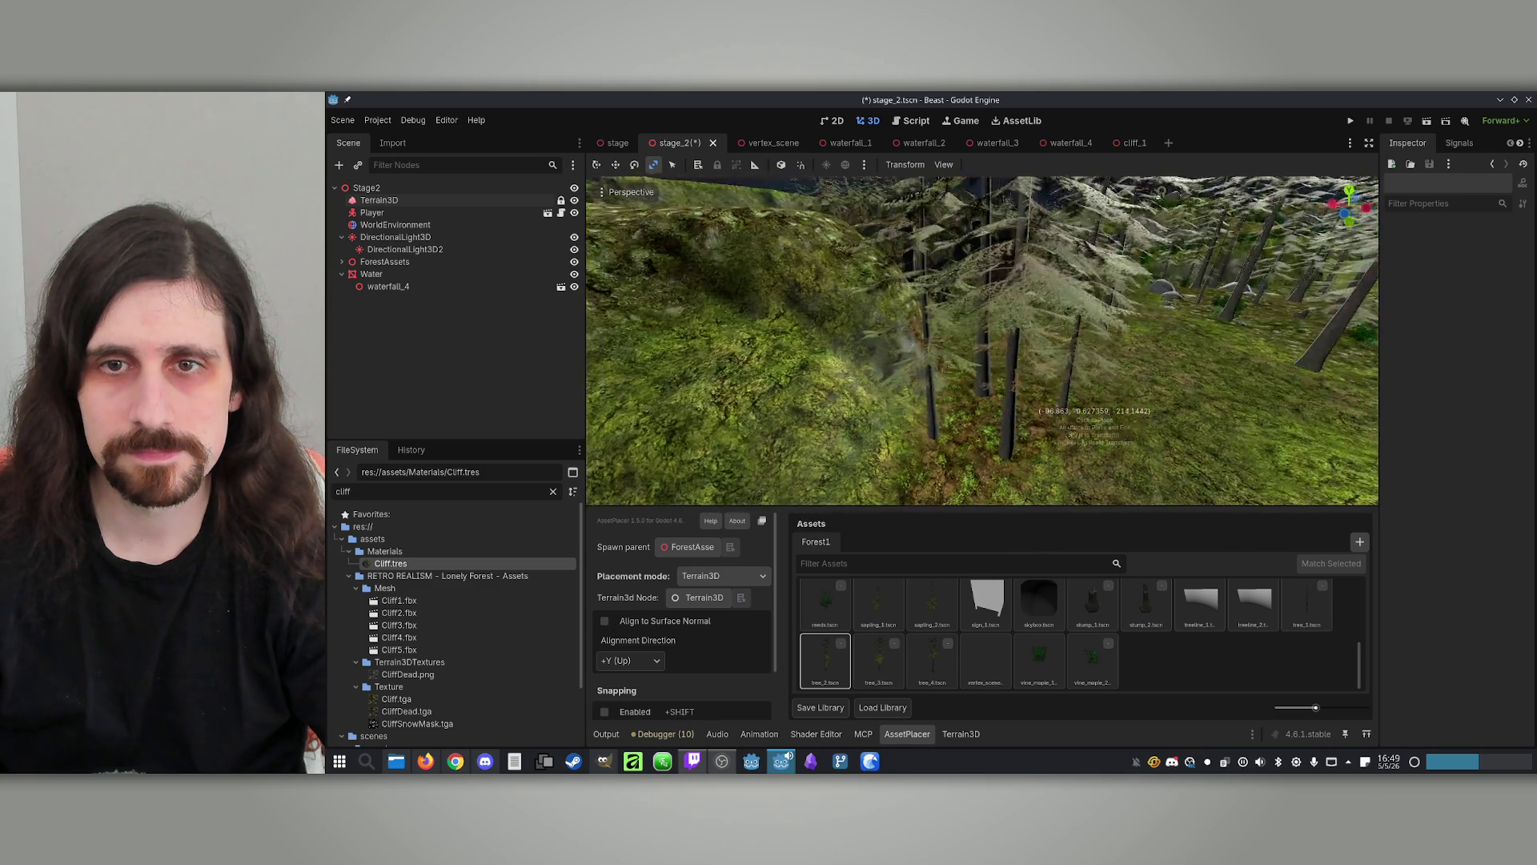
Choose the tree_1 asset, then select the Terrain3D node in the Scene tree
{"action": "left_click", "coordinate": [1305, 604]}
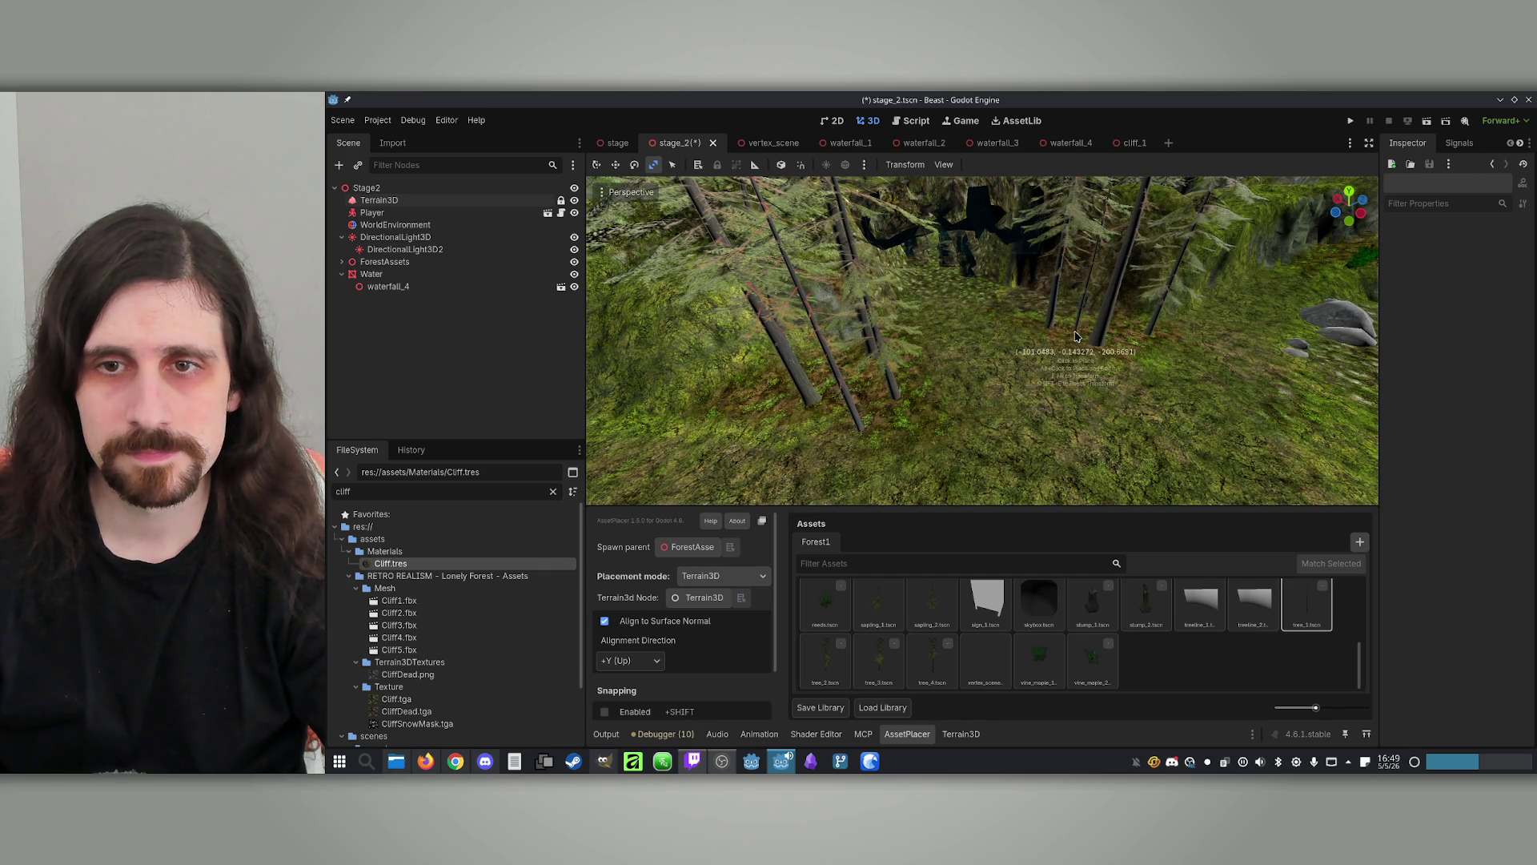
{"action": "scroll", "coordinate": [1077, 334], "scroll_direction": "up", "scroll_amount": 5}
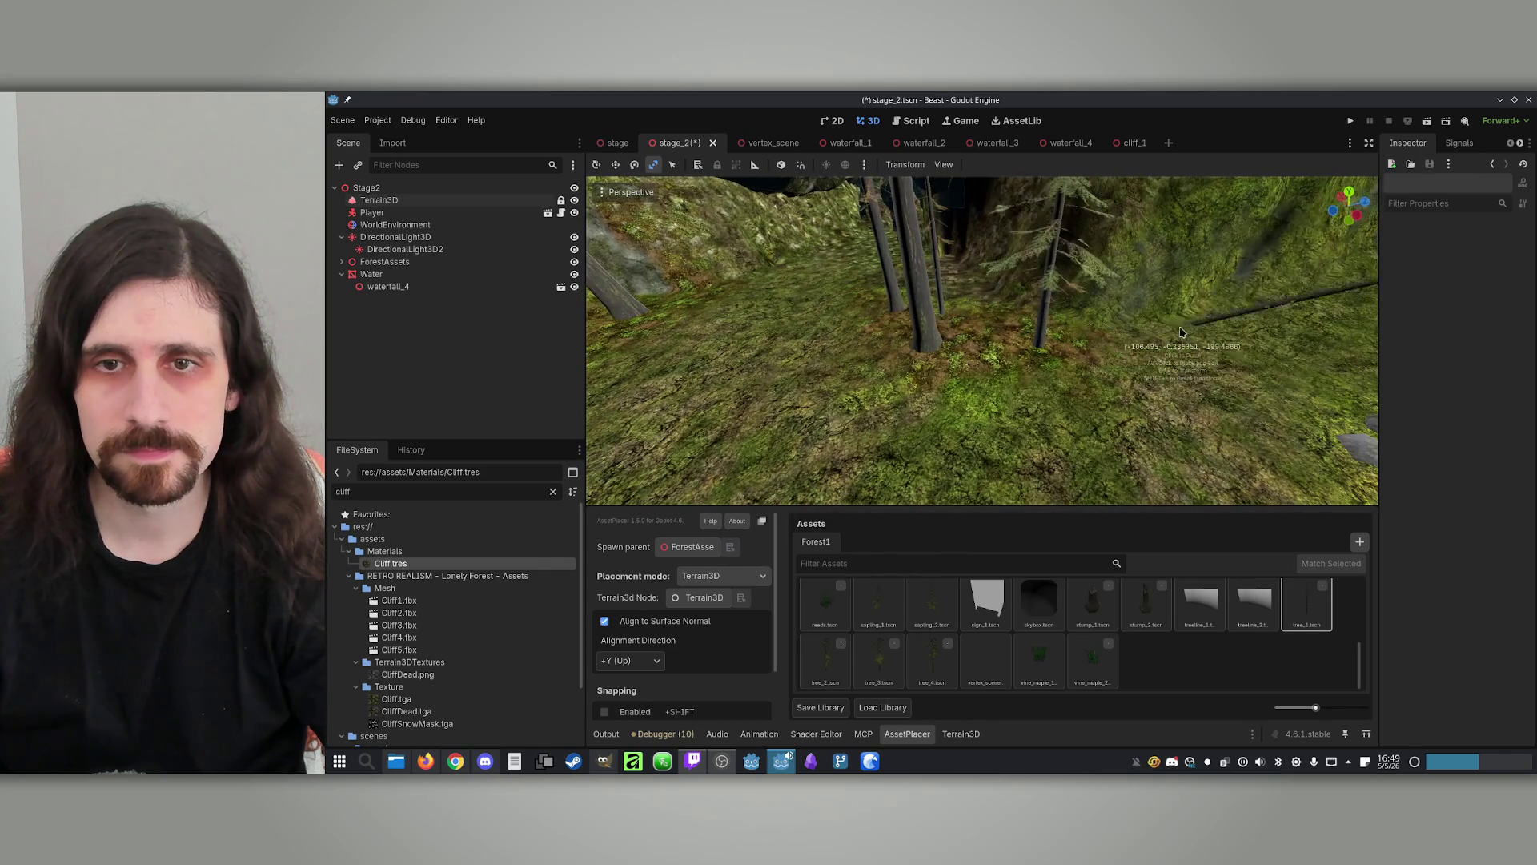
{"action": "scroll", "coordinate": [1002, 338], "scroll_direction": "up", "scroll_amount": 5}
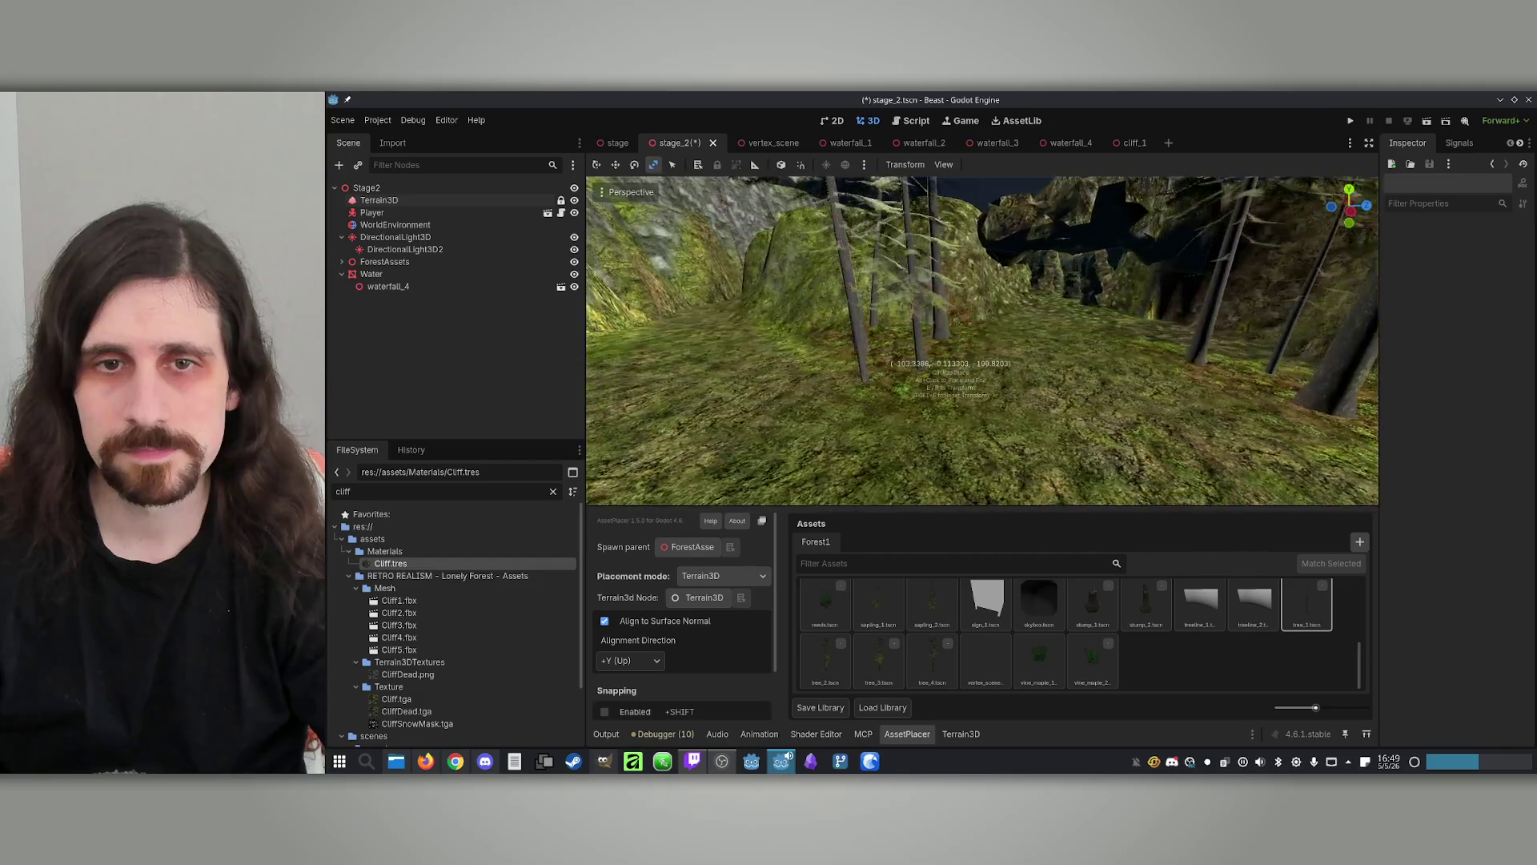
{"action": "scroll", "coordinate": [881, 376], "scroll_direction": "up", "scroll_amount": 2}
{"action": "scroll", "coordinate": [829, 402], "scroll_direction": "up", "scroll_amount": 5}
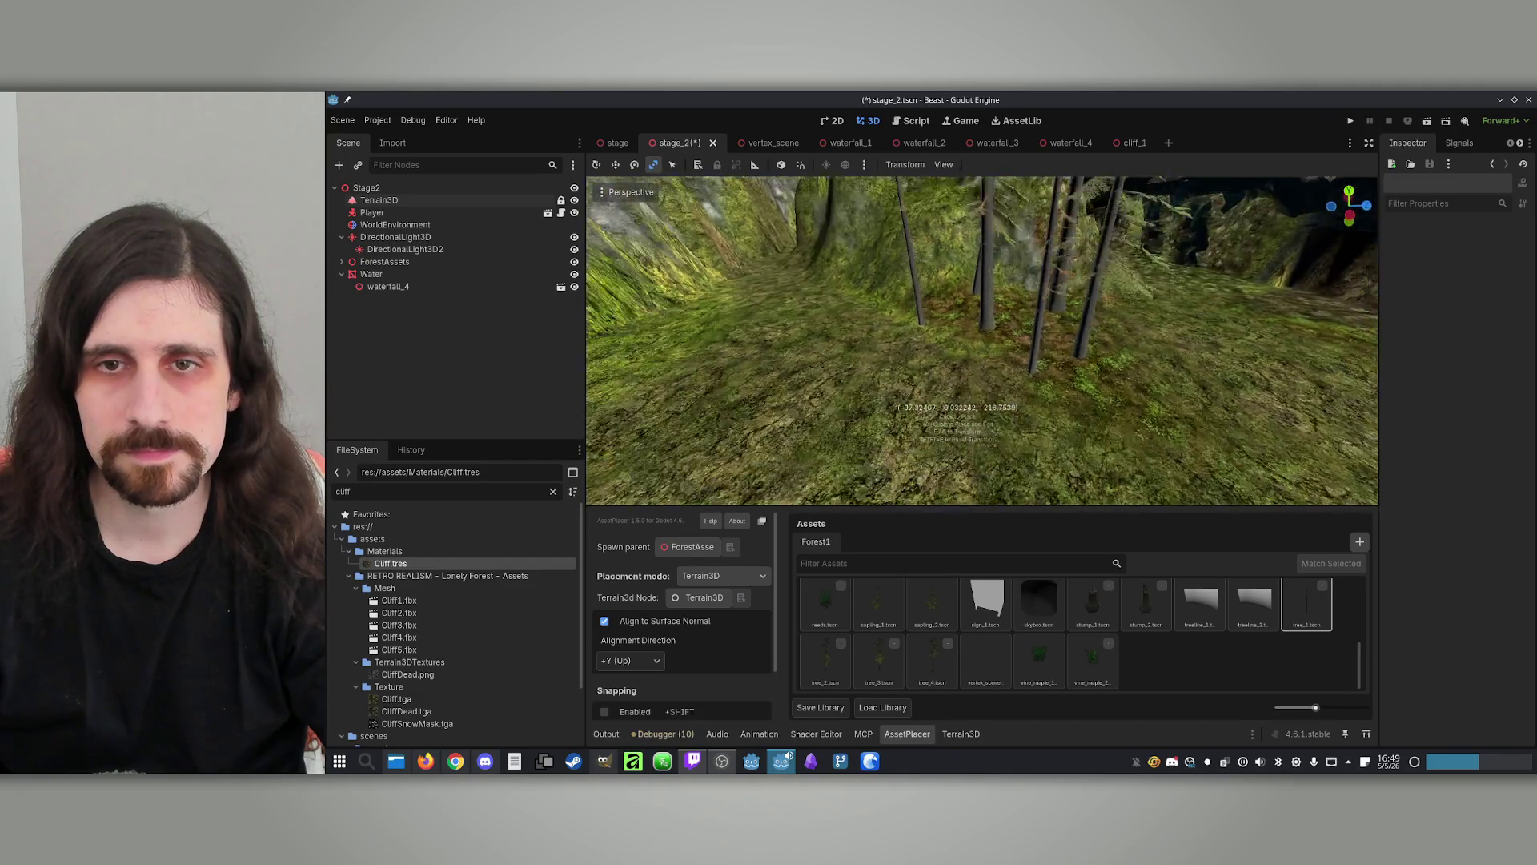
{"action": "scroll", "coordinate": [957, 407], "scroll_direction": "down", "scroll_amount": 5}
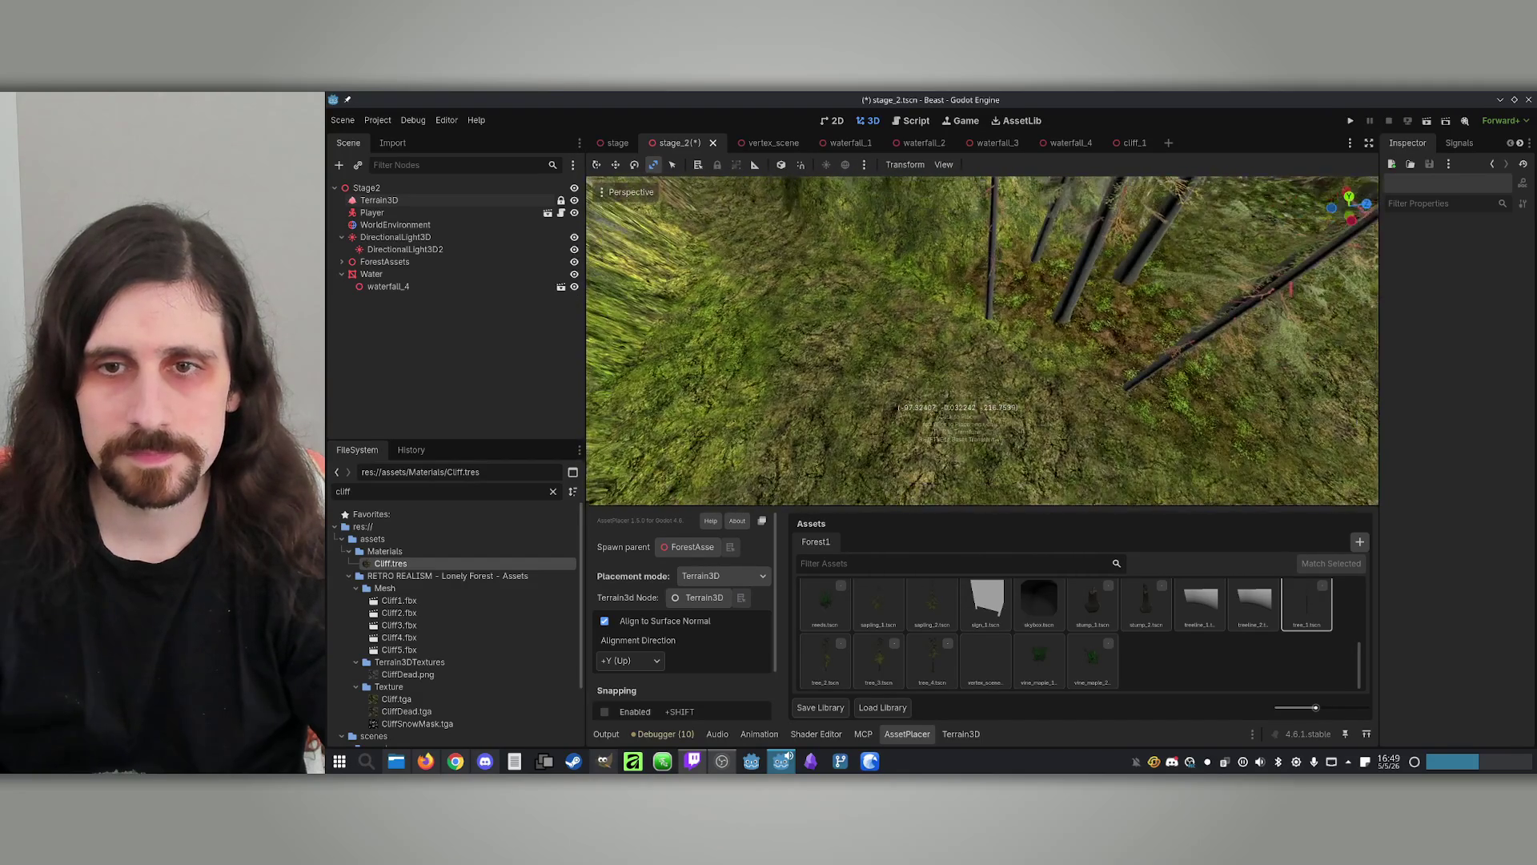
{"action": "left_click", "coordinate": [376, 200]}
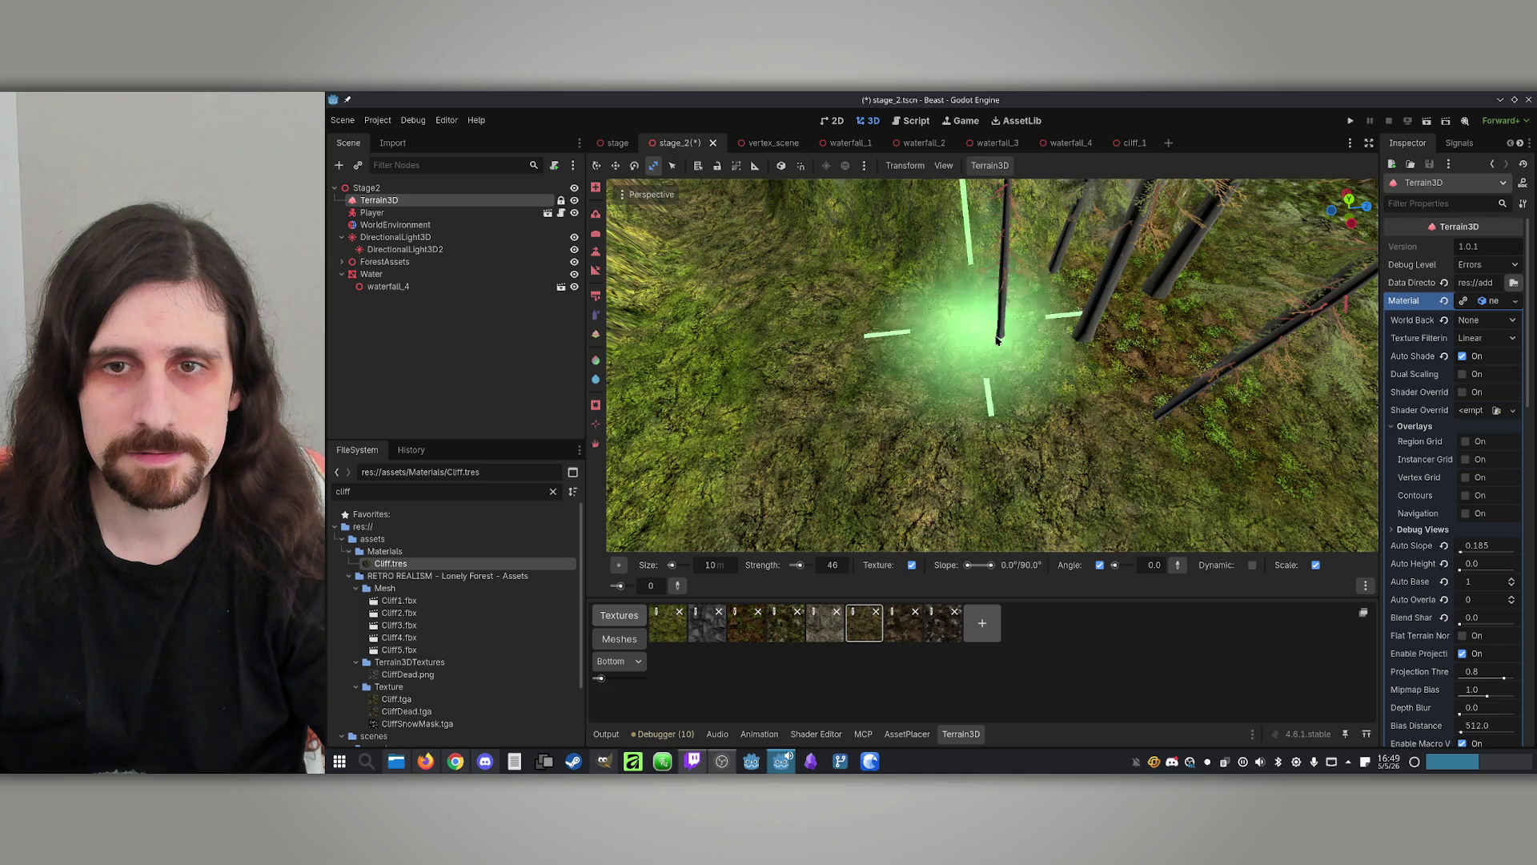
Pick the third Terrain3D ground texture, save stage_2, and return to AssetPlacer
{"action": "mouse_move", "coordinate": [1006, 373]}
{"action": "left_mouse_down"}
{"action": "mouse_move", "coordinate": [1007, 216]}
{"action": "mouse_move", "coordinate": [1097, 248]}
{"action": "mouse_move", "coordinate": [1129, 296]}
{"action": "mouse_move", "coordinate": [1121, 256]}
{"action": "mouse_move", "coordinate": [1105, 430]}
{"action": "mouse_move", "coordinate": [841, 377]}
{"action": "mouse_move", "coordinate": [878, 306]}
{"action": "mouse_move", "coordinate": [824, 357]}
{"action": "mouse_move", "coordinate": [801, 353]}
{"action": "mouse_move", "coordinate": [1113, 337]}
{"action": "mouse_move", "coordinate": [1098, 274]}
{"action": "mouse_move", "coordinate": [1098, 446]}
{"action": "mouse_move", "coordinate": [1041, 361]}
{"action": "mouse_move", "coordinate": [1001, 360]}
{"action": "mouse_move", "coordinate": [919, 246]}
{"action": "mouse_move", "coordinate": [885, 513]}
{"action": "mouse_move", "coordinate": [919, 446]}
{"action": "mouse_move", "coordinate": [921, 481]}
{"action": "mouse_move", "coordinate": [1201, 336]}
{"action": "mouse_move", "coordinate": [1081, 241]}
{"action": "mouse_move", "coordinate": [1081, 481]}
{"action": "mouse_move", "coordinate": [1202, 333]}
{"action": "mouse_move", "coordinate": [953, 376]}
{"action": "mouse_move", "coordinate": [851, 257]}
{"action": "mouse_move", "coordinate": [1019, 240]}
{"action": "left_mouse_up"}
{"action": "left_click", "coordinate": [747, 623]}
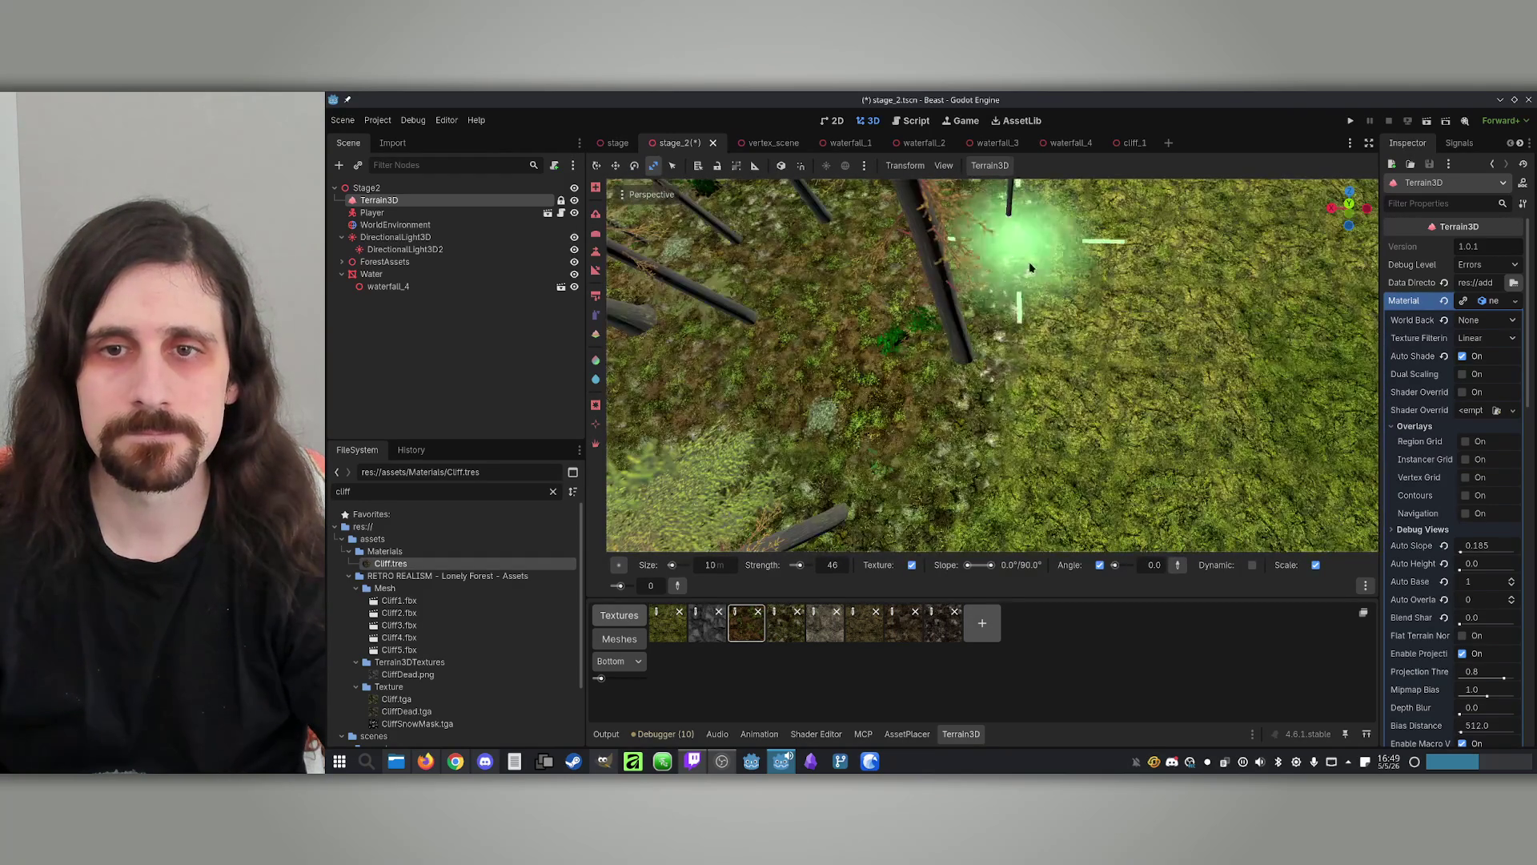
{"action": "mouse_move", "coordinate": [1020, 302]}
{"action": "left_mouse_down"}
{"action": "mouse_move", "coordinate": [777, 432]}
{"action": "mouse_move", "coordinate": [1218, 480]}
{"action": "mouse_move", "coordinate": [1088, 343]}
{"action": "mouse_move", "coordinate": [721, 394]}
{"action": "mouse_move", "coordinate": [720, 209]}
{"action": "mouse_move", "coordinate": [979, 418]}
{"action": "left_mouse_up"}
{"action": "key", "text": "ctrl+s"}
{"action": "left_click", "coordinate": [907, 734]}
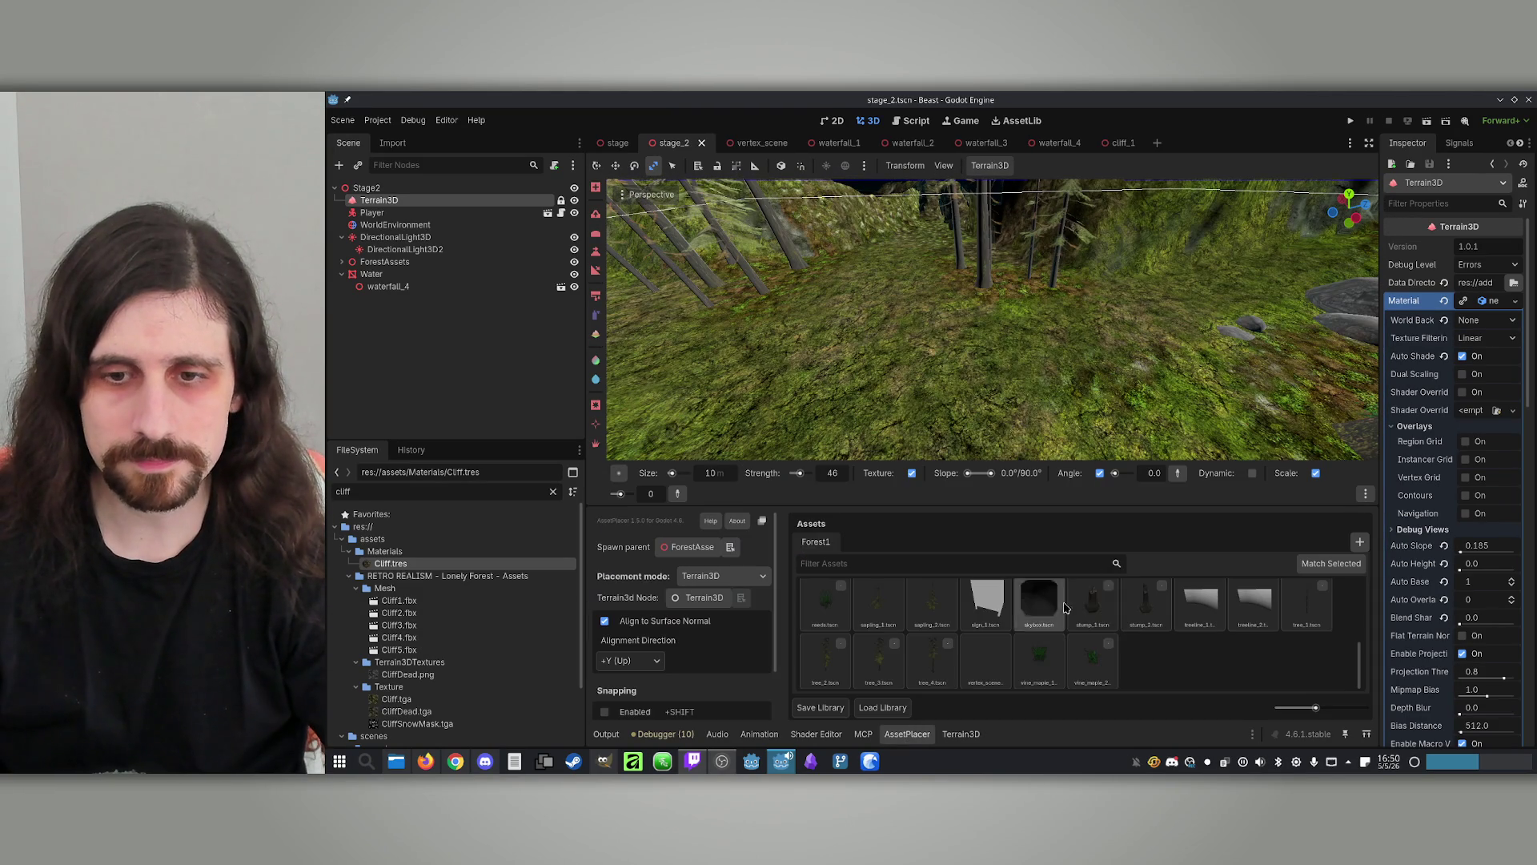
Select boulder_5 and place a pair of boulders beside the tree trunk
{"action": "scroll", "coordinate": [1153, 641], "scroll_direction": "up", "scroll_amount": 5}
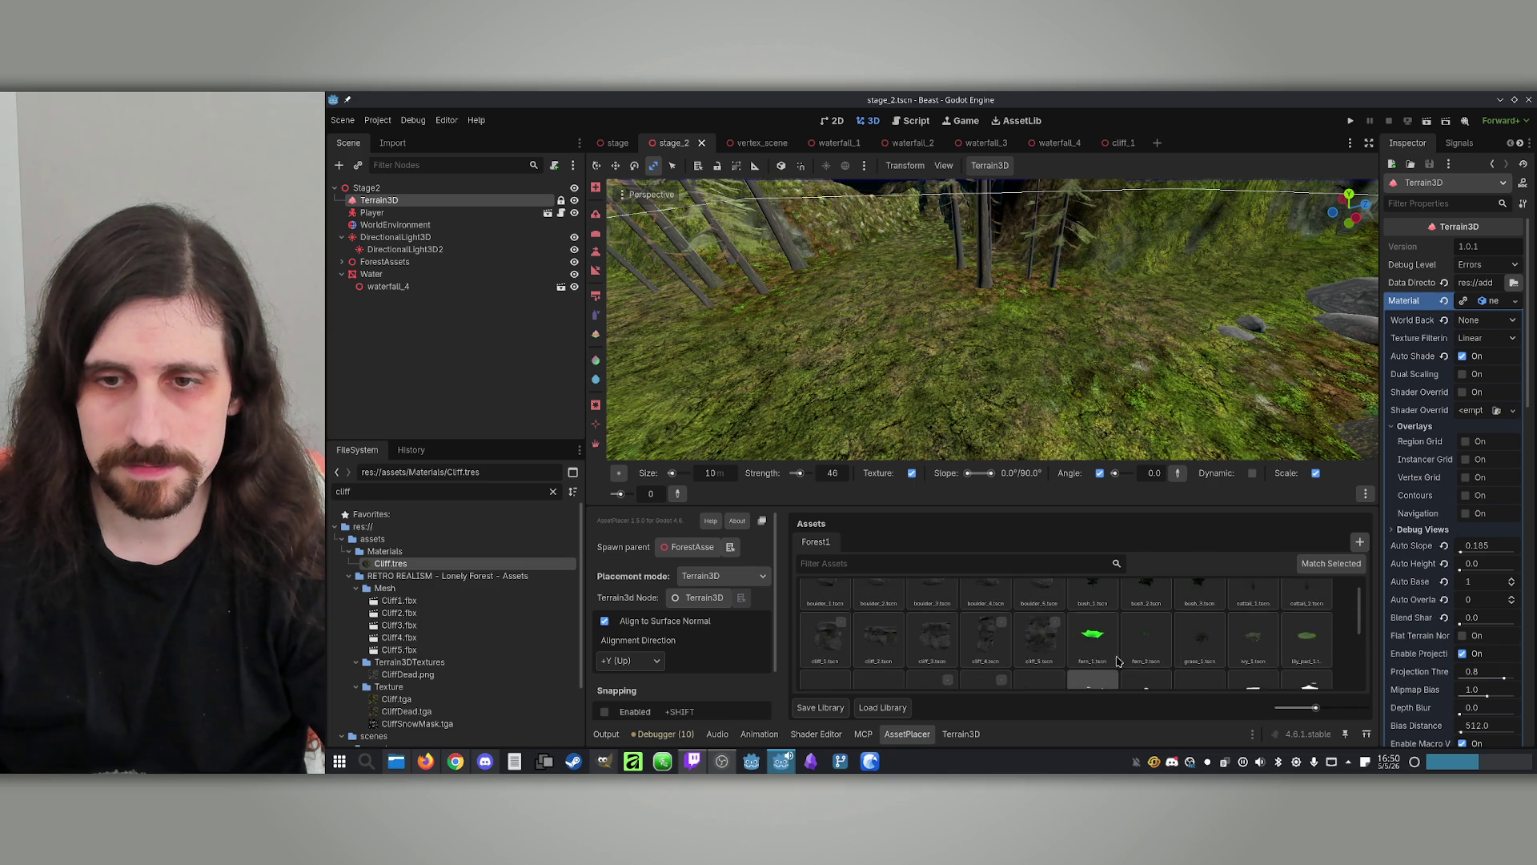
{"action": "scroll", "coordinate": [1109, 647], "scroll_direction": "up", "scroll_amount": 1}
{"action": "left_click", "coordinate": [1040, 605]}
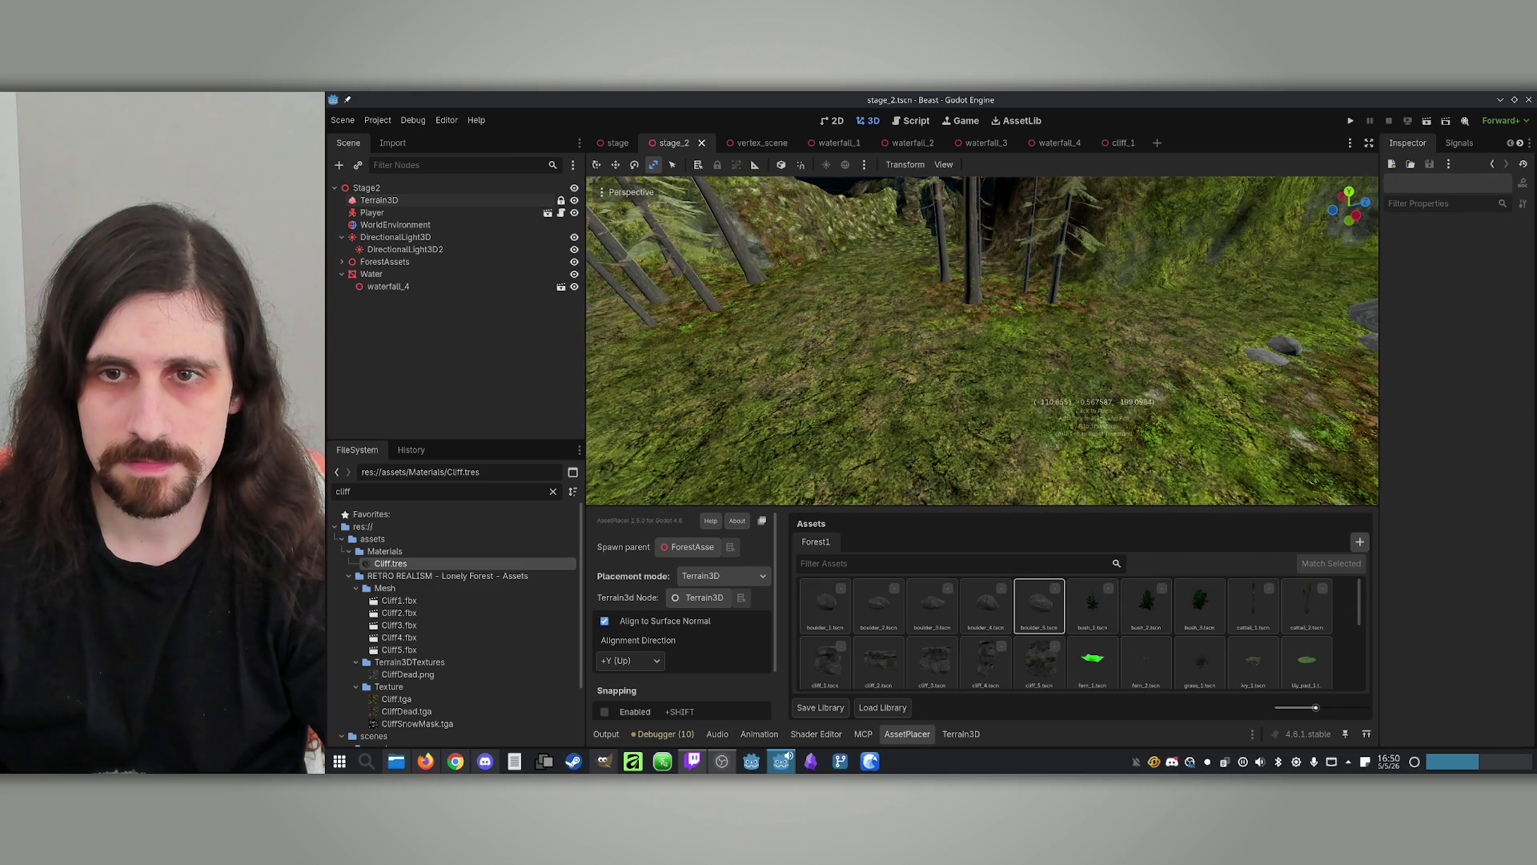
{"action": "scroll", "coordinate": [1089, 384], "scroll_direction": "up", "scroll_amount": 3}
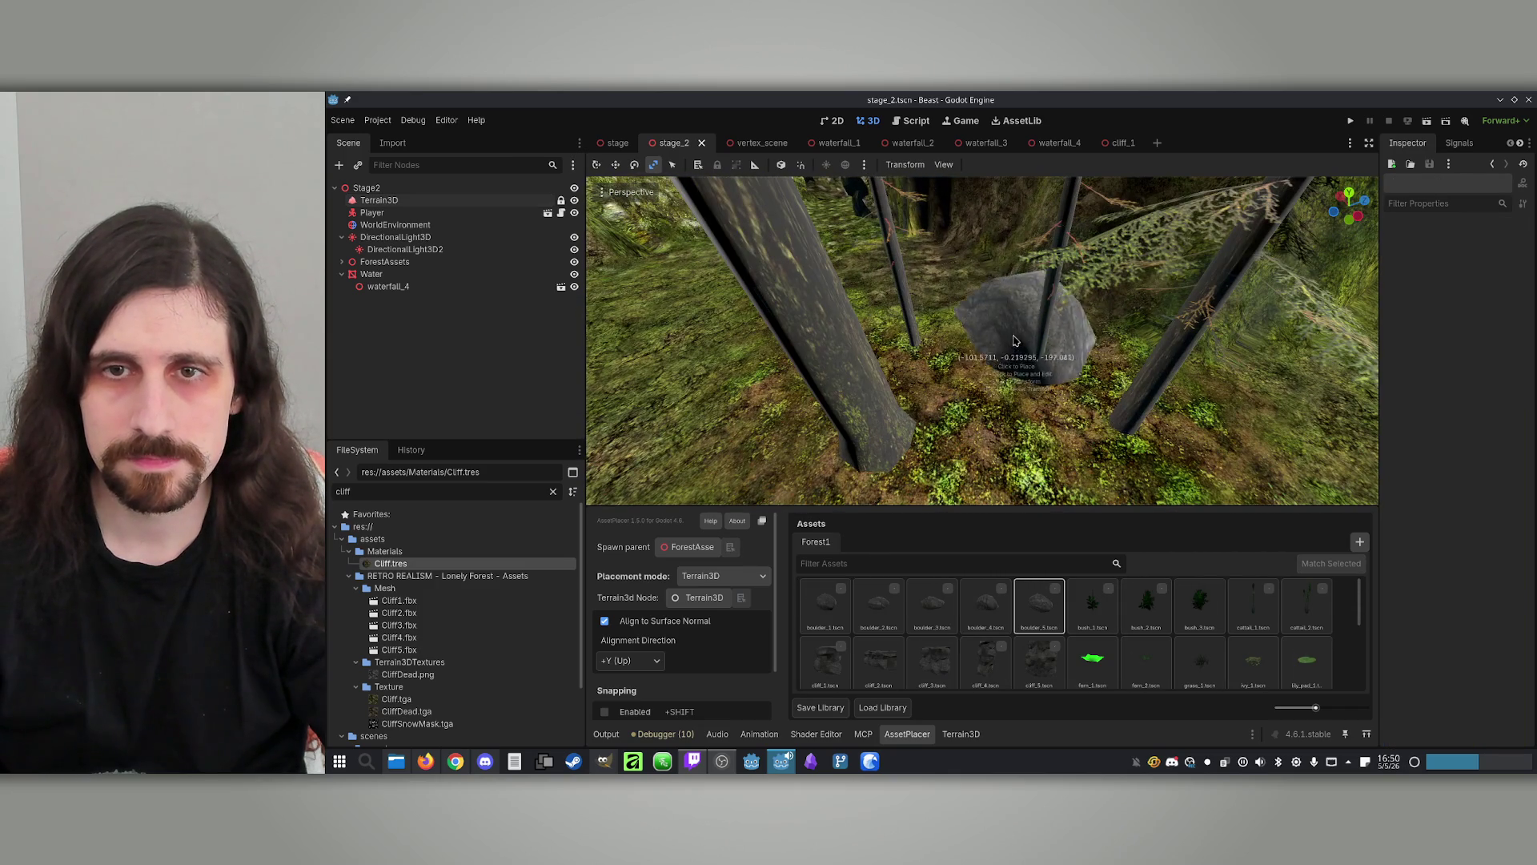
{"action": "left_click", "coordinate": [1007, 307]}
{"action": "left_click", "coordinate": [985, 604]}
{"action": "scroll", "coordinate": [905, 380], "scroll_direction": "down", "scroll_amount": 3}
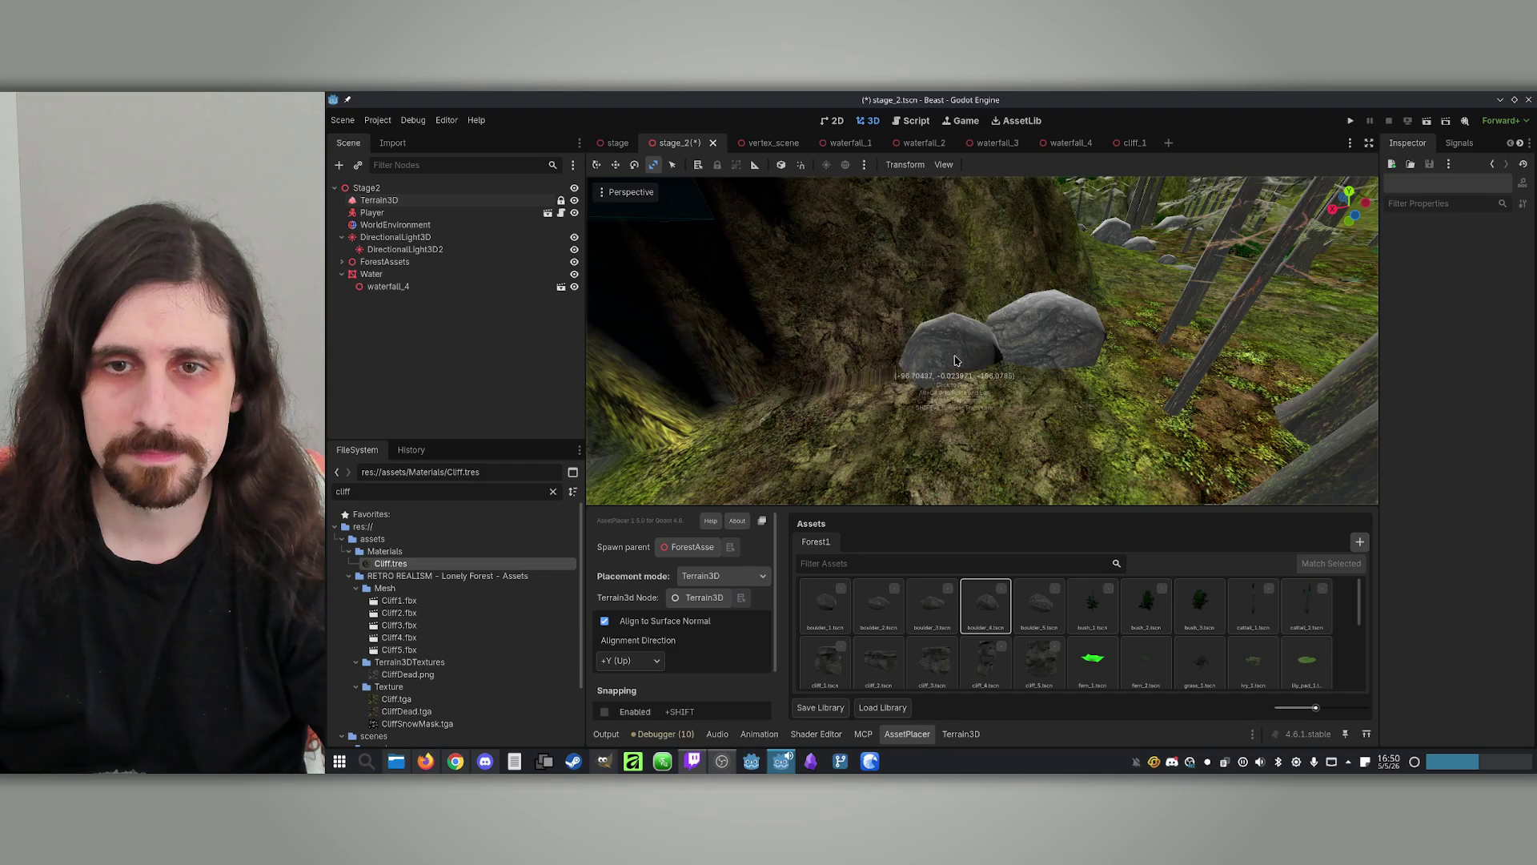
{"action": "scroll", "coordinate": [967, 366], "scroll_direction": "down", "scroll_amount": 2}
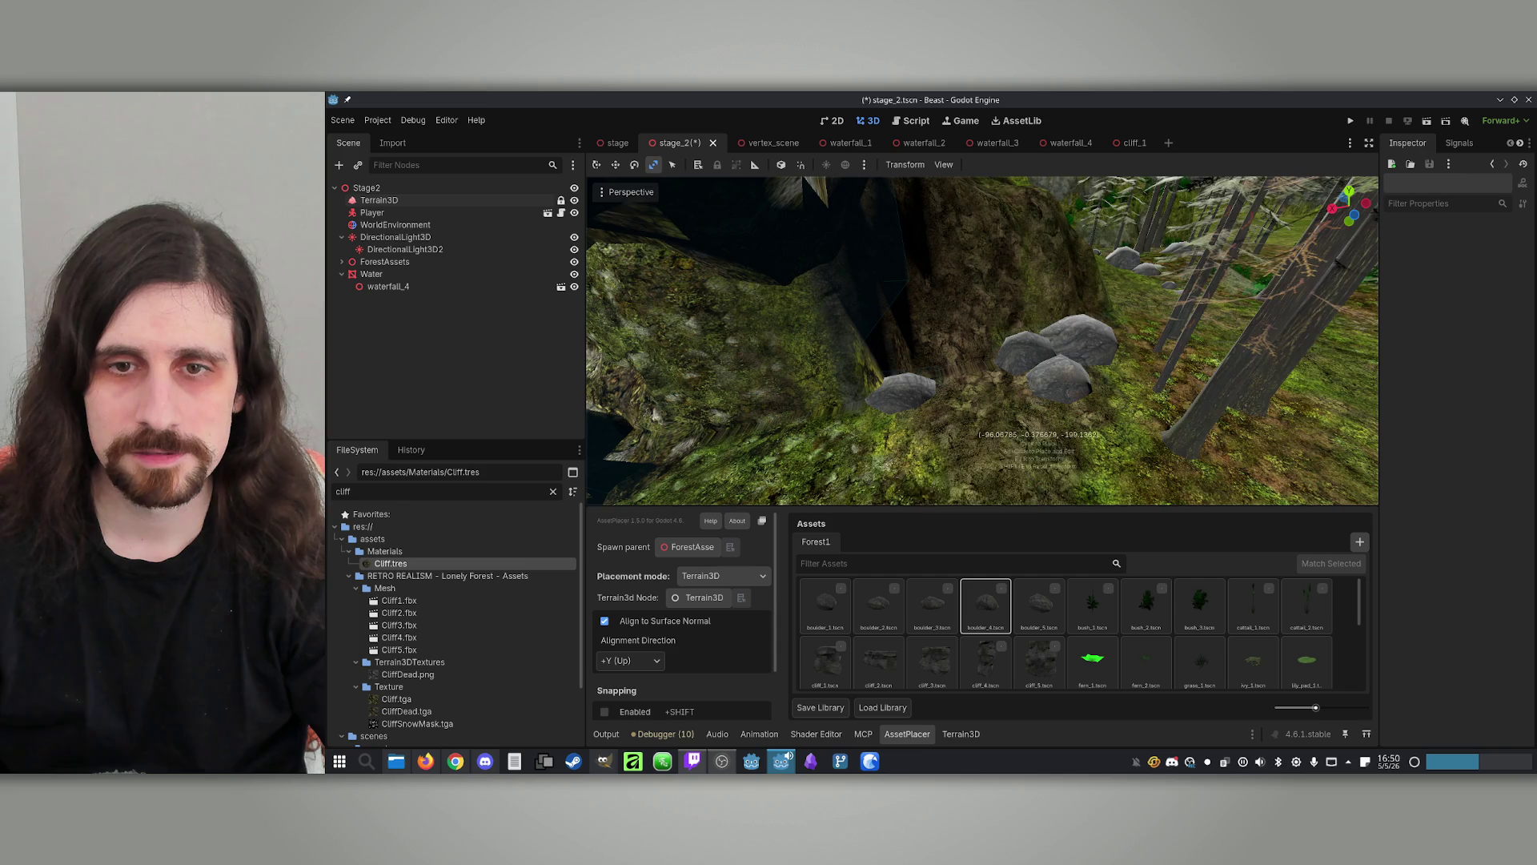
{"action": "scroll", "coordinate": [1038, 436], "scroll_direction": "up", "scroll_amount": 2}
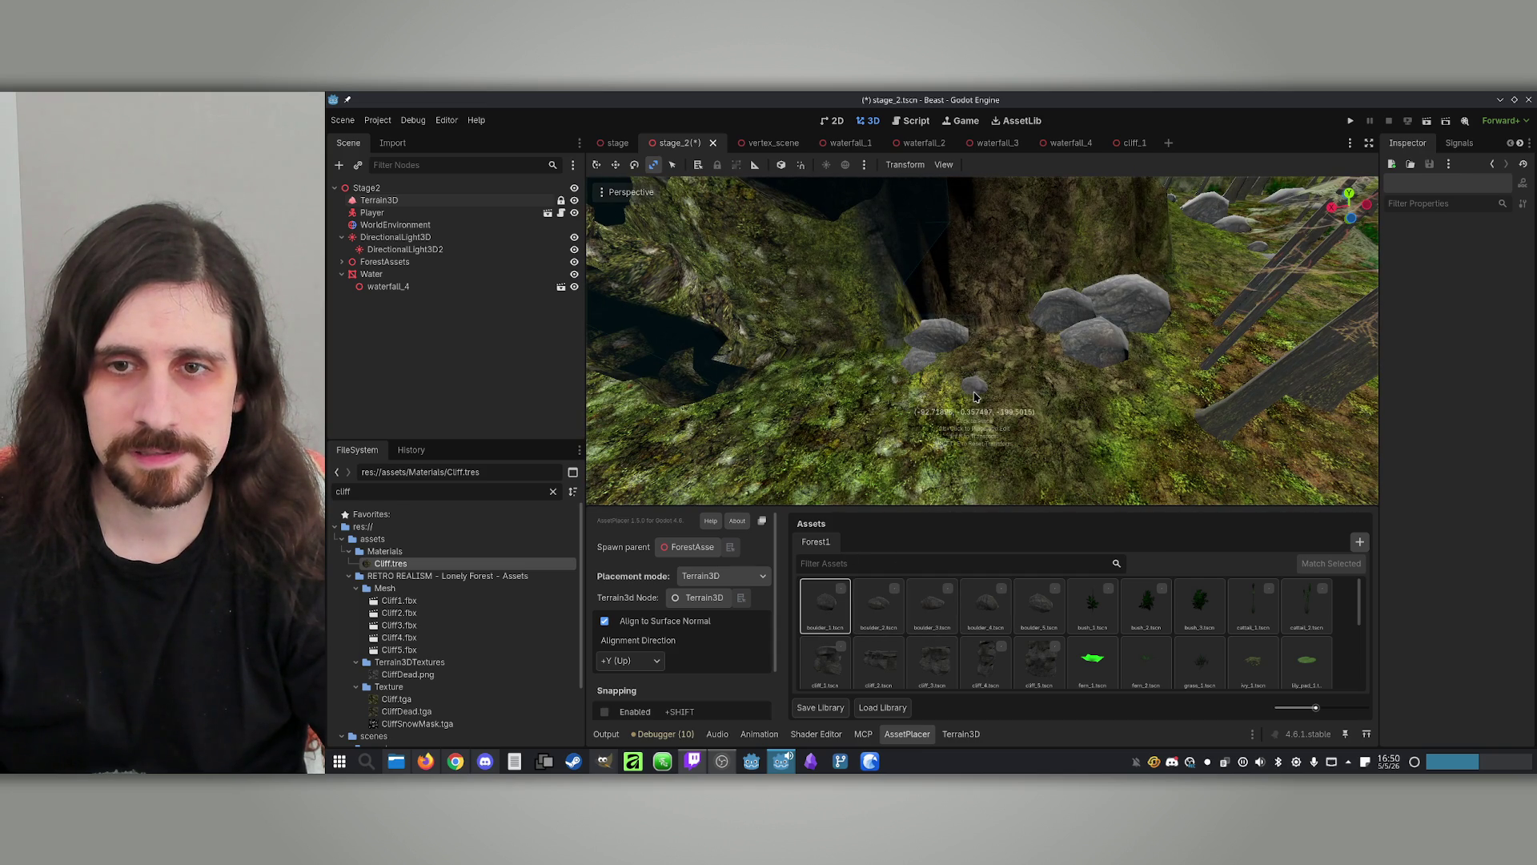
{"action": "scroll", "coordinate": [975, 396], "scroll_direction": "down", "scroll_amount": 5}
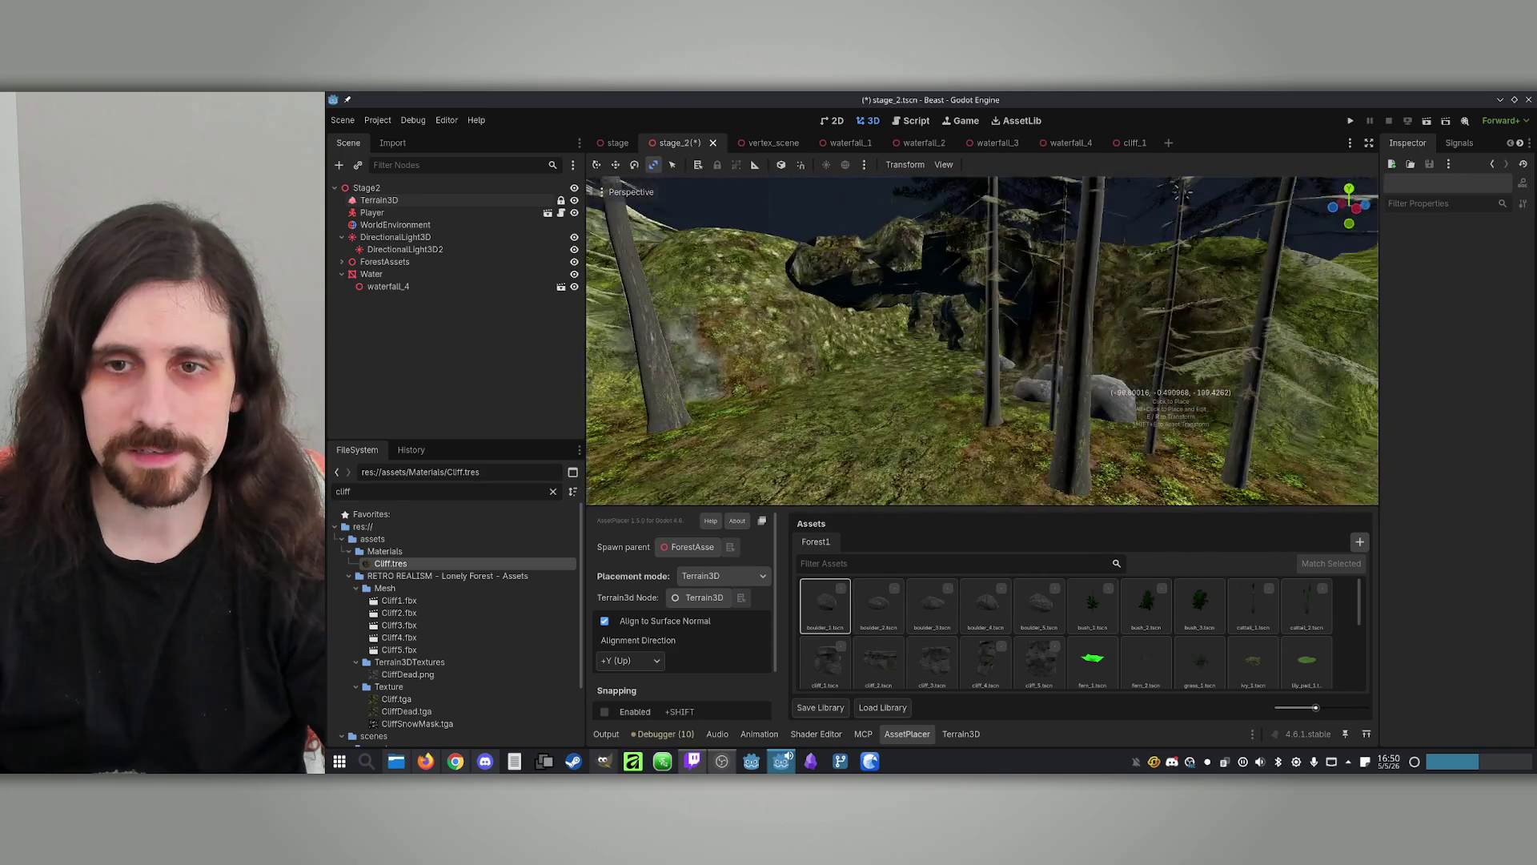
{"action": "scroll", "coordinate": [1104, 392], "scroll_direction": "up", "scroll_amount": 5}
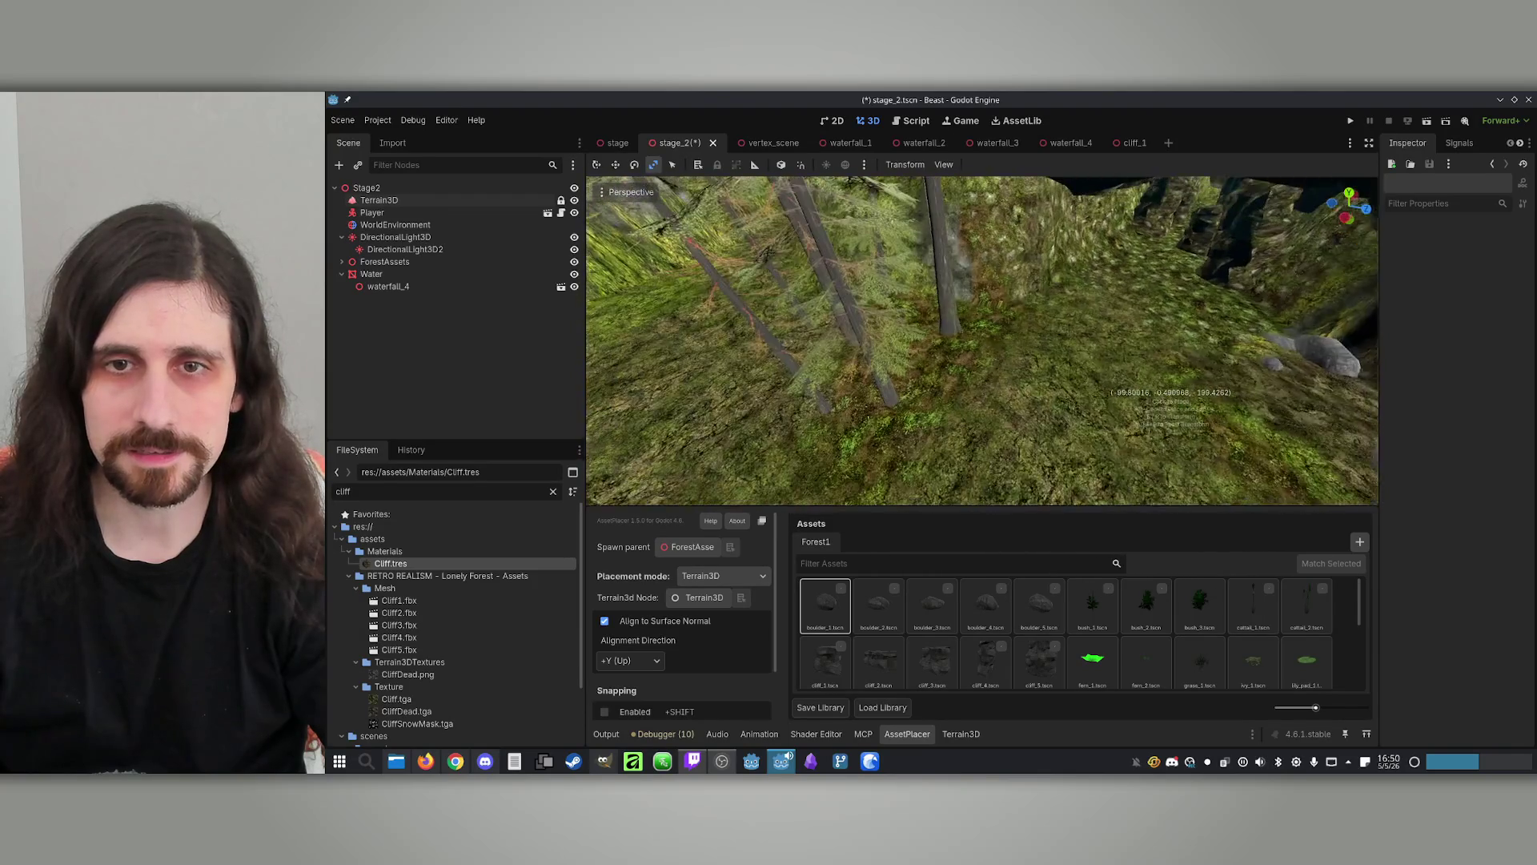
Place more rocks among the trunks and grassy ground using boulder_4, boulder_2 and boulder_1
{"action": "left_click", "coordinate": [1040, 603]}
{"action": "scroll", "coordinate": [860, 446], "scroll_direction": "up", "scroll_amount": 3}
{"action": "scroll", "coordinate": [881, 416], "scroll_direction": "up", "scroll_amount": 3}
{"action": "left_click", "coordinate": [995, 597]}
{"action": "left_click", "coordinate": [878, 602]}
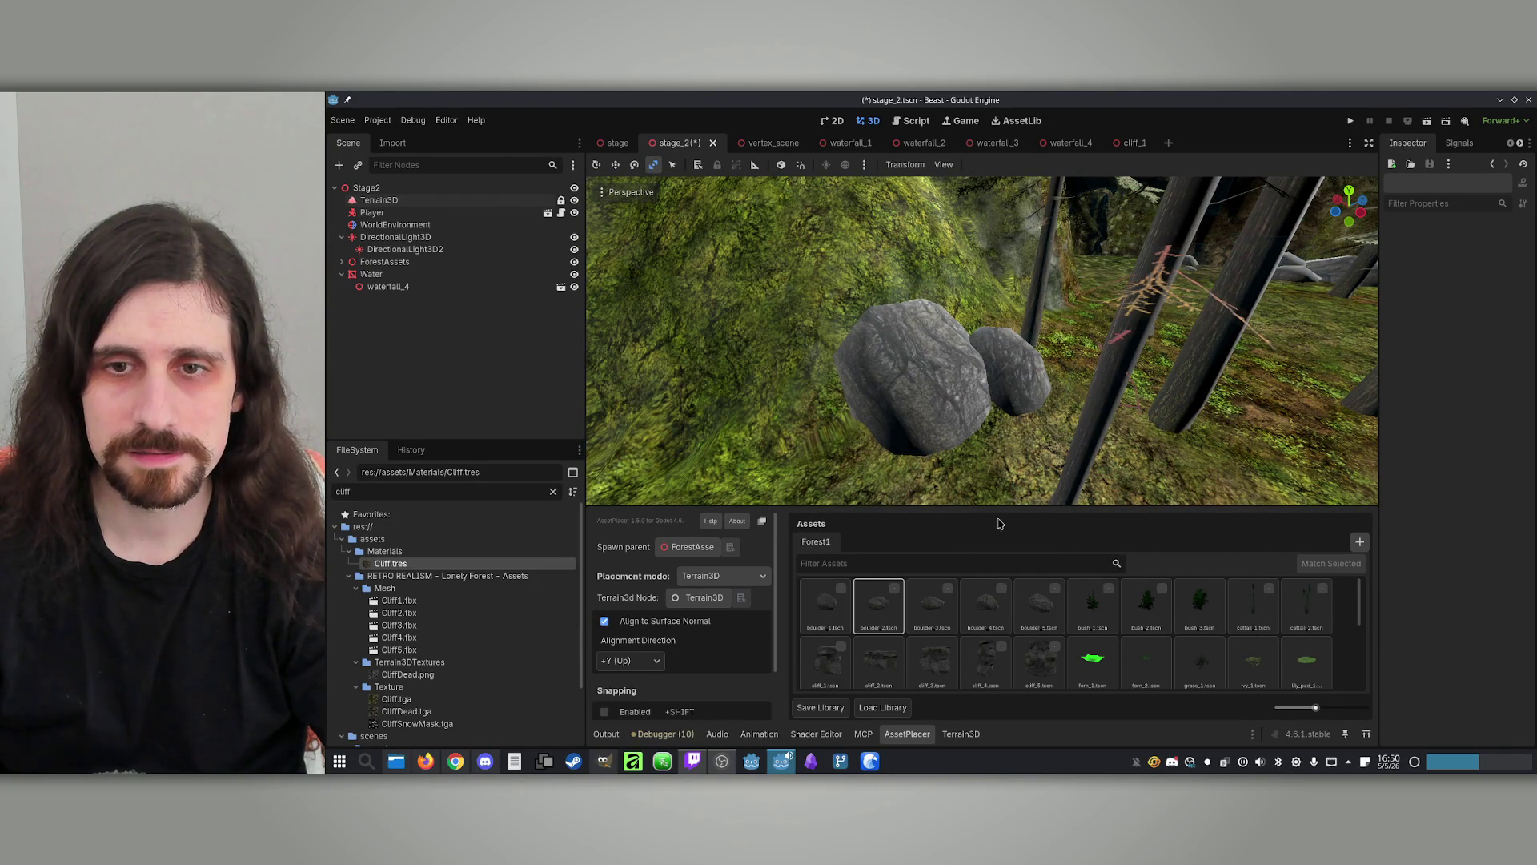
{"action": "left_click_drag", "start_coordinate": [1019, 436], "coordinate": [983, 421]}
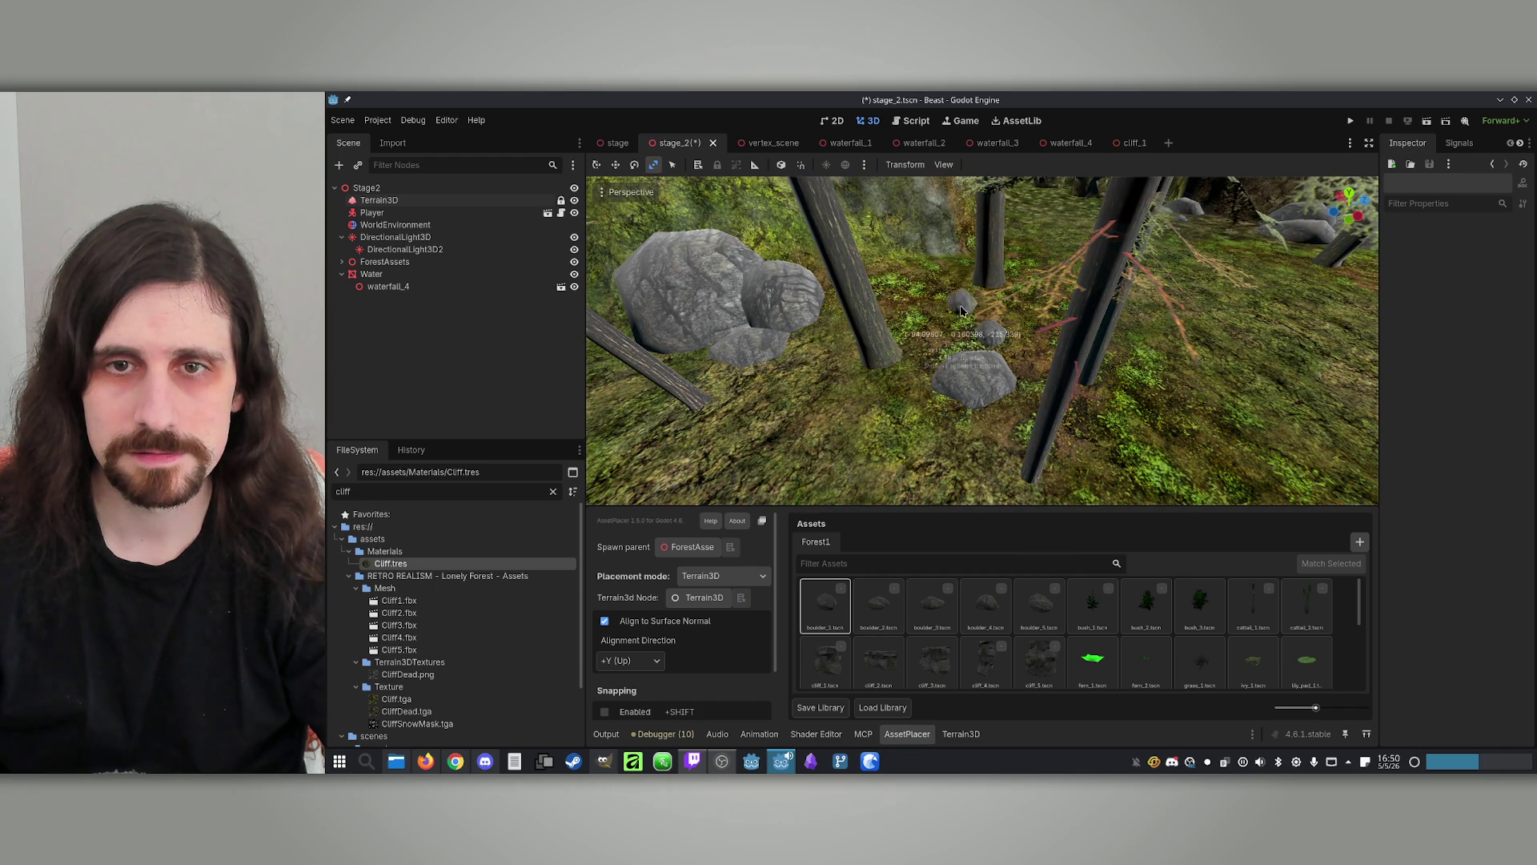
{"action": "mouse_move", "coordinate": [925, 276]}
{"action": "left_mouse_down"}
{"action": "mouse_move", "coordinate": [1181, 315]}
{"action": "mouse_move", "coordinate": [1041, 448]}
{"action": "left_mouse_up"}
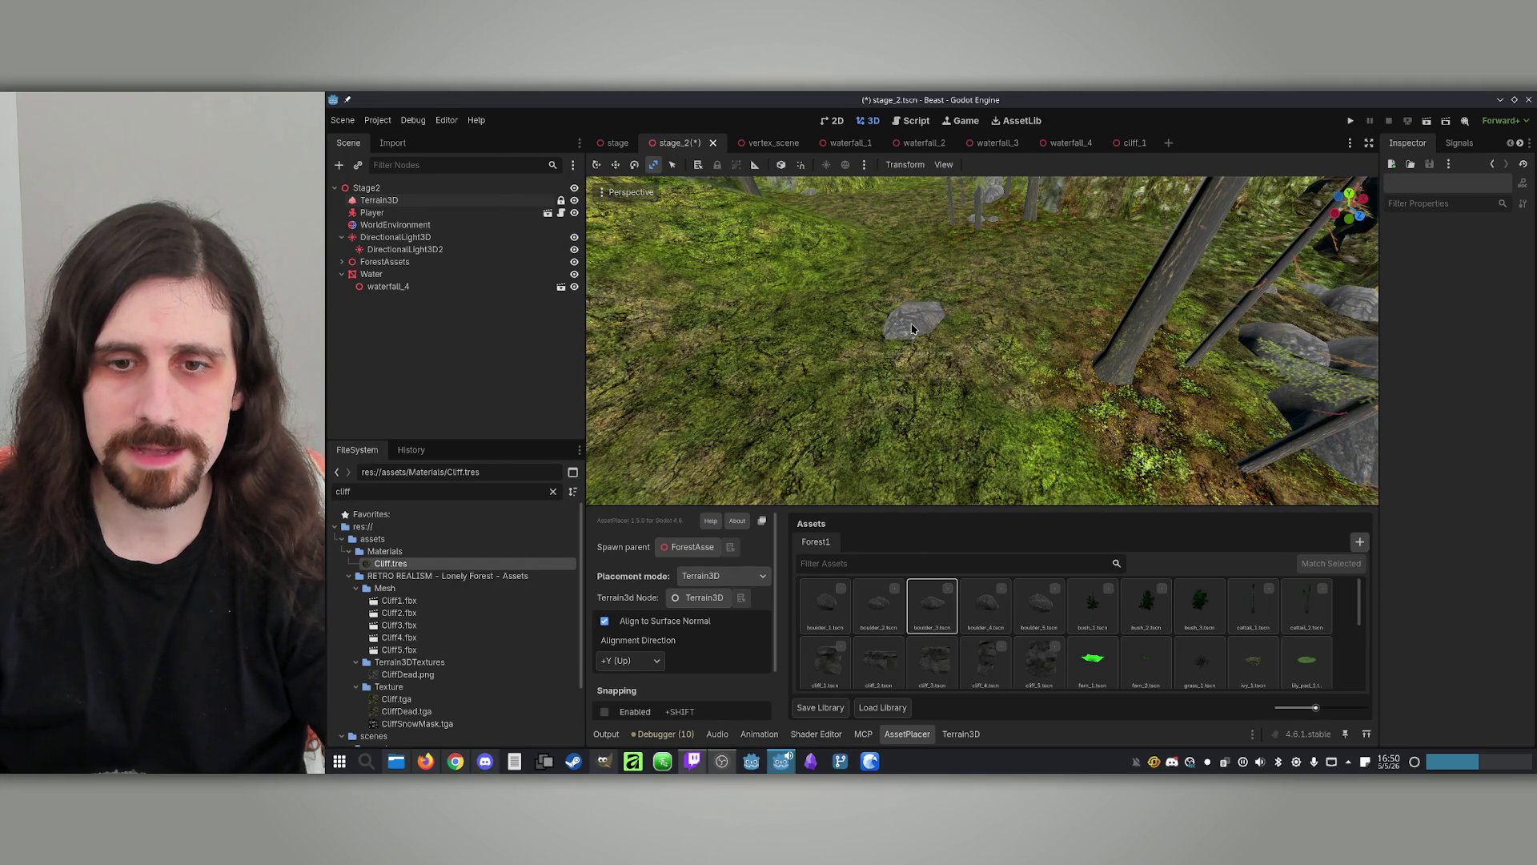
{"action": "left_click", "coordinate": [818, 605]}
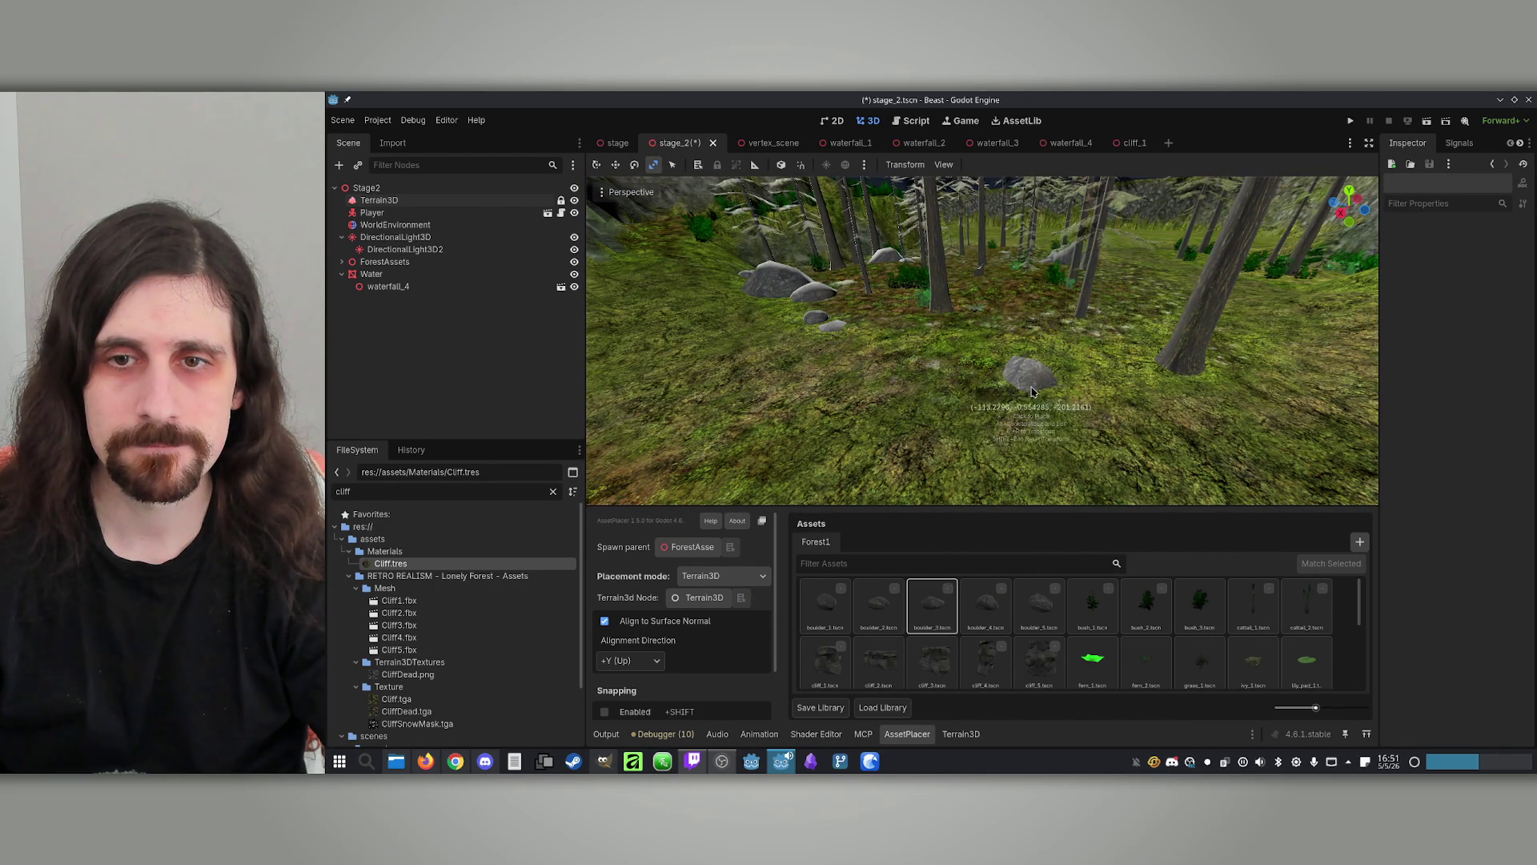
{"action": "left_click", "coordinate": [879, 604]}
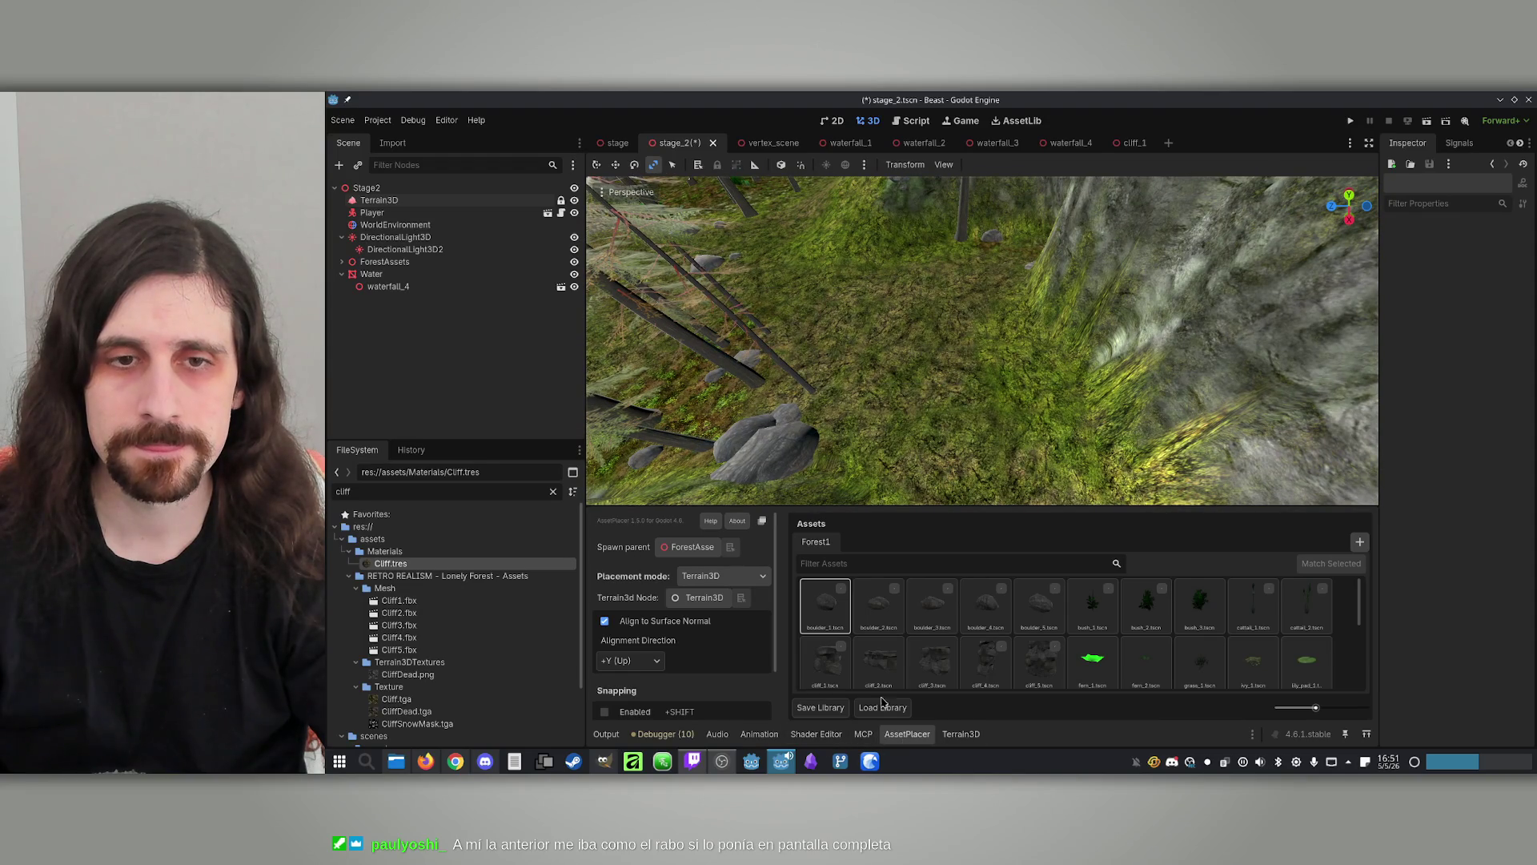
Place tree_1 and tree_3 pines across the slopes, save stage_2, and select Terrain3D
{"action": "scroll", "coordinate": [995, 658], "scroll_direction": "down", "scroll_amount": 5}
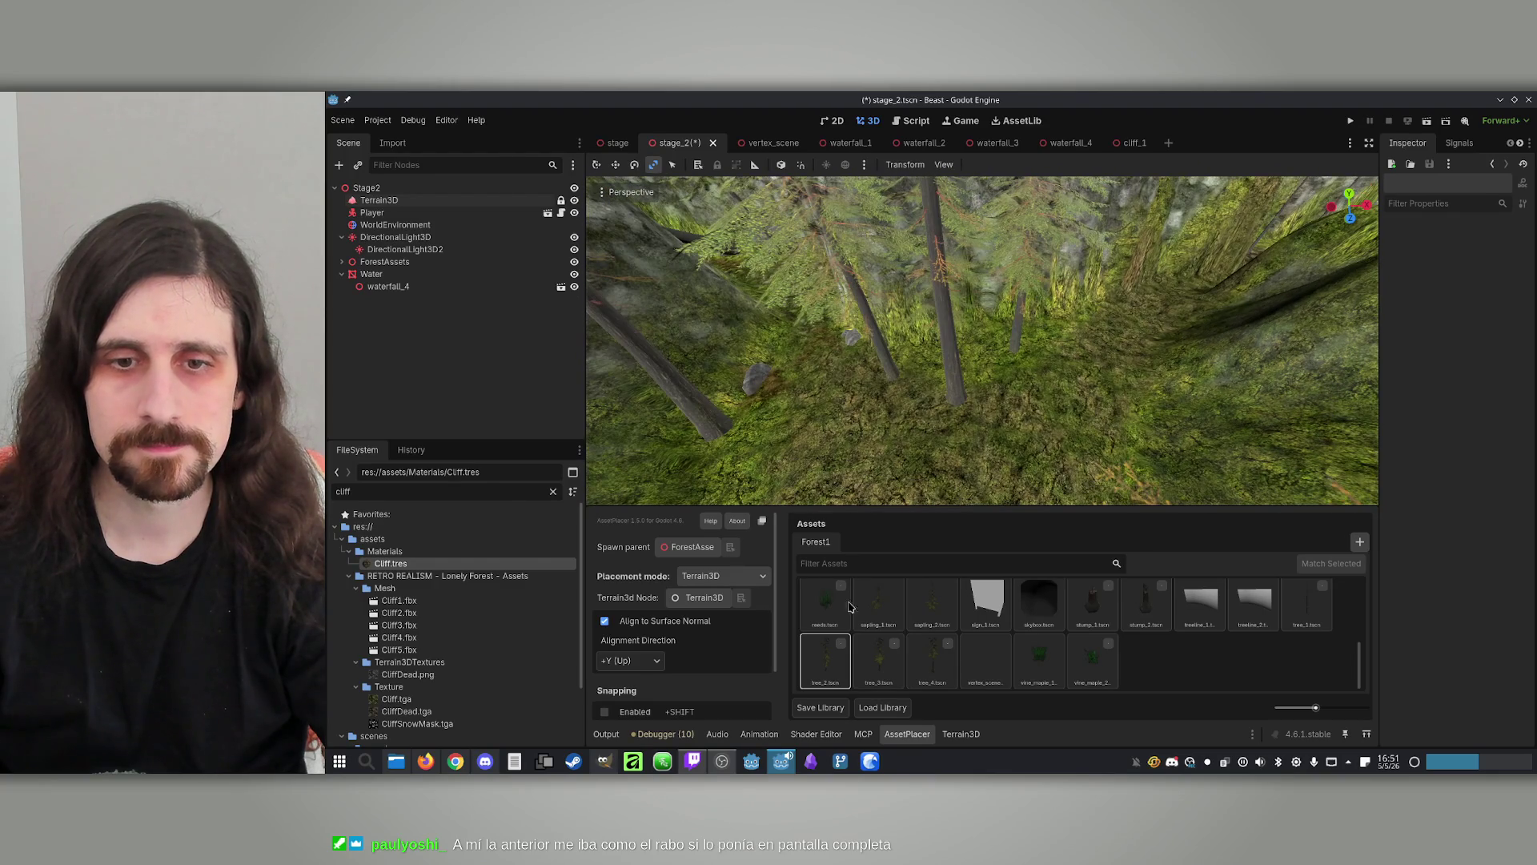
{"action": "left_click", "coordinate": [1314, 617]}
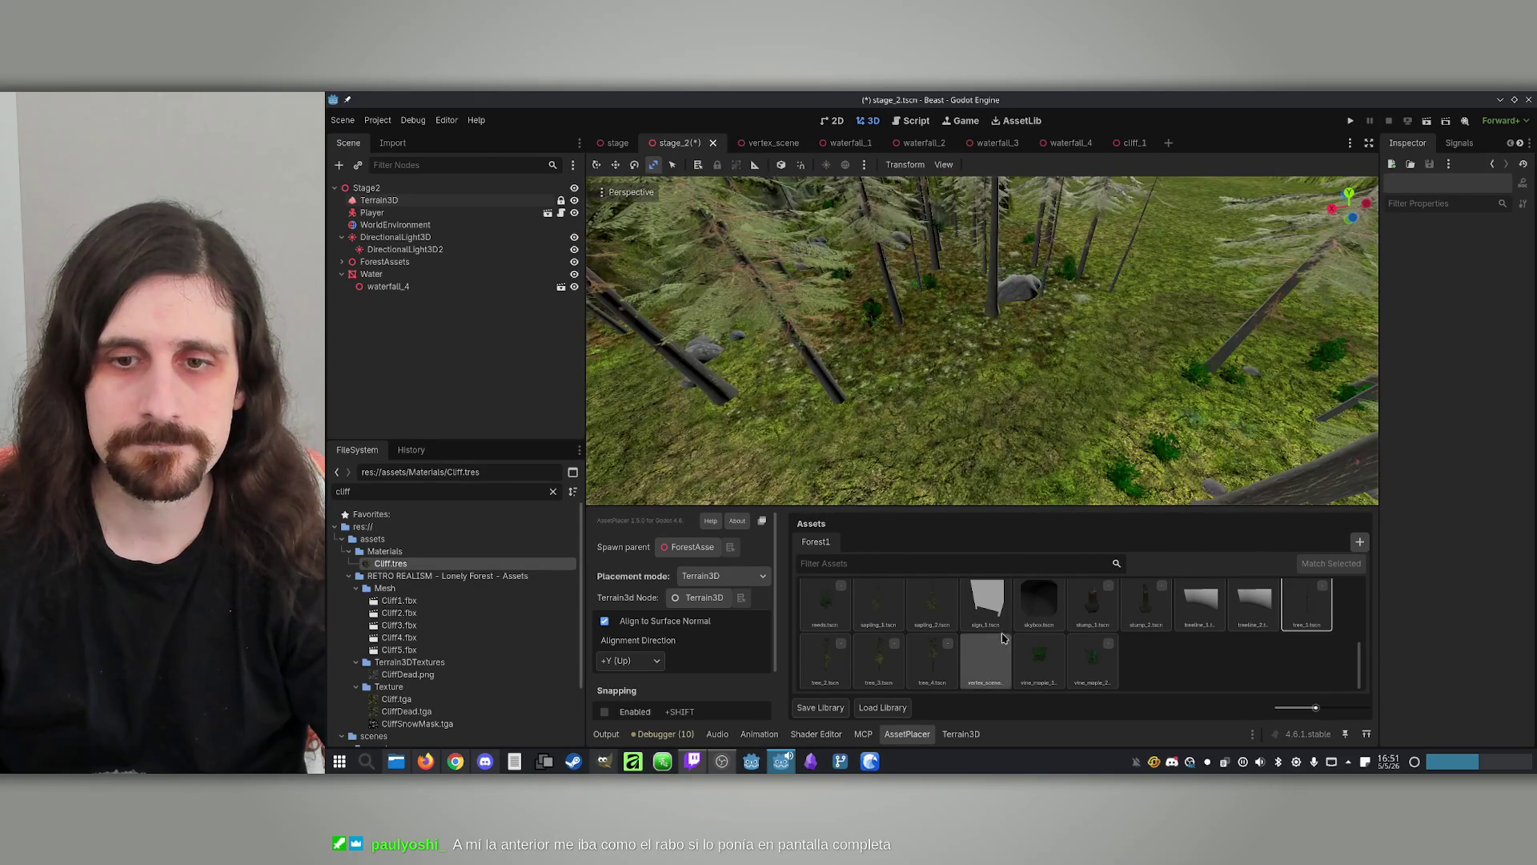
{"action": "left_click", "coordinate": [882, 658]}
{"action": "mouse_move", "coordinate": [964, 368]}
{"action": "left_mouse_down"}
{"action": "mouse_move", "coordinate": [974, 355]}
{"action": "mouse_move", "coordinate": [1004, 397]}
{"action": "mouse_move", "coordinate": [997, 376]}
{"action": "mouse_move", "coordinate": [1019, 343]}
{"action": "mouse_move", "coordinate": [933, 339]}
{"action": "mouse_move", "coordinate": [940, 358]}
{"action": "left_mouse_up"}
{"action": "key", "text": "ctrl+s"}
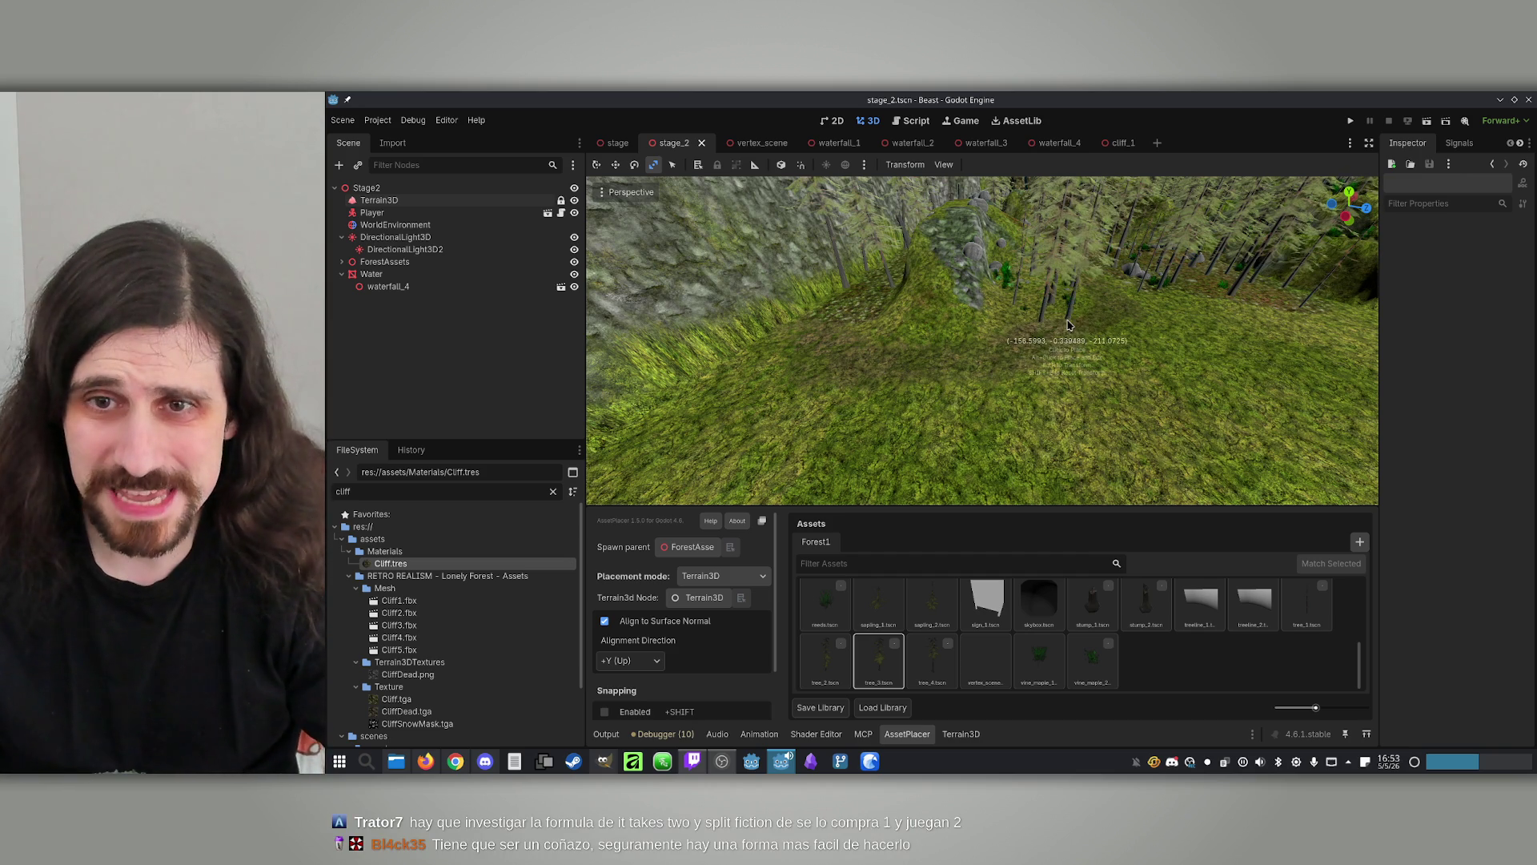
{"action": "key", "text": "ctrl+s"}
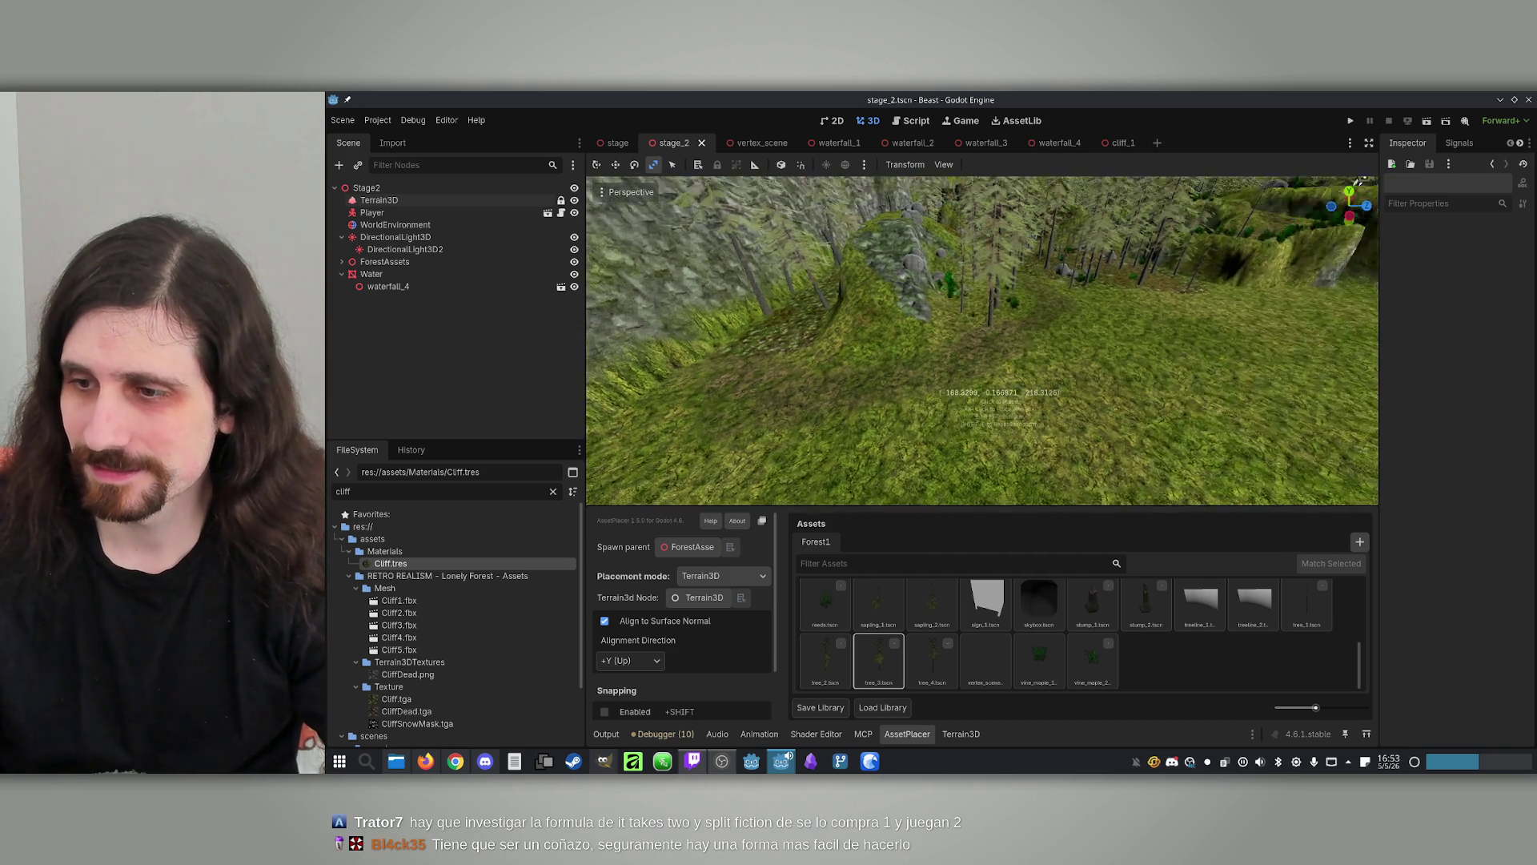
{"action": "mouse_move", "coordinate": [995, 392]}
{"action": "left_mouse_down"}
{"action": "mouse_move", "coordinate": [1000, 376]}
{"action": "mouse_move", "coordinate": [930, 382]}
{"action": "mouse_move", "coordinate": [937, 359]}
{"action": "mouse_move", "coordinate": [975, 360]}
{"action": "mouse_move", "coordinate": [627, 261]}
{"action": "left_mouse_up"}
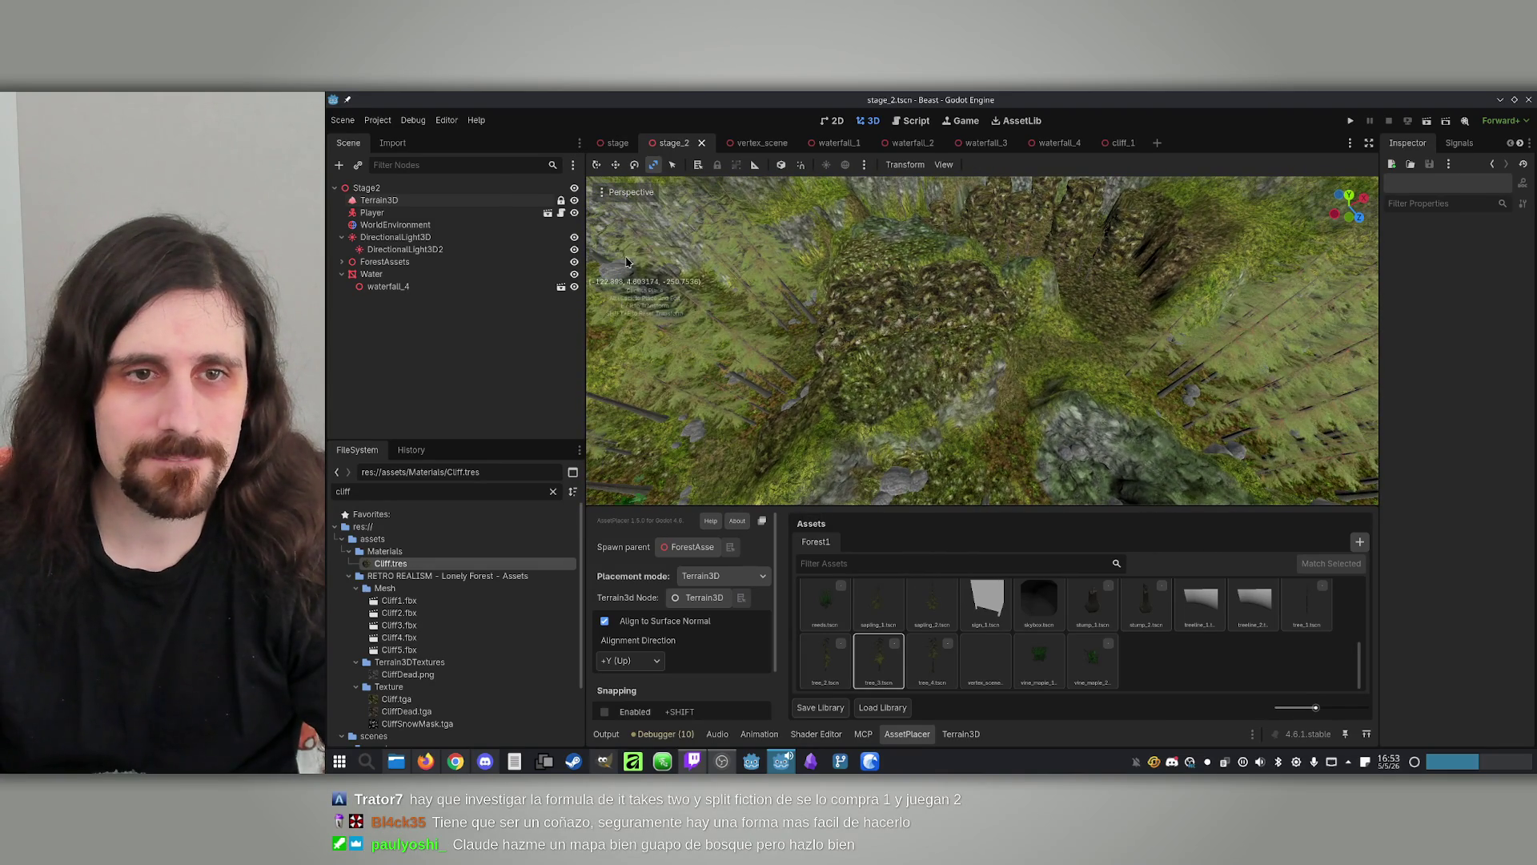
{"action": "left_click", "coordinate": [380, 204]}
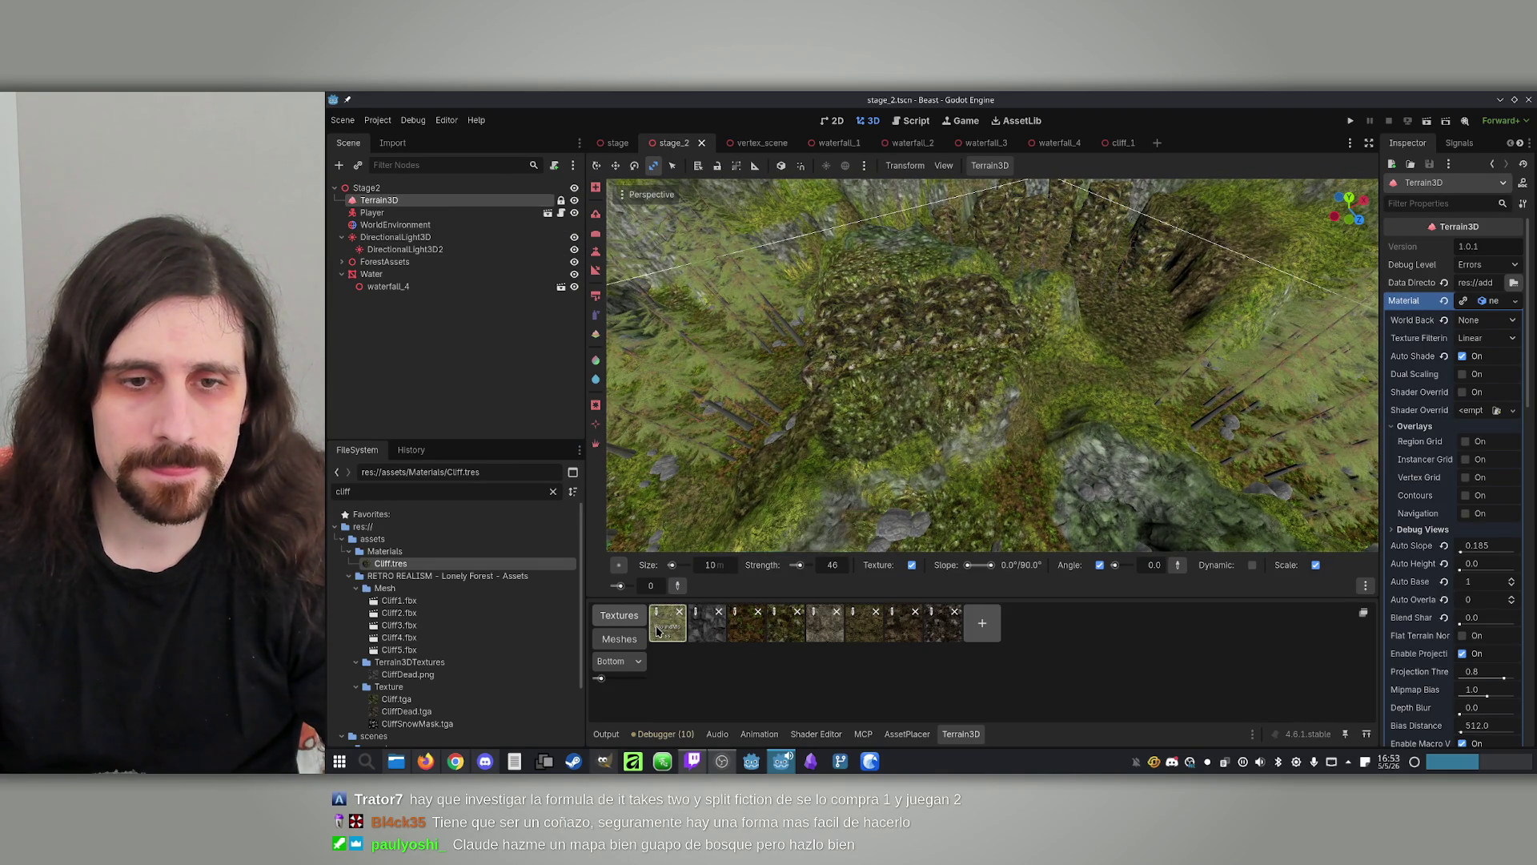
Paint grass onto the terrain, pick the fourth texture, and save the scene
{"action": "mouse_move", "coordinate": [862, 466]}
{"action": "left_mouse_down"}
{"action": "mouse_move", "coordinate": [910, 401]}
{"action": "mouse_move", "coordinate": [899, 425]}
{"action": "mouse_move", "coordinate": [876, 416]}
{"action": "mouse_move", "coordinate": [986, 366]}
{"action": "left_mouse_up"}
{"action": "mouse_move", "coordinate": [840, 446]}
{"action": "left_mouse_down"}
{"action": "mouse_move", "coordinate": [1201, 376]}
{"action": "mouse_move", "coordinate": [1041, 481]}
{"action": "mouse_move", "coordinate": [904, 609]}
{"action": "left_mouse_up"}
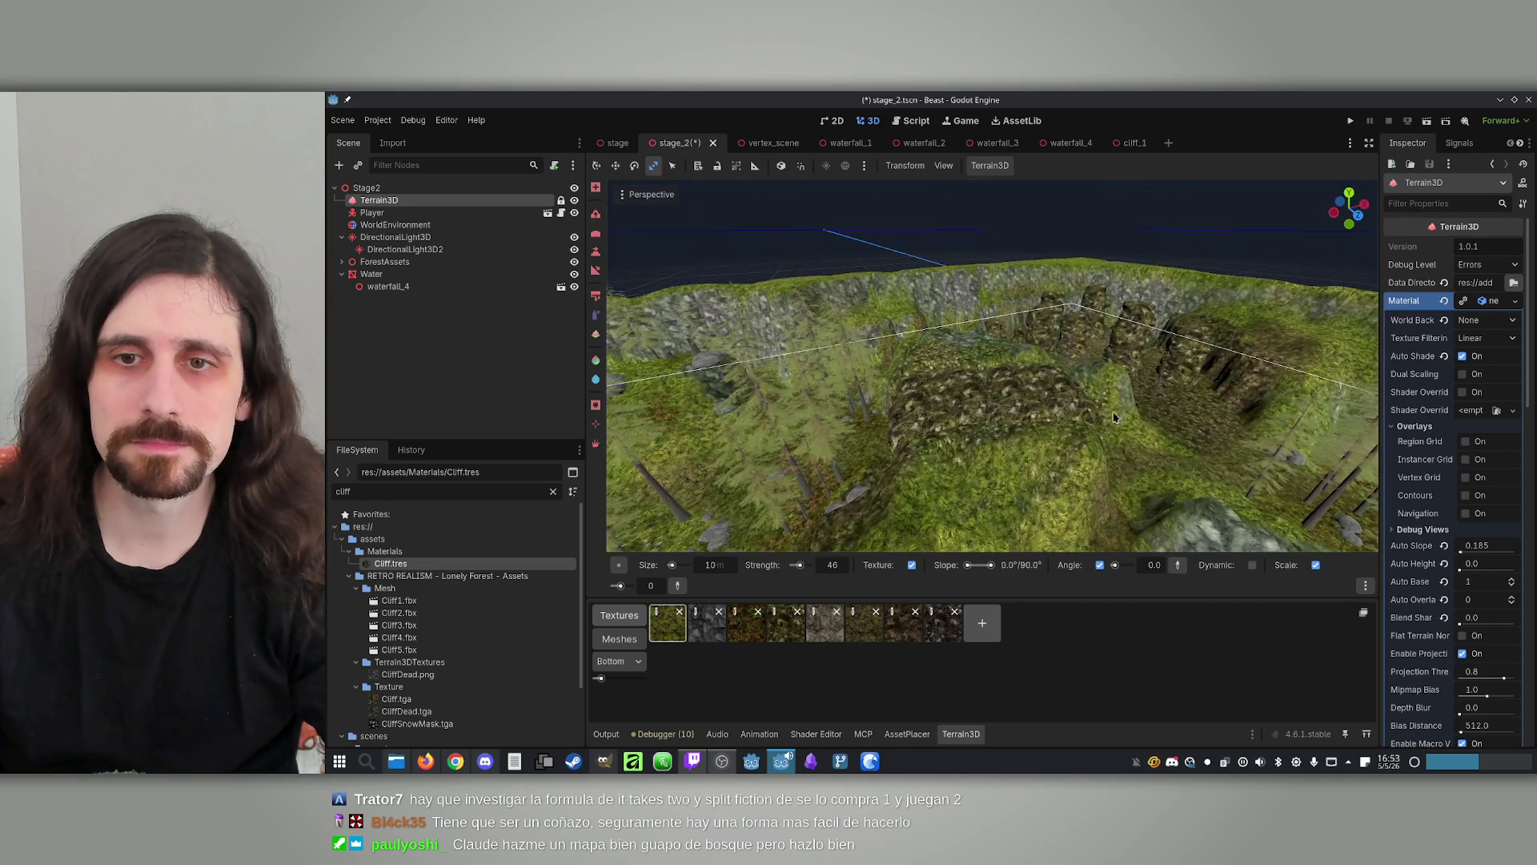
{"action": "left_click", "coordinate": [785, 623]}
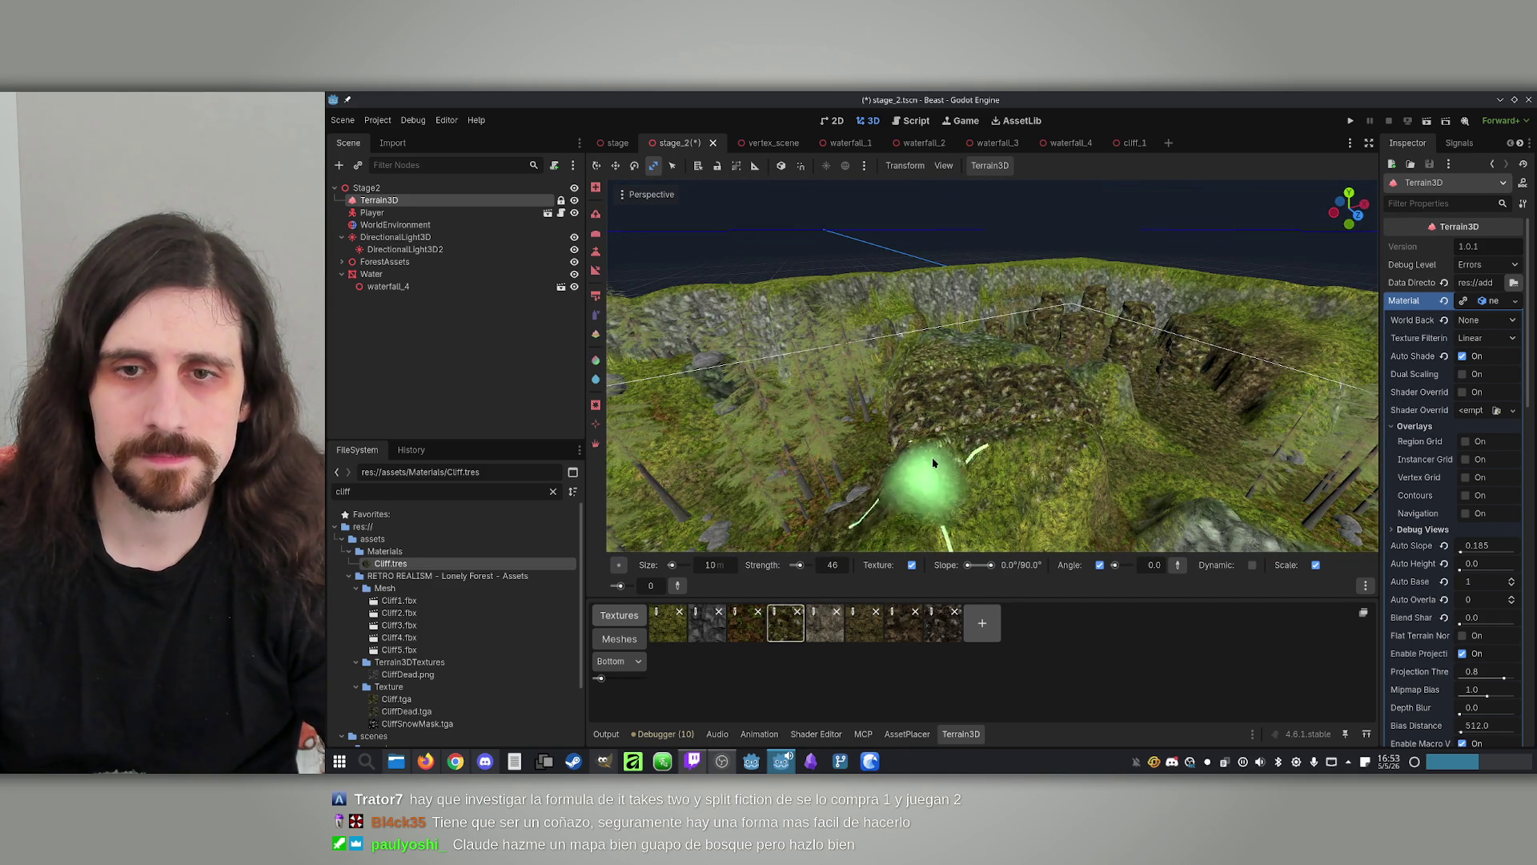
{"action": "left_click_drag", "start_coordinate": [1257, 426], "coordinate": [1169, 414]}
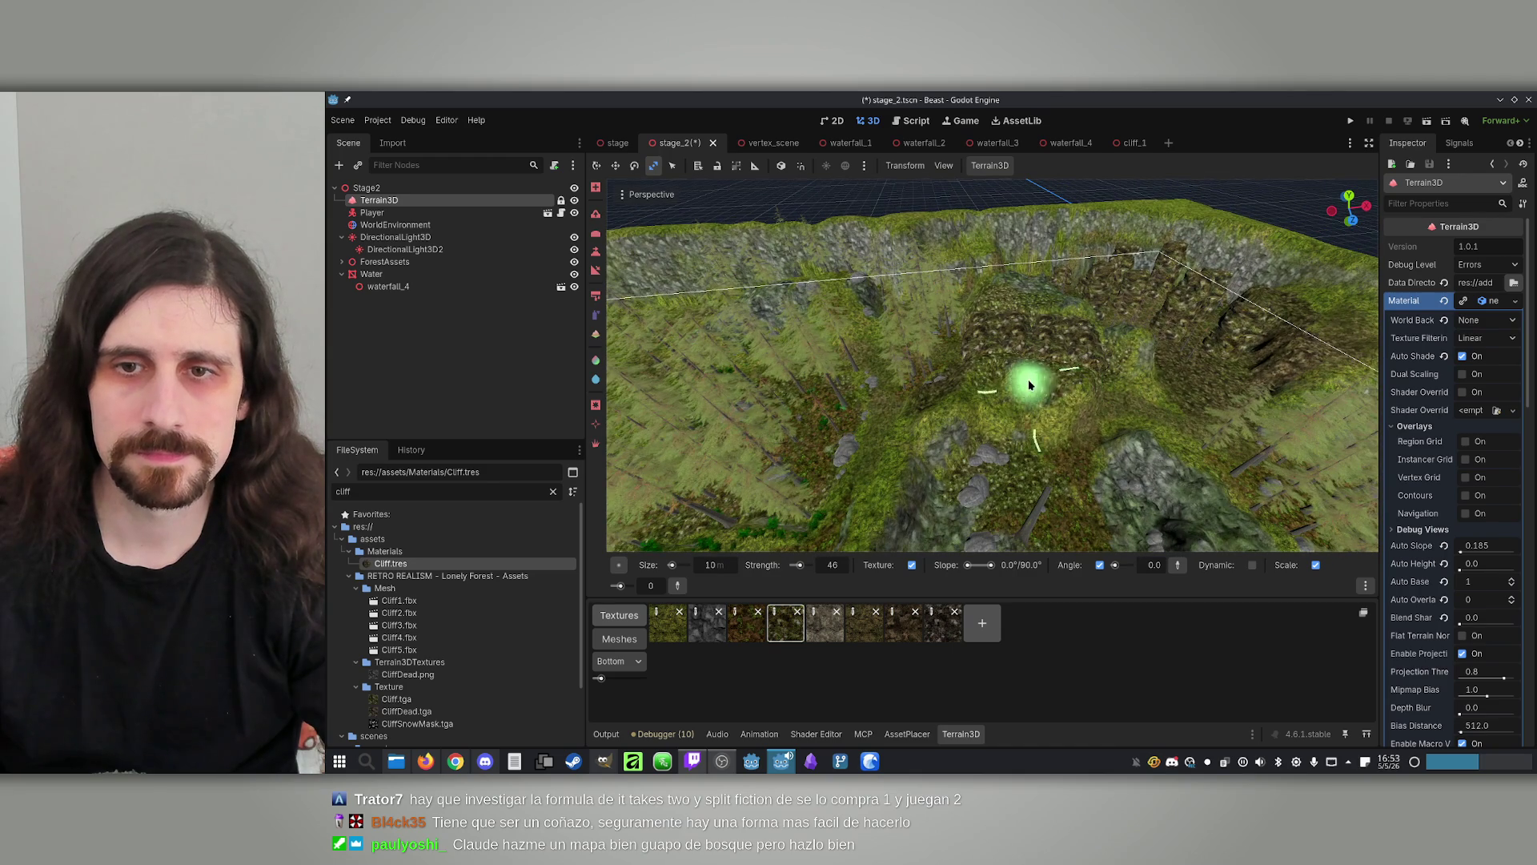
{"action": "mouse_move", "coordinate": [1253, 326]}
{"action": "left_mouse_down"}
{"action": "mouse_move", "coordinate": [1137, 432]}
{"action": "mouse_move", "coordinate": [1035, 435]}
{"action": "left_mouse_up"}
{"action": "key", "text": "ctrl+s"}
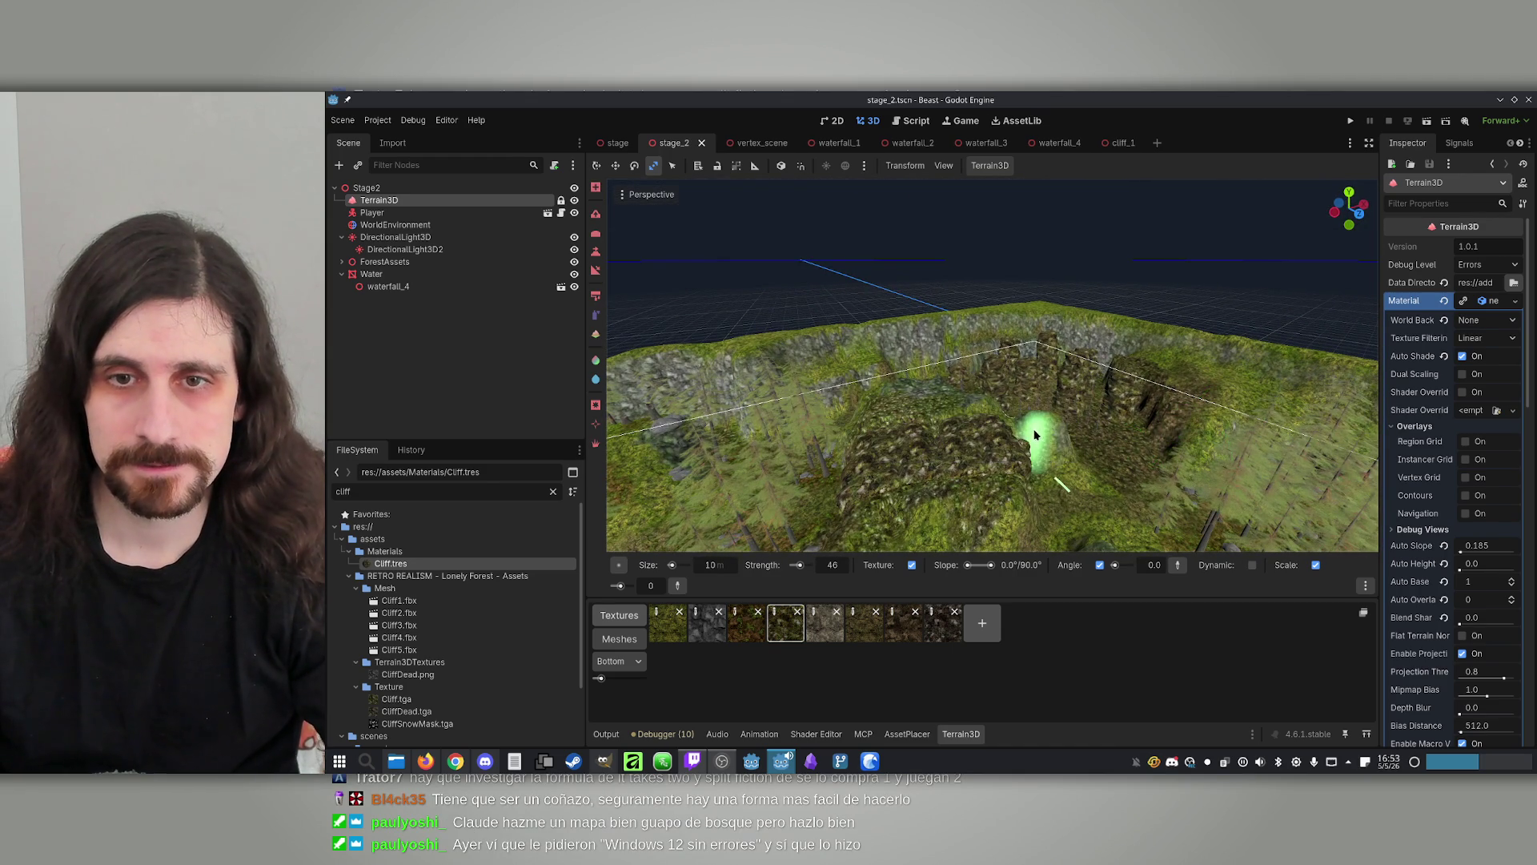
Paint the fourth texture over the ground near the rock from a top-down view
{"action": "scroll", "coordinate": [1035, 435], "scroll_direction": "up", "scroll_amount": 8}
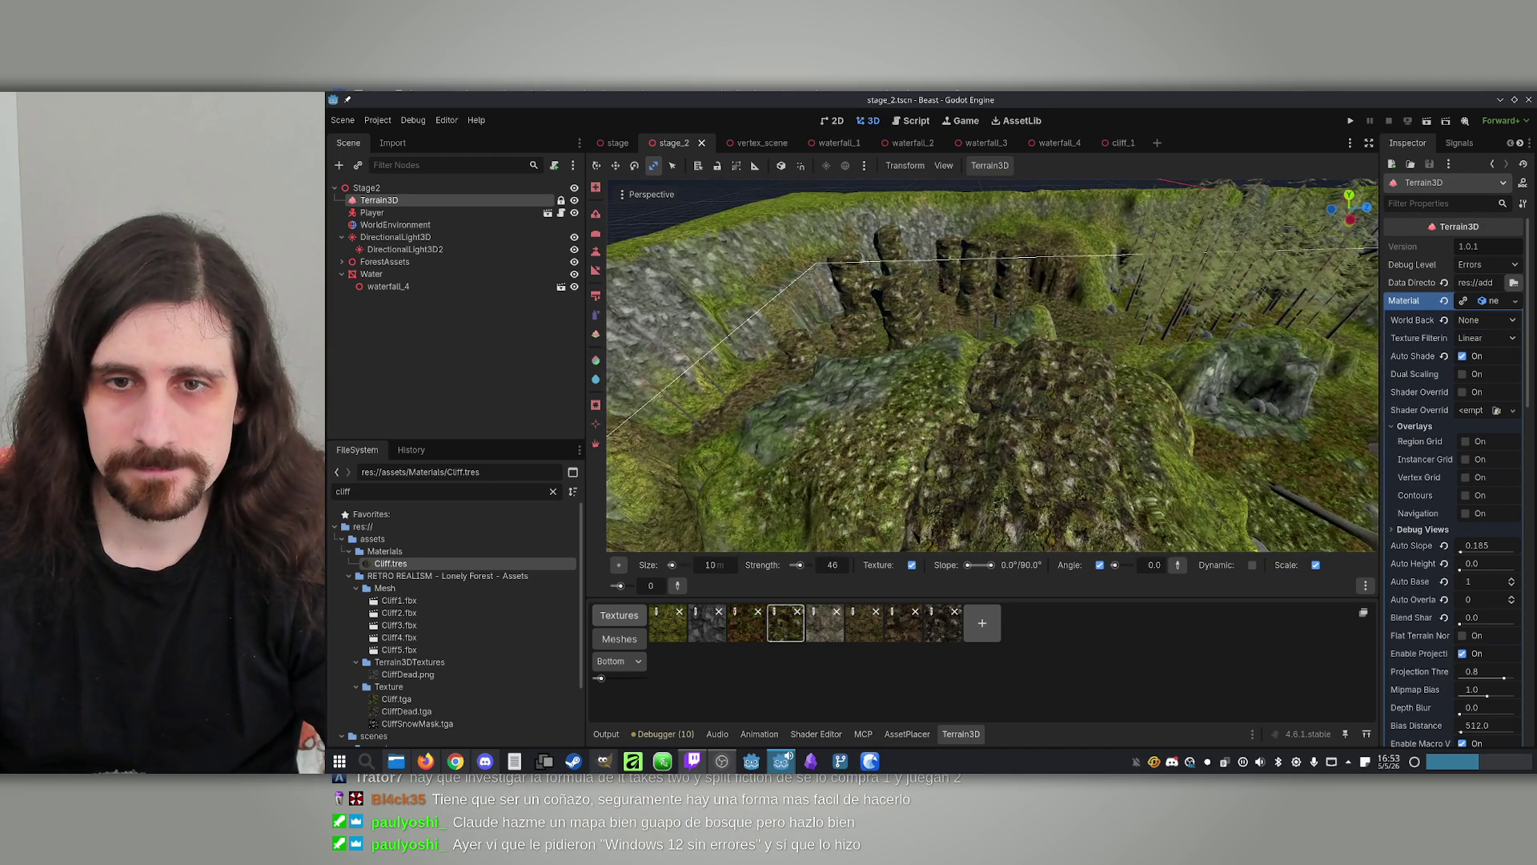
{"action": "scroll", "coordinate": [1195, 414], "scroll_direction": "down", "scroll_amount": 8}
{"action": "mouse_move", "coordinate": [1195, 414]}
{"action": "left_mouse_down"}
{"action": "mouse_move", "coordinate": [1255, 255]}
{"action": "mouse_move", "coordinate": [1063, 271]}
{"action": "mouse_move", "coordinate": [1015, 309]}
{"action": "left_mouse_up"}
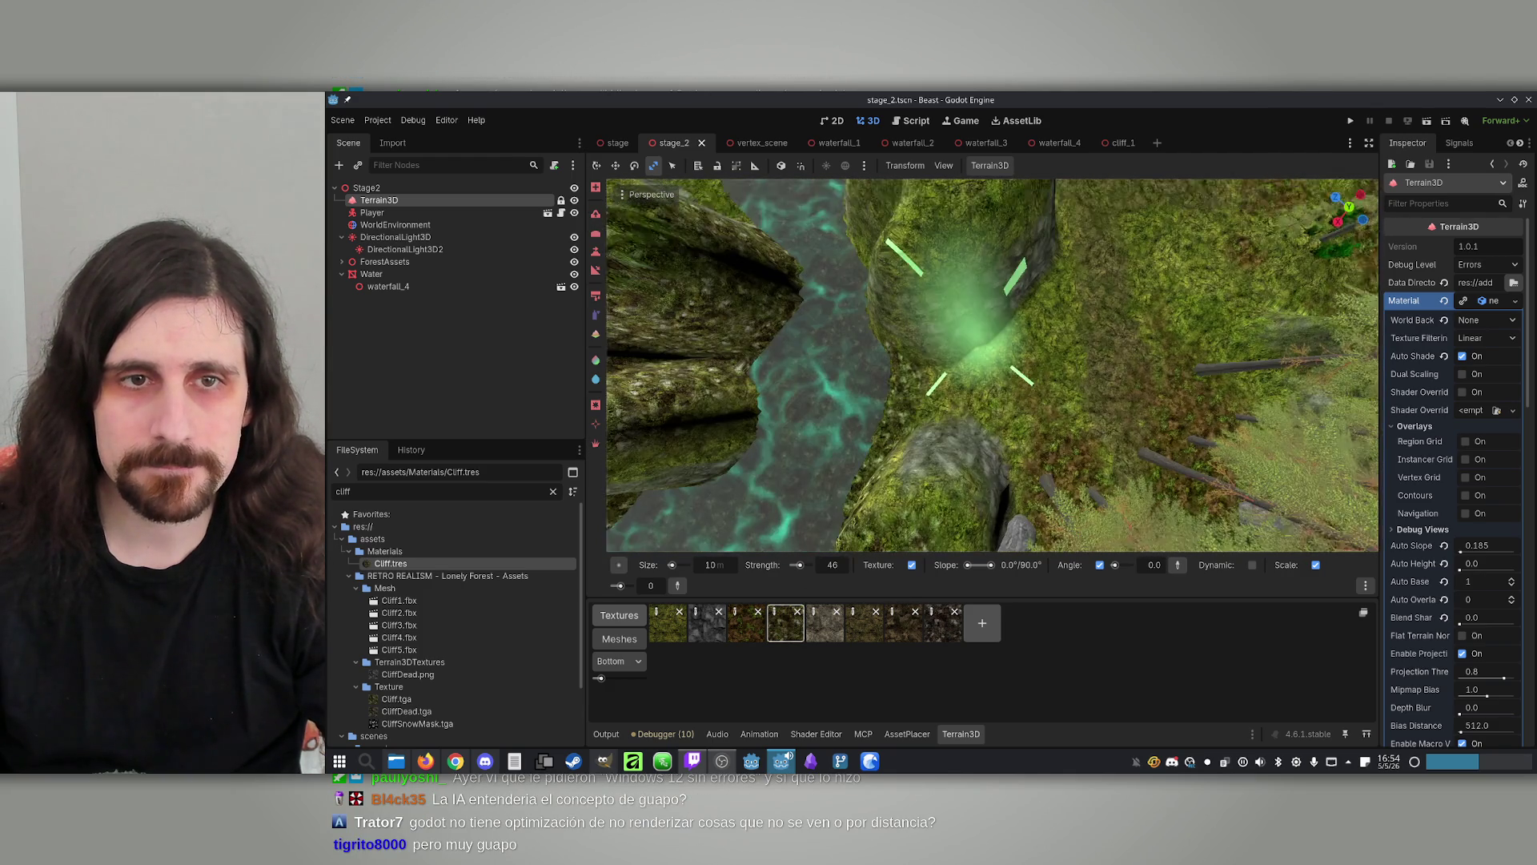
{"action": "left_click_drag", "start_coordinate": [930, 392], "coordinate": [967, 385]}
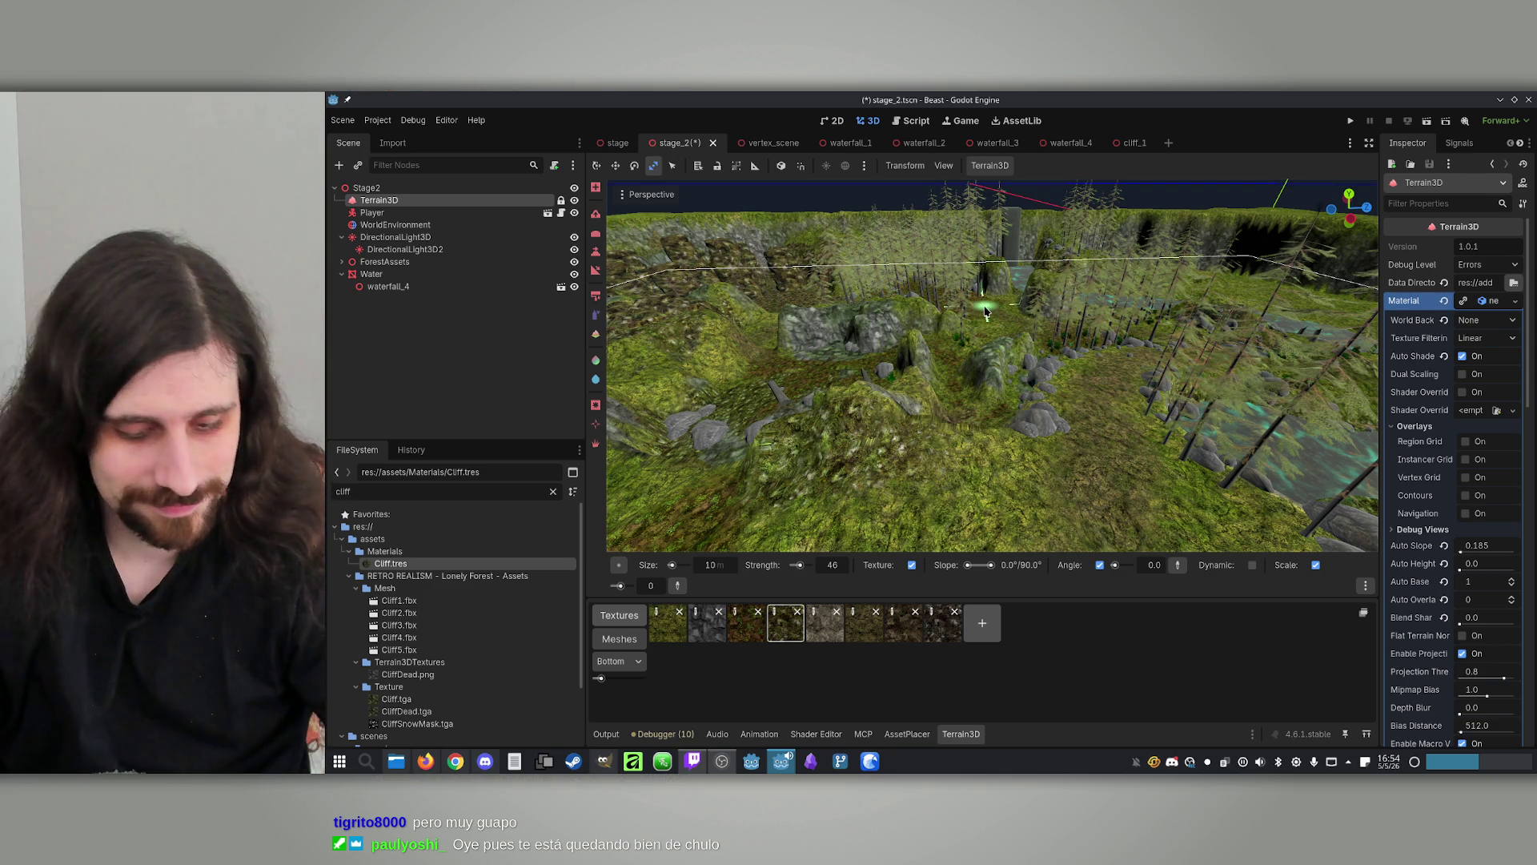
{"action": "key", "text": "w"}
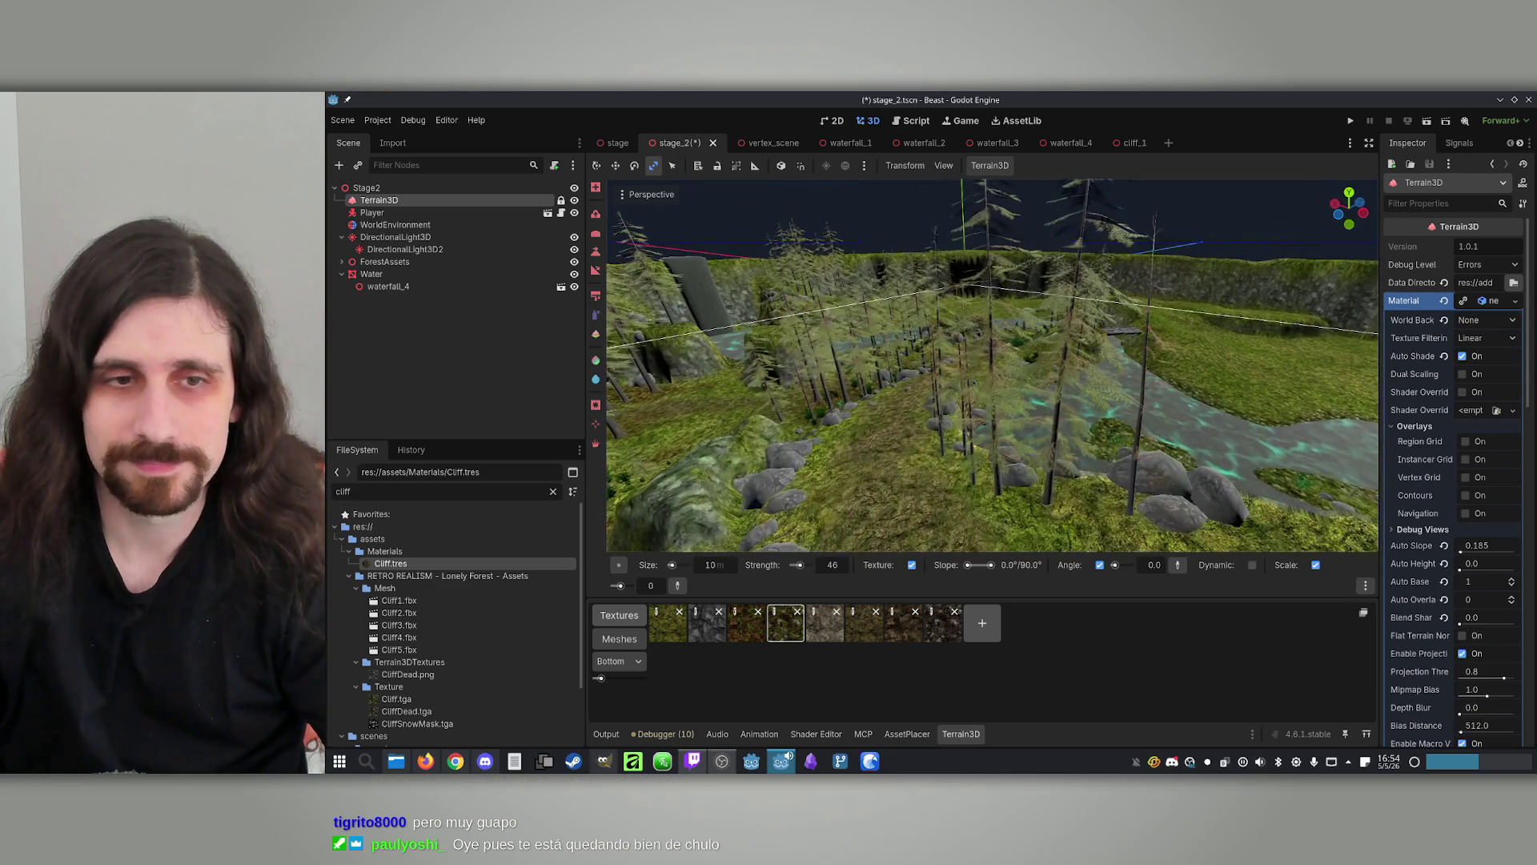
{"action": "key", "text": "s"}
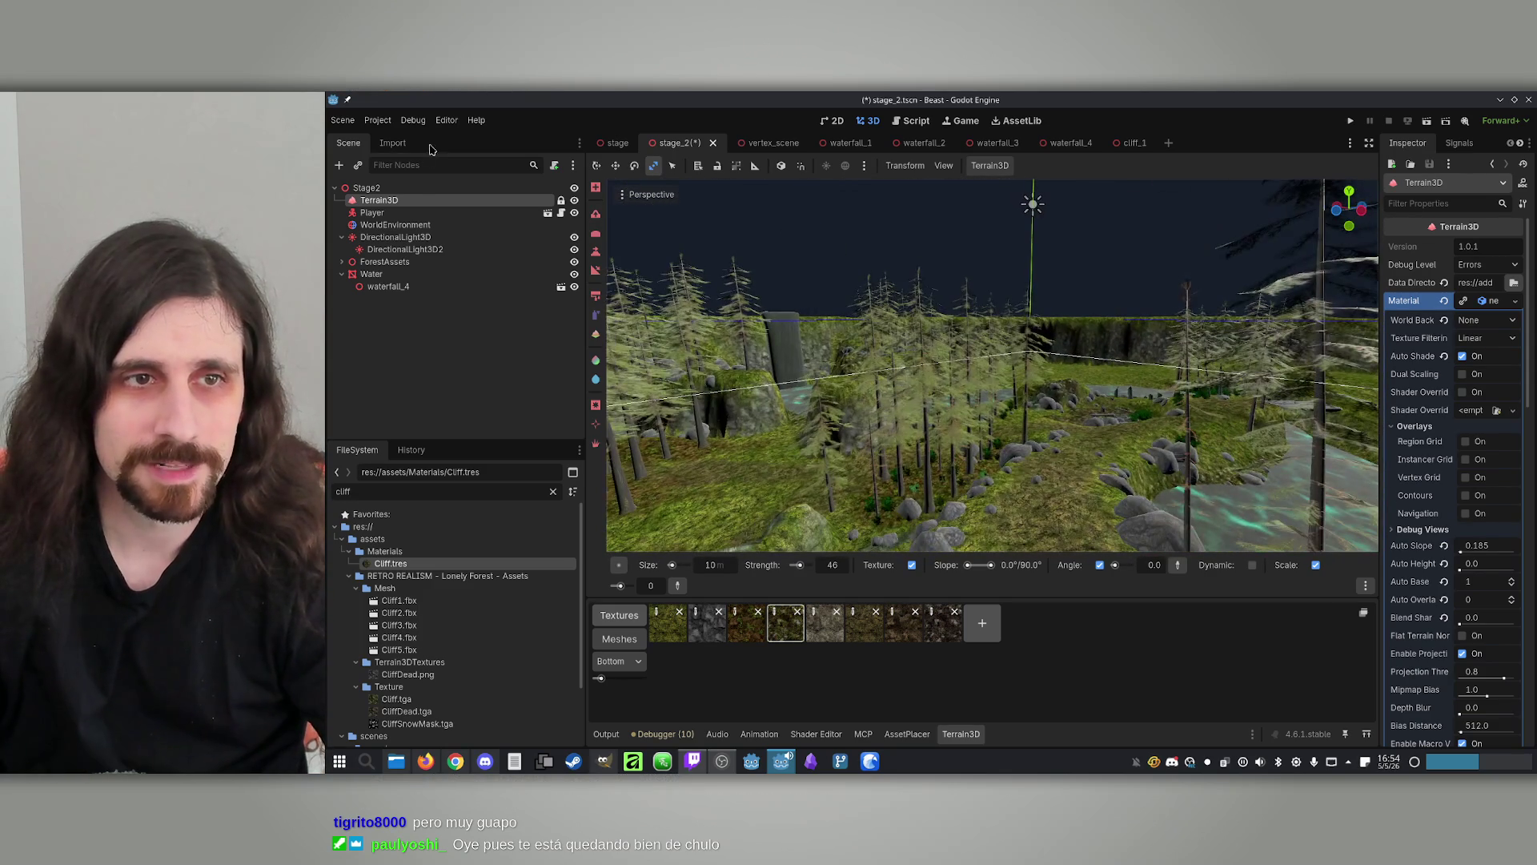
Select the Player node and run the current scene to test the level
{"action": "left_click", "coordinate": [406, 216]}
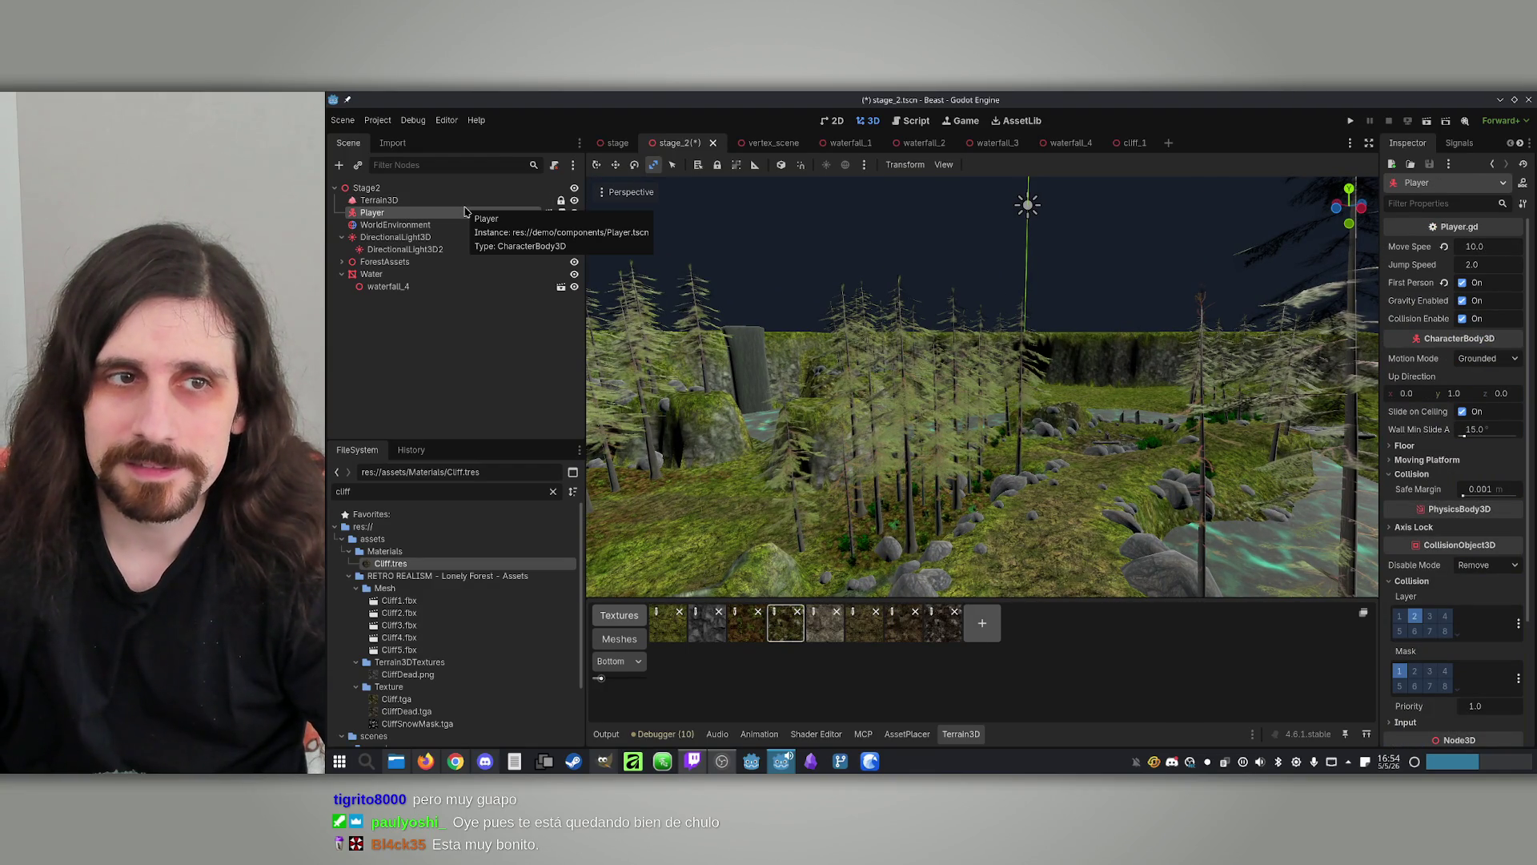
{"action": "left_click_drag", "start_coordinate": [895, 319], "coordinate": [1391, 109]}
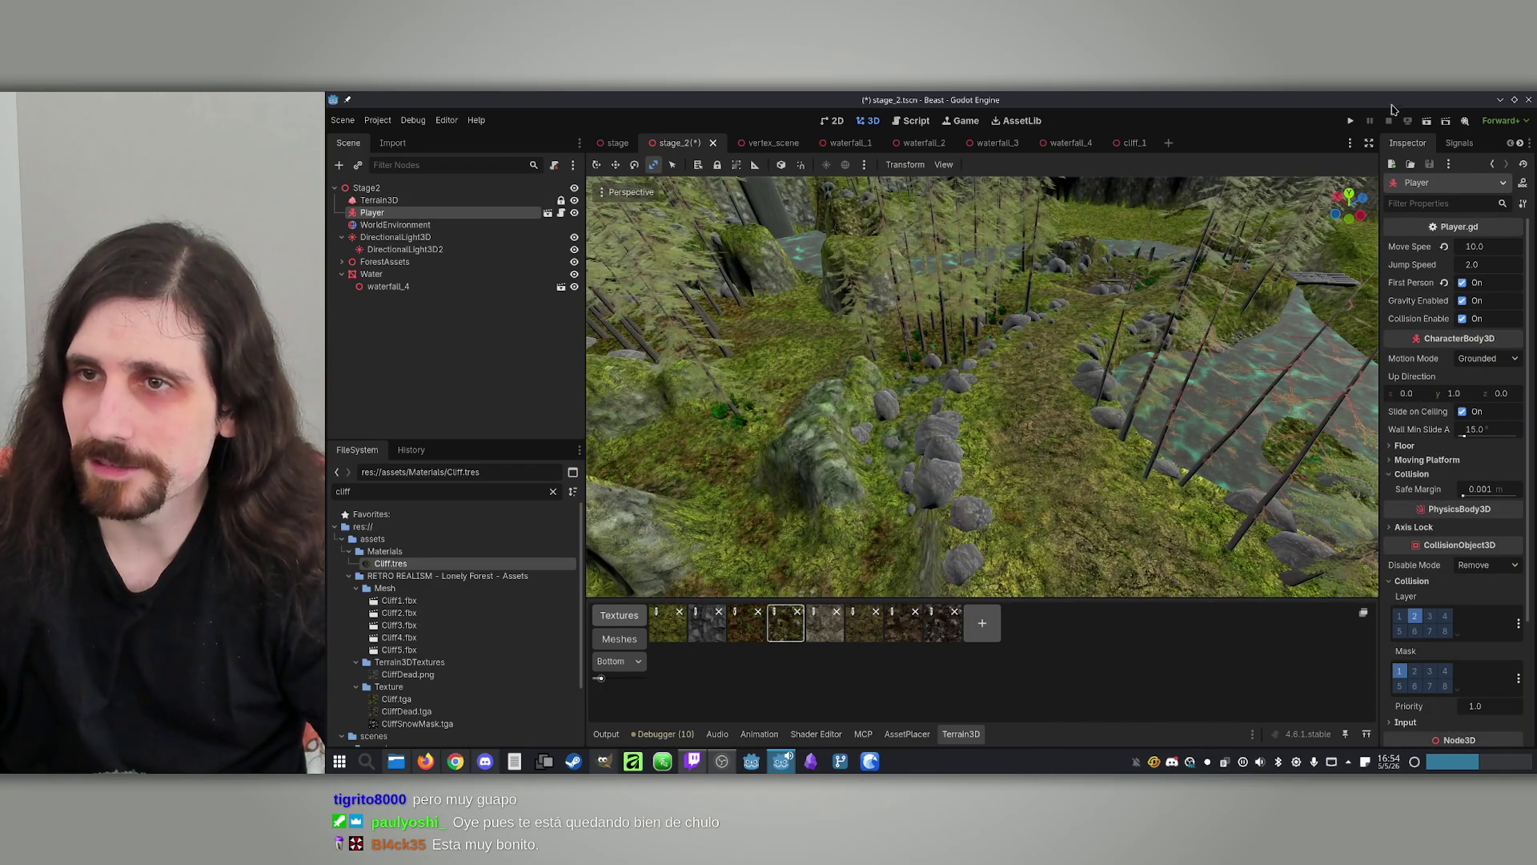
{"action": "left_click", "coordinate": [1426, 122]}
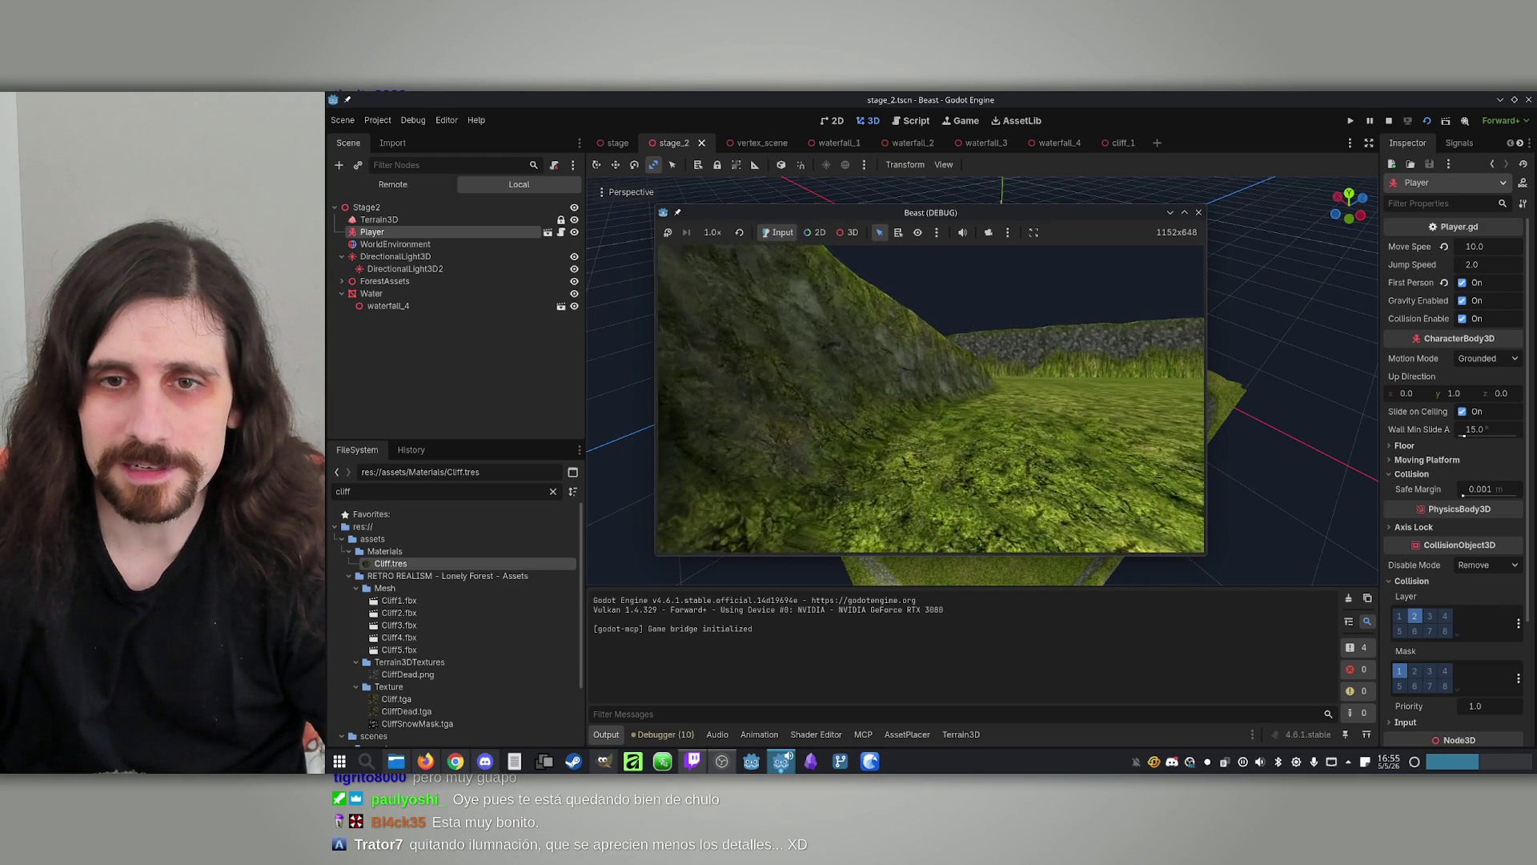
Close the Beast (DEBUG) game window and clear the Player selection
{"action": "key", "text": "super"}
{"action": "left_click", "coordinate": [1198, 212]}
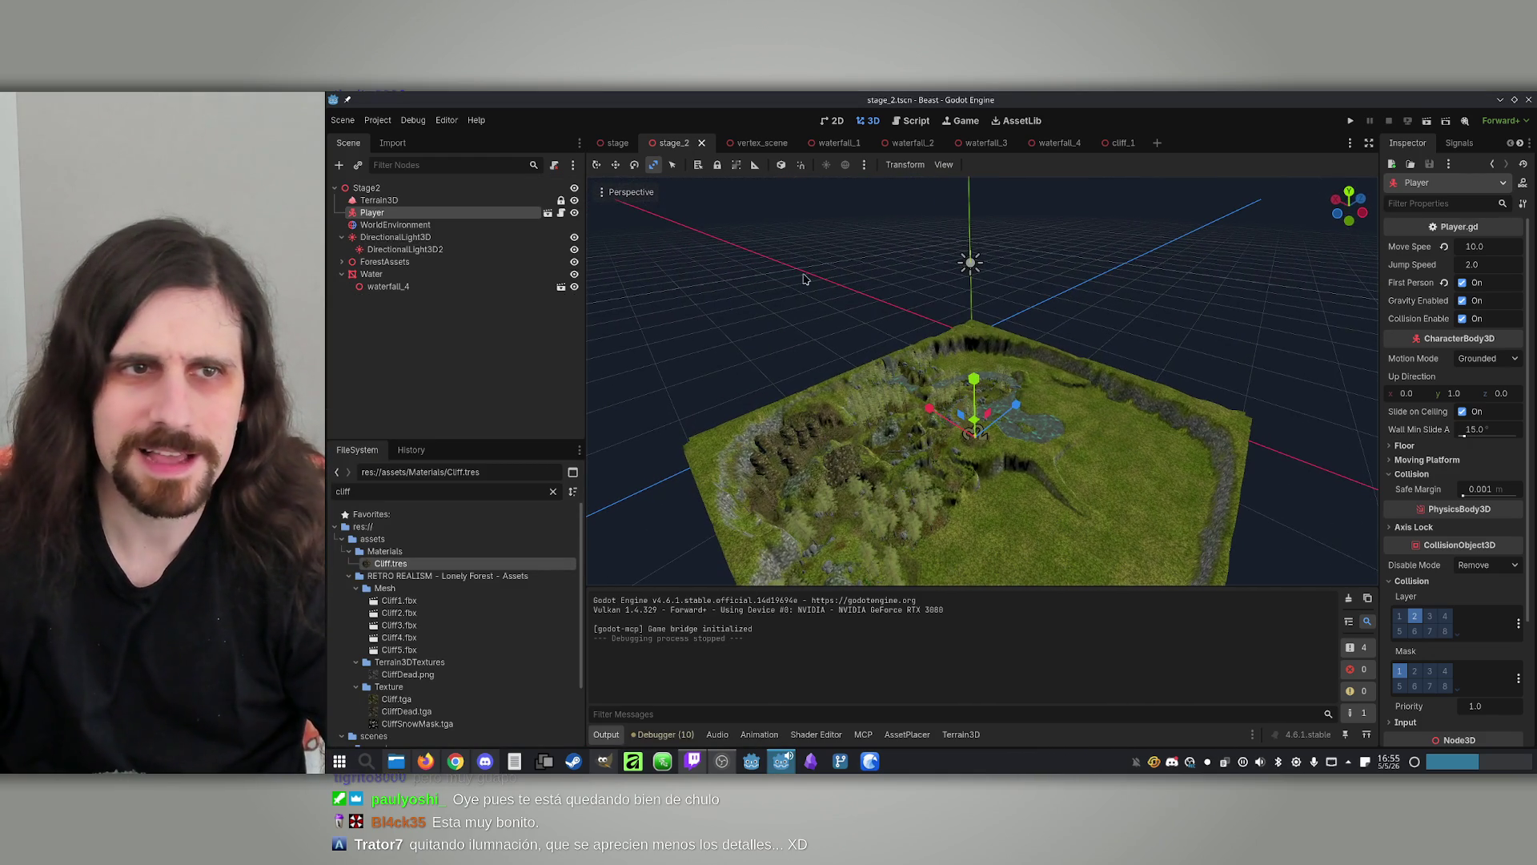
{"action": "left_click", "coordinate": [801, 240]}
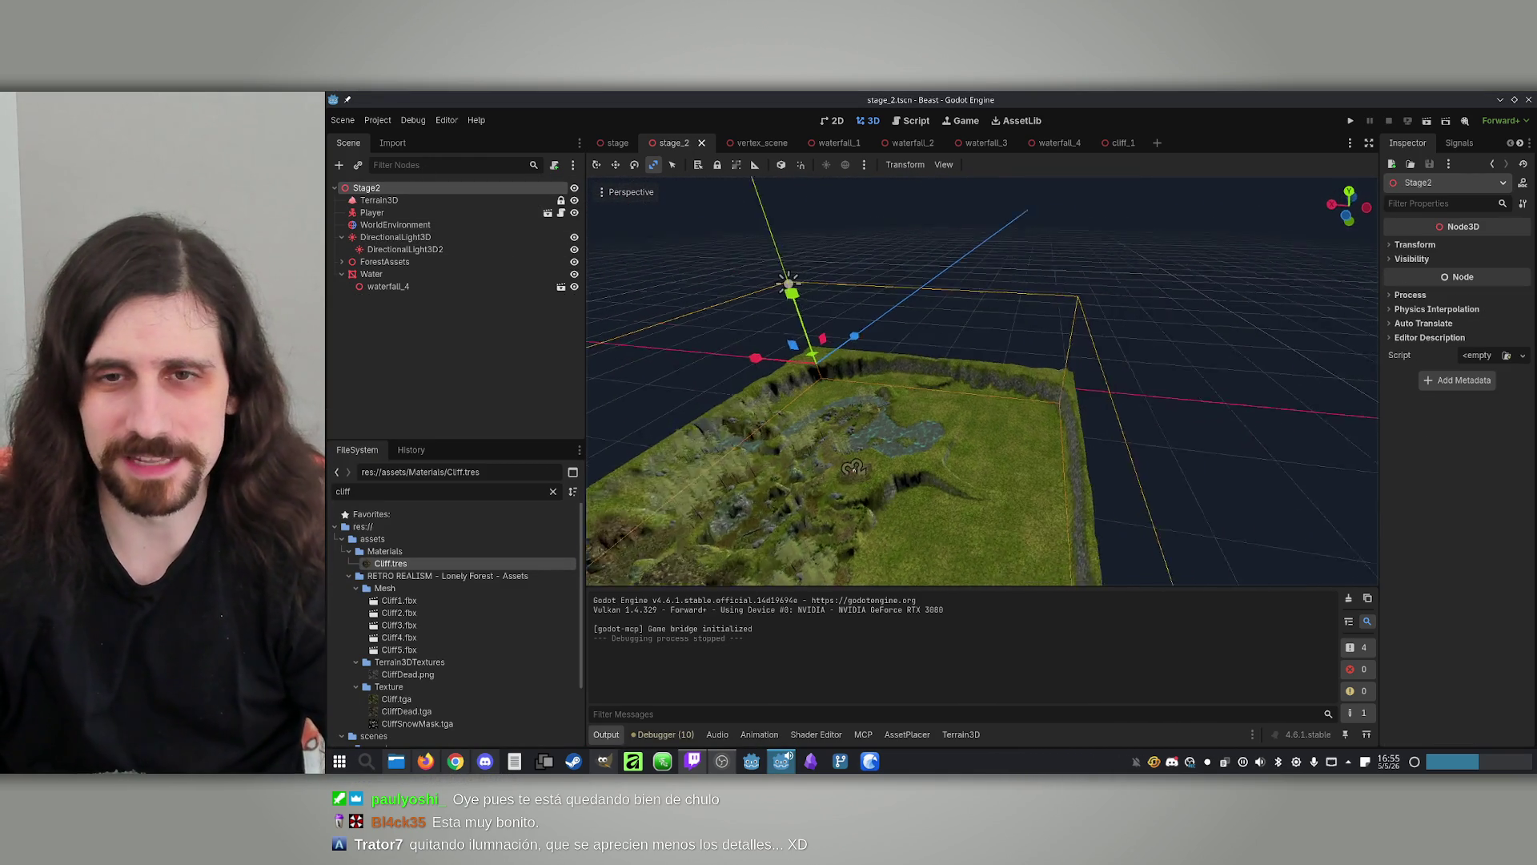
Fly past the rocky mound toward the river and cliff, then select Terrain3D
{"action": "scroll", "coordinate": [982, 382], "scroll_direction": "up", "scroll_amount": 4}
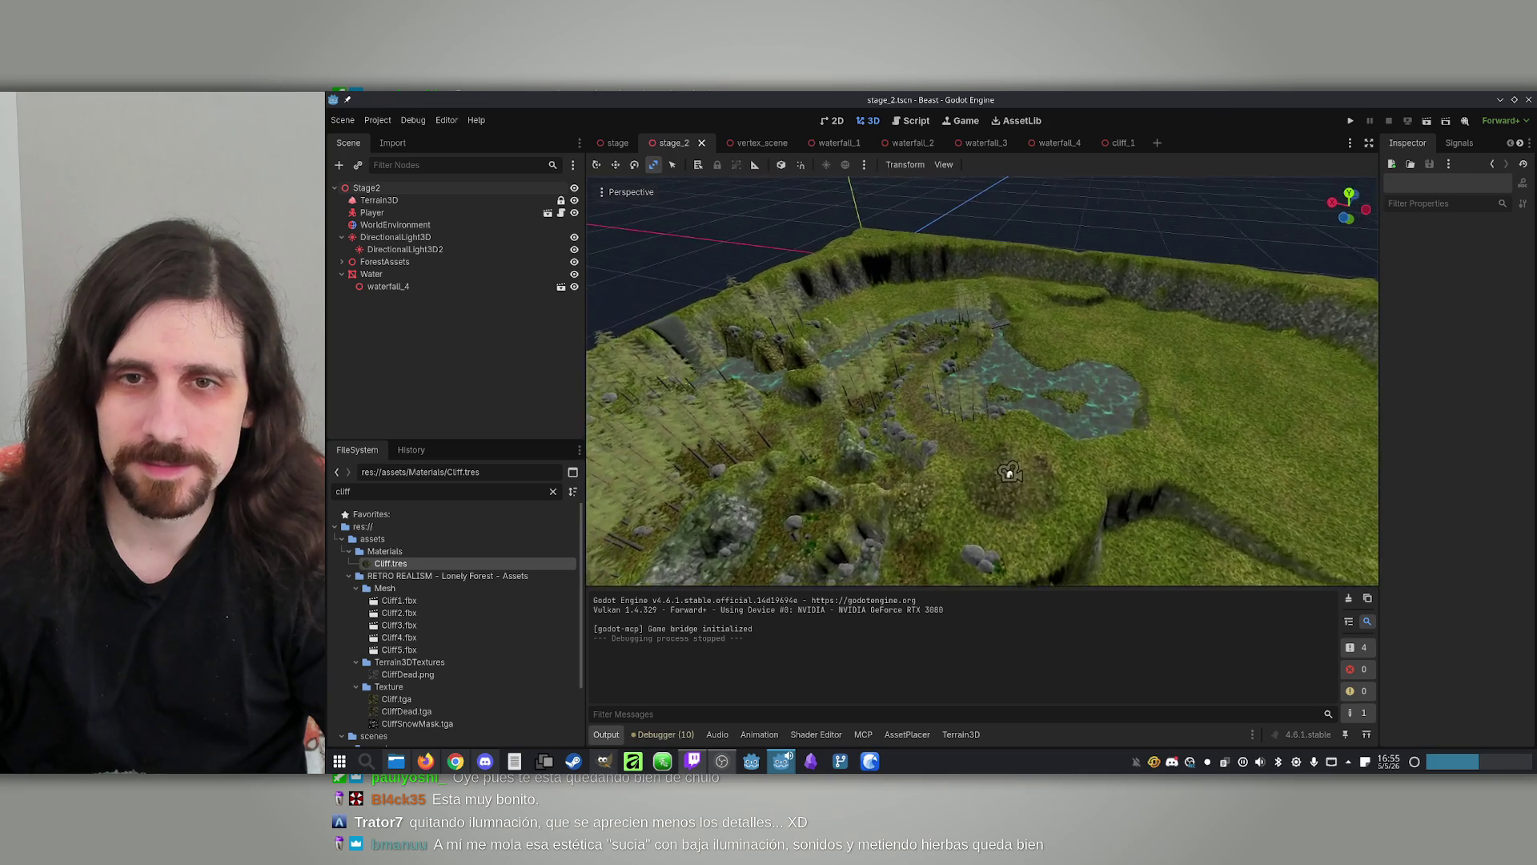
{"action": "key", "text": "w"}
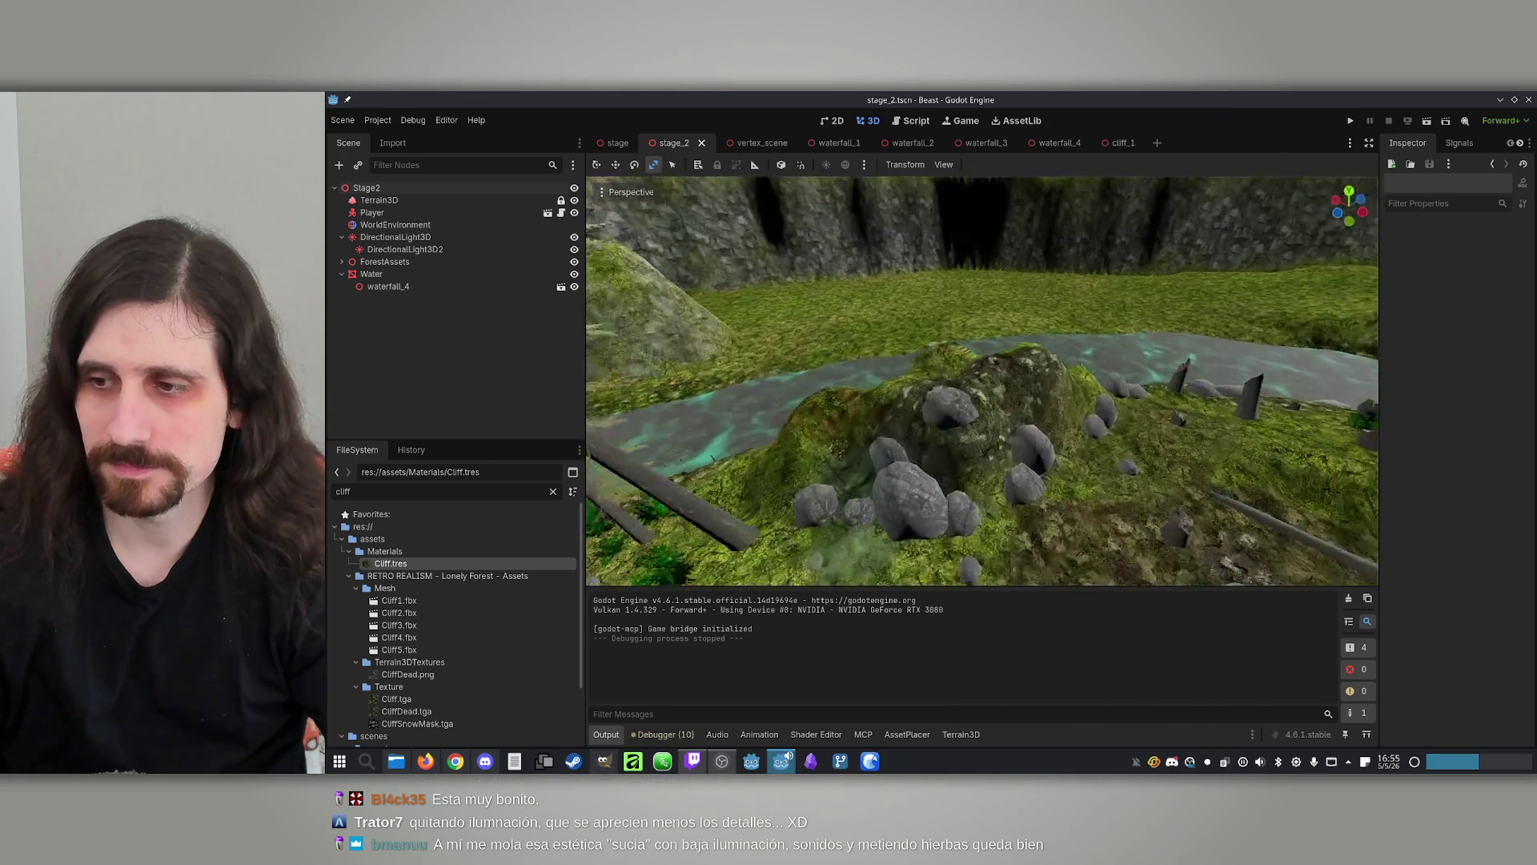
{"action": "key", "text": "w"}
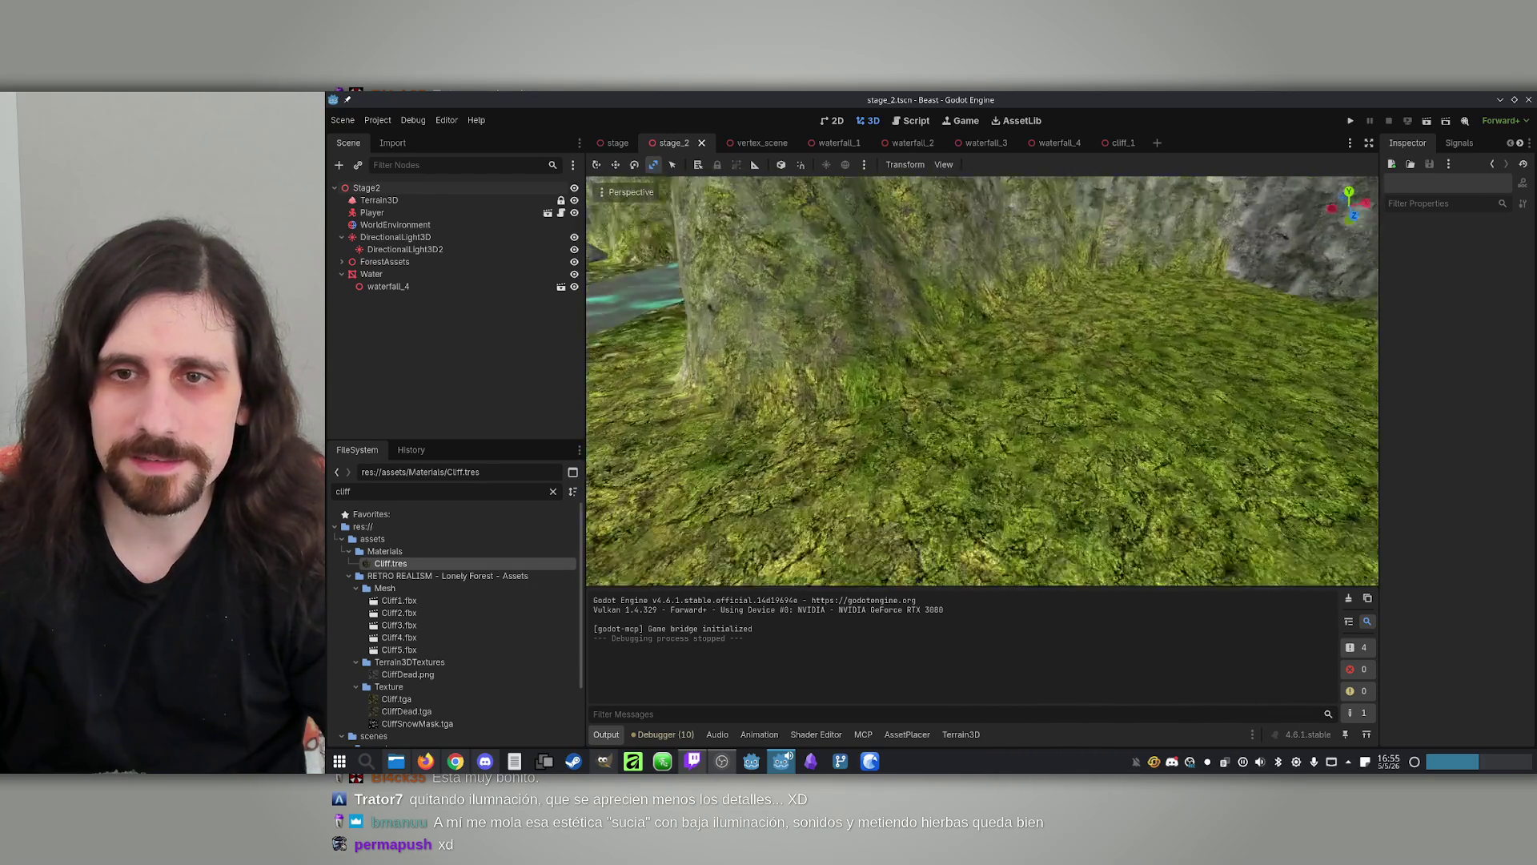
{"action": "scroll", "coordinate": [958, 238], "scroll_direction": "down", "scroll_amount": 5}
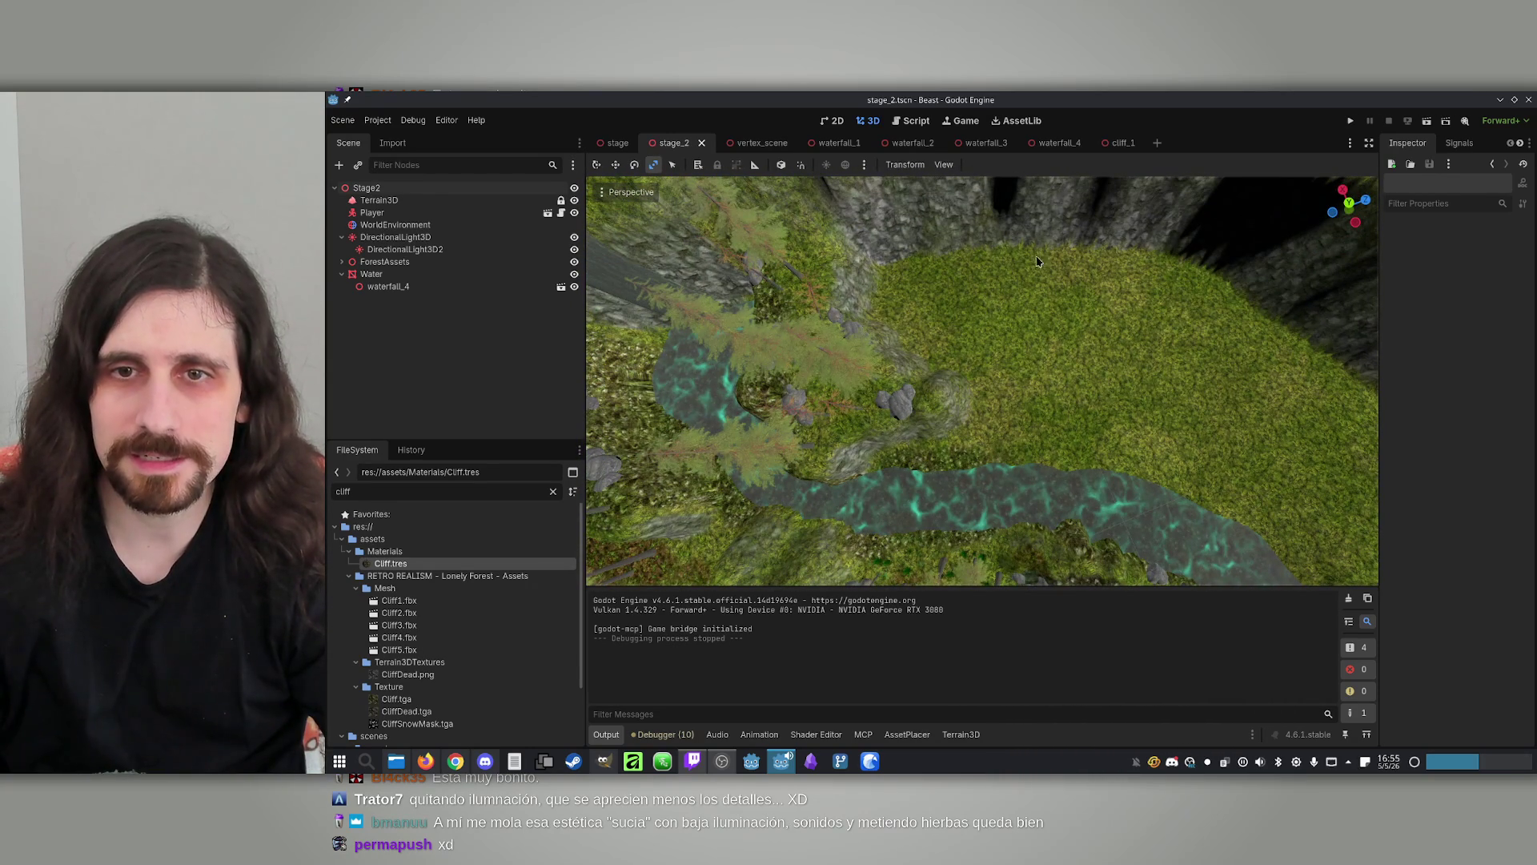
{"action": "scroll", "coordinate": [1017, 272], "scroll_direction": "up", "scroll_amount": 5}
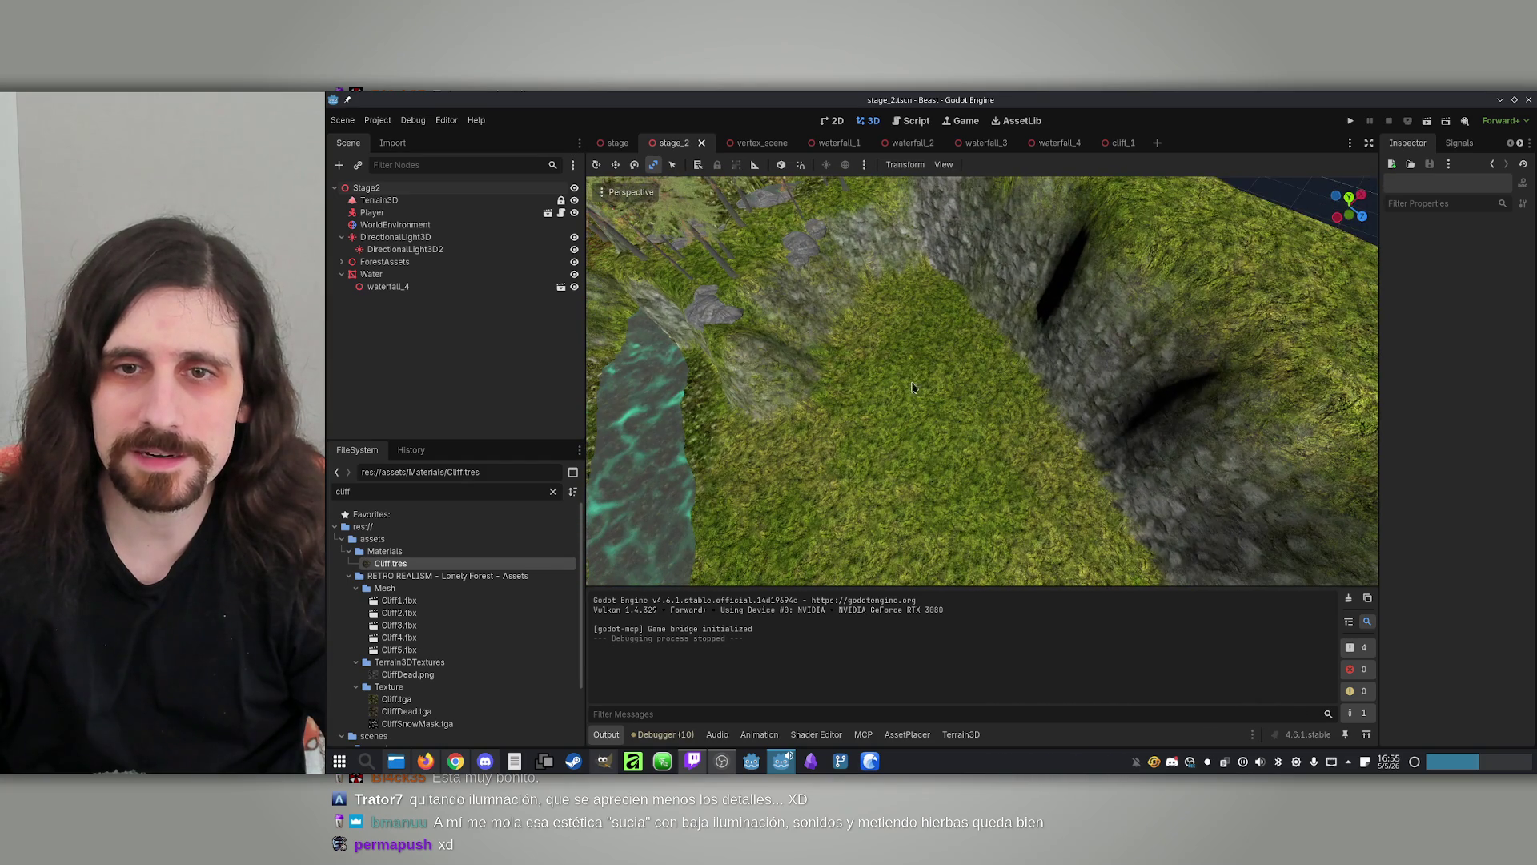
{"action": "scroll", "coordinate": [913, 387], "scroll_direction": "down", "scroll_amount": 3}
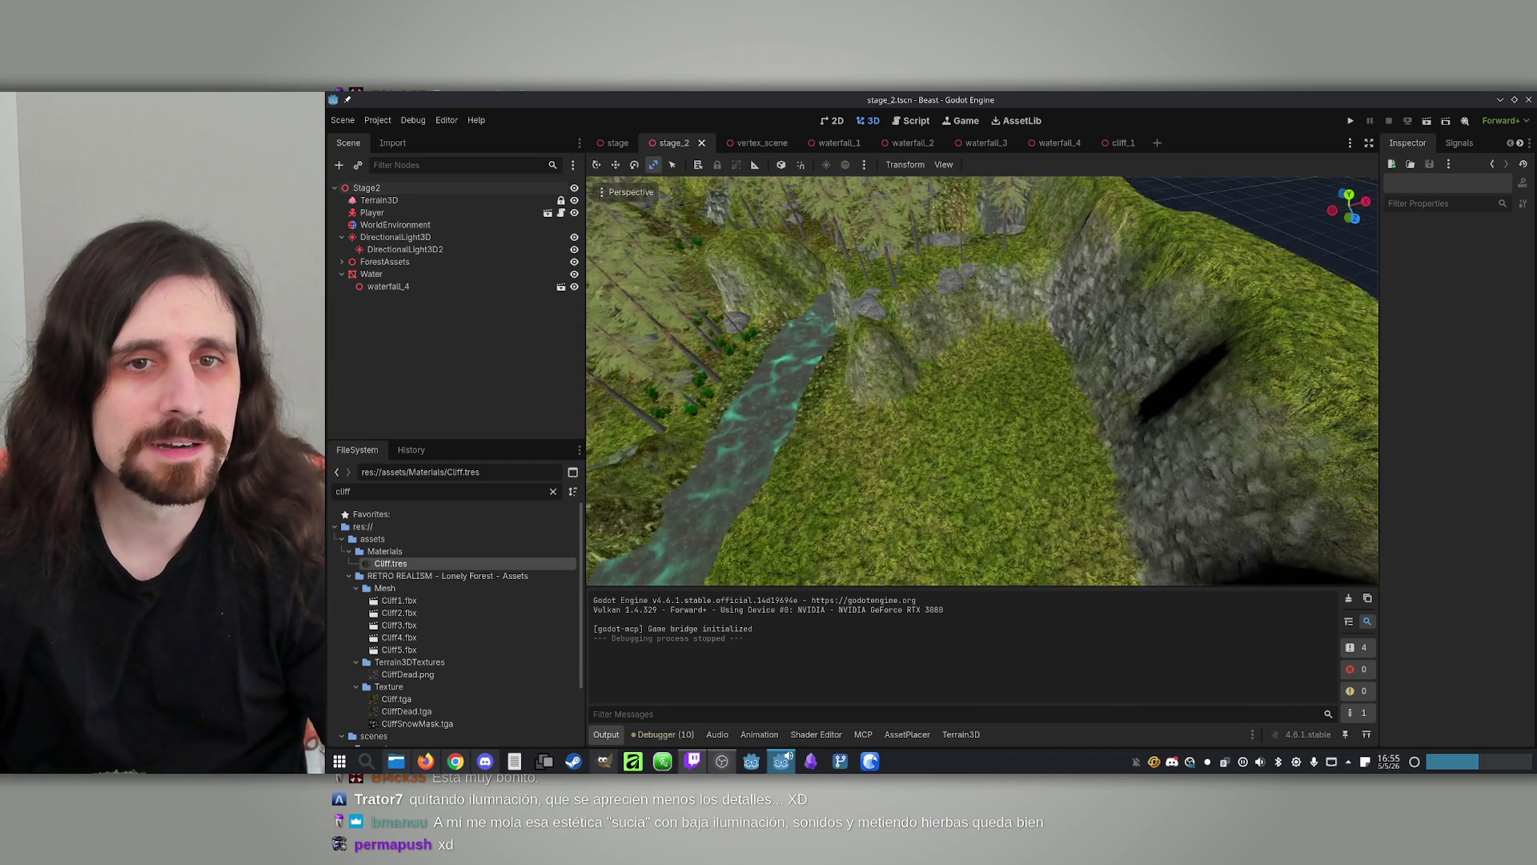
{"action": "scroll", "coordinate": [935, 371], "scroll_direction": "down", "scroll_amount": 5}
{"action": "scroll", "coordinate": [935, 372], "scroll_direction": "up", "scroll_amount": 7}
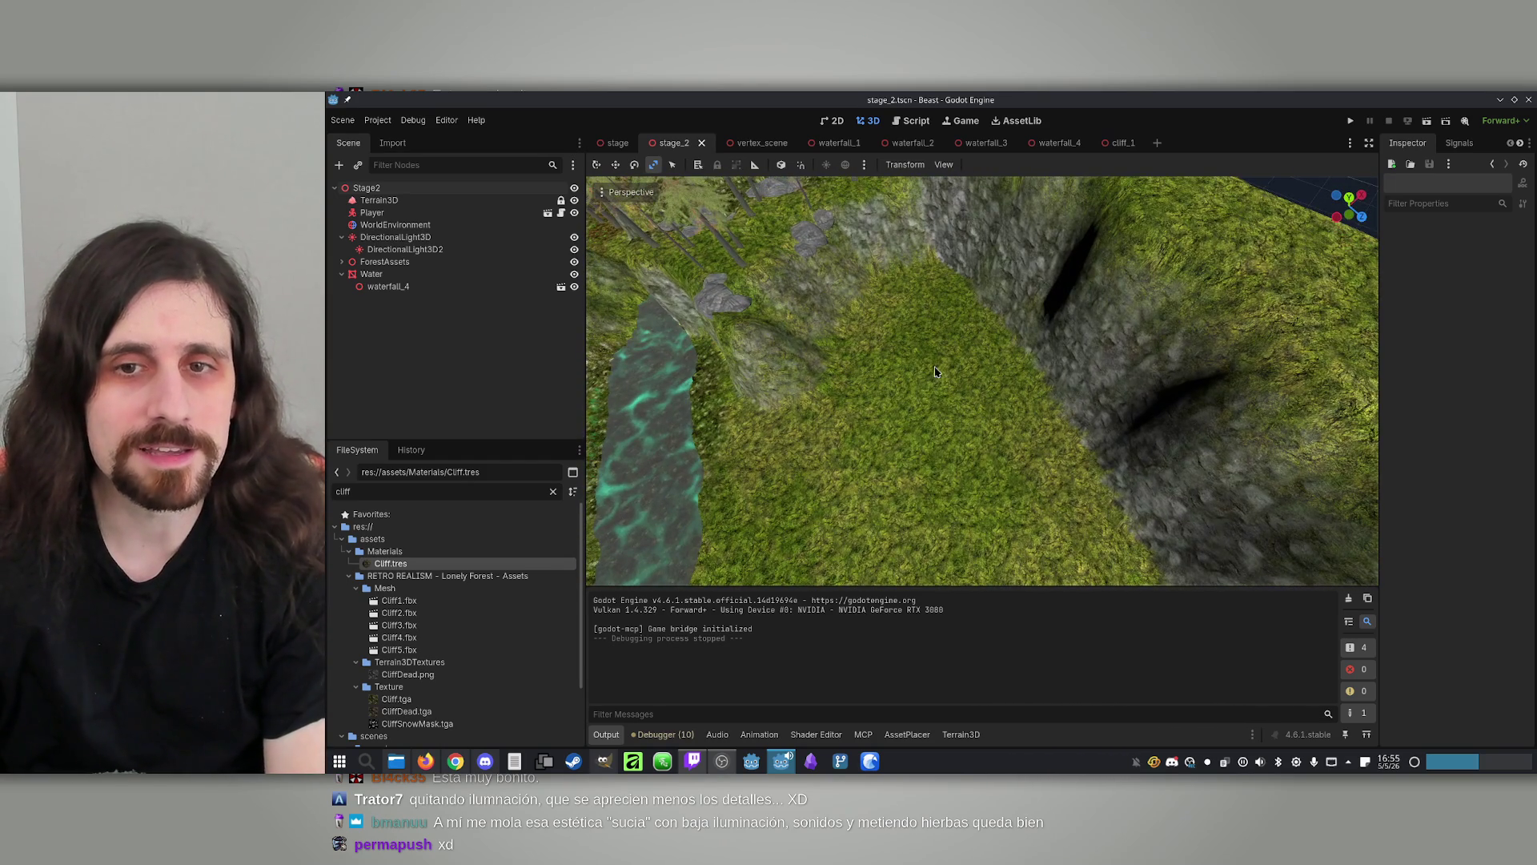
{"action": "left_click_drag", "start_coordinate": [935, 371], "coordinate": [800, 276]}
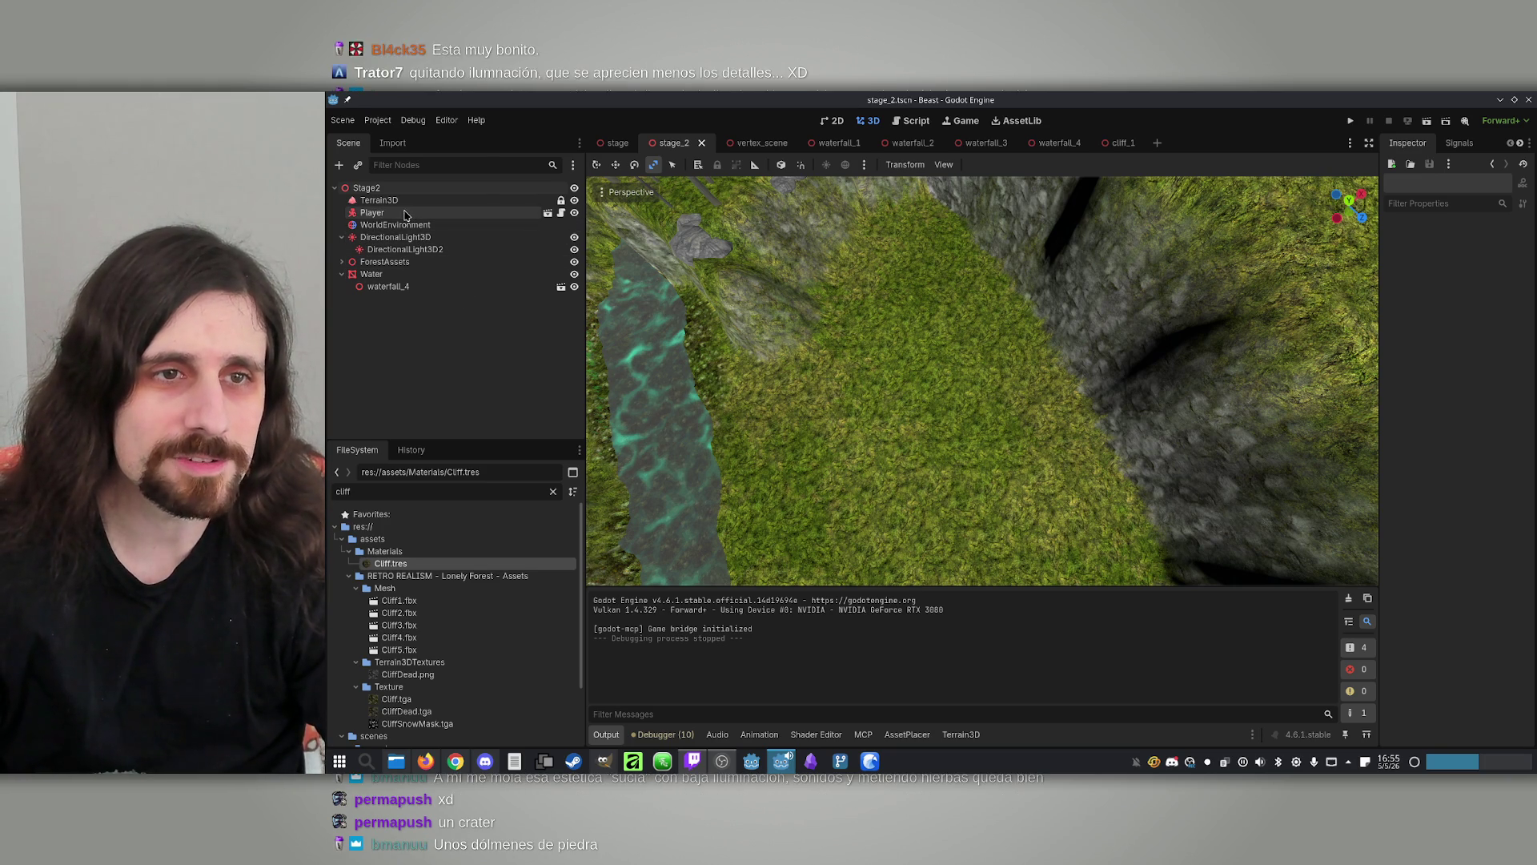
{"action": "left_click", "coordinate": [378, 200]}
{"action": "scroll", "coordinate": [836, 453], "scroll_direction": "down", "scroll_amount": 2}
{"action": "scroll", "coordinate": [837, 453], "scroll_direction": "up", "scroll_amount": 2}
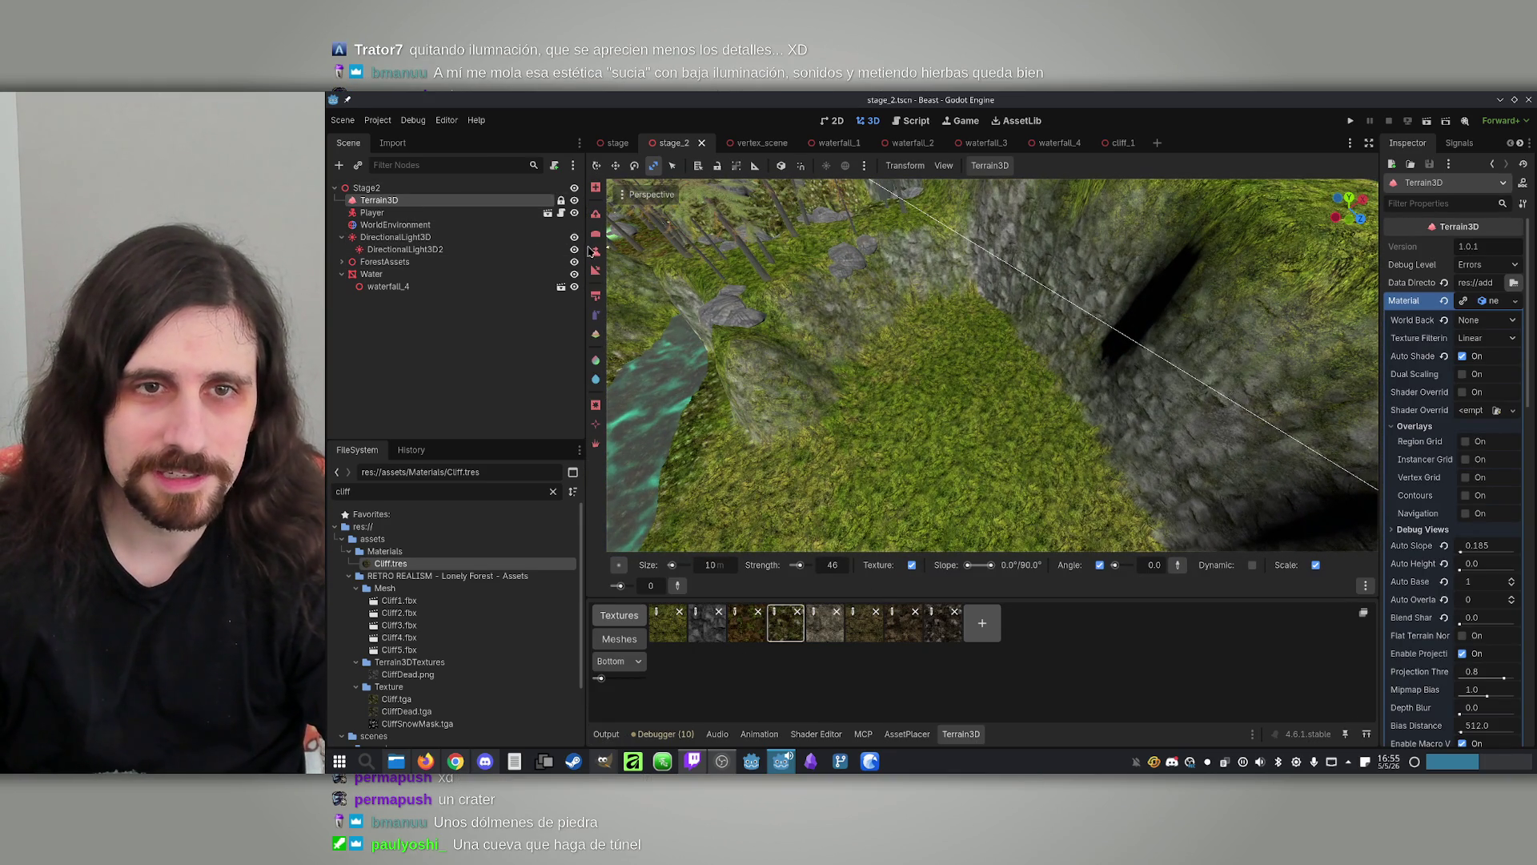
Switch to the set-height sculpt tool and raise a mound on the grass
{"action": "left_click", "coordinate": [595, 253]}
{"action": "scroll", "coordinate": [926, 343], "scroll_direction": "up", "scroll_amount": 2}
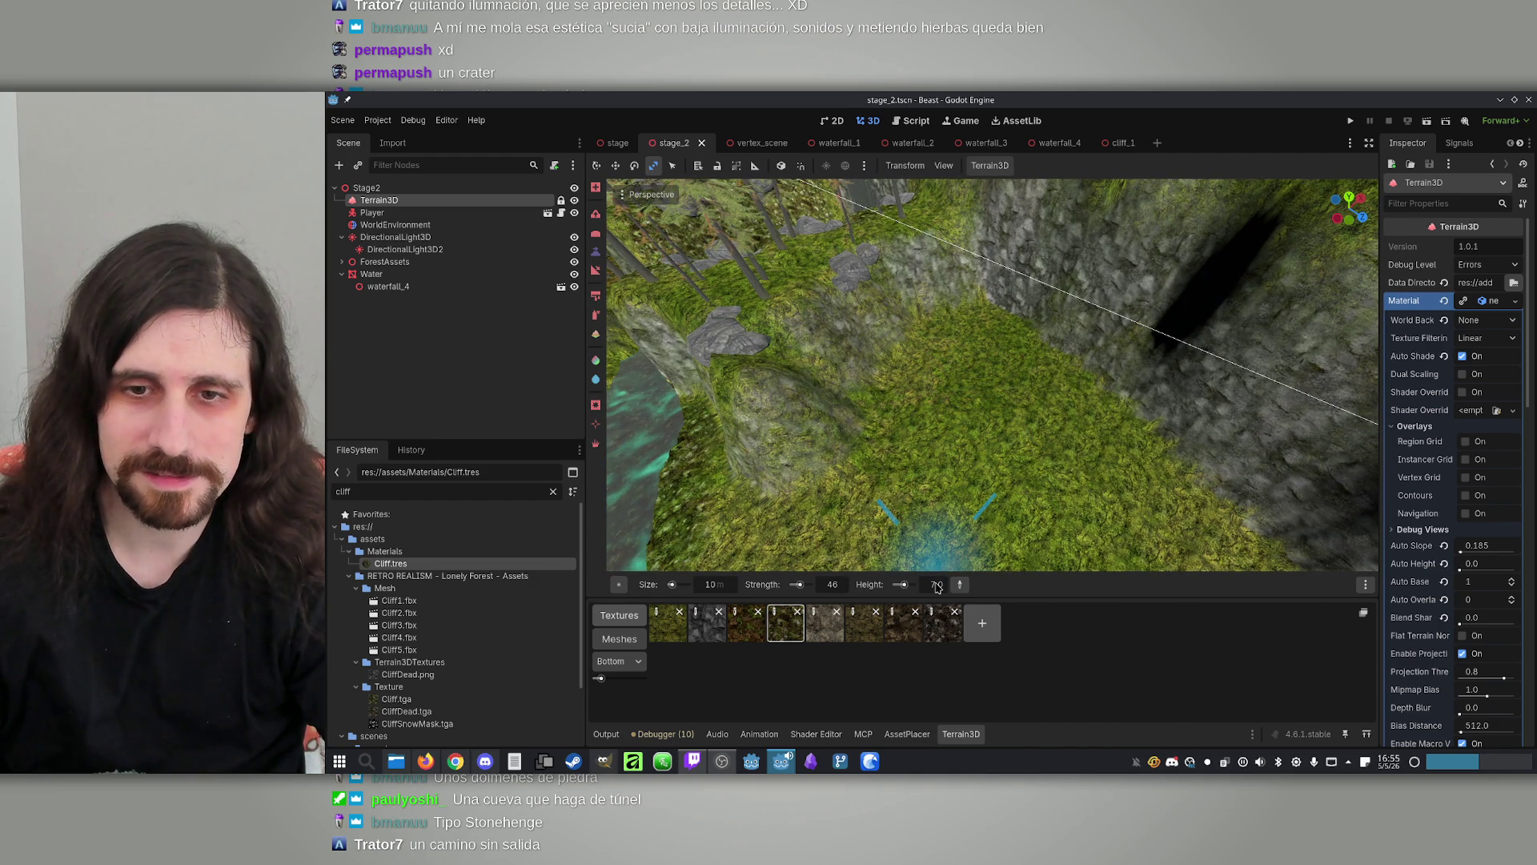
{"action": "scroll", "coordinate": [937, 584], "scroll_direction": "down", "scroll_amount": 2}
{"action": "mouse_move", "coordinate": [968, 397]}
{"action": "left_mouse_down"}
{"action": "mouse_move", "coordinate": [1012, 440]}
{"action": "mouse_move", "coordinate": [978, 480]}
{"action": "mouse_move", "coordinate": [921, 473]}
{"action": "left_mouse_up"}
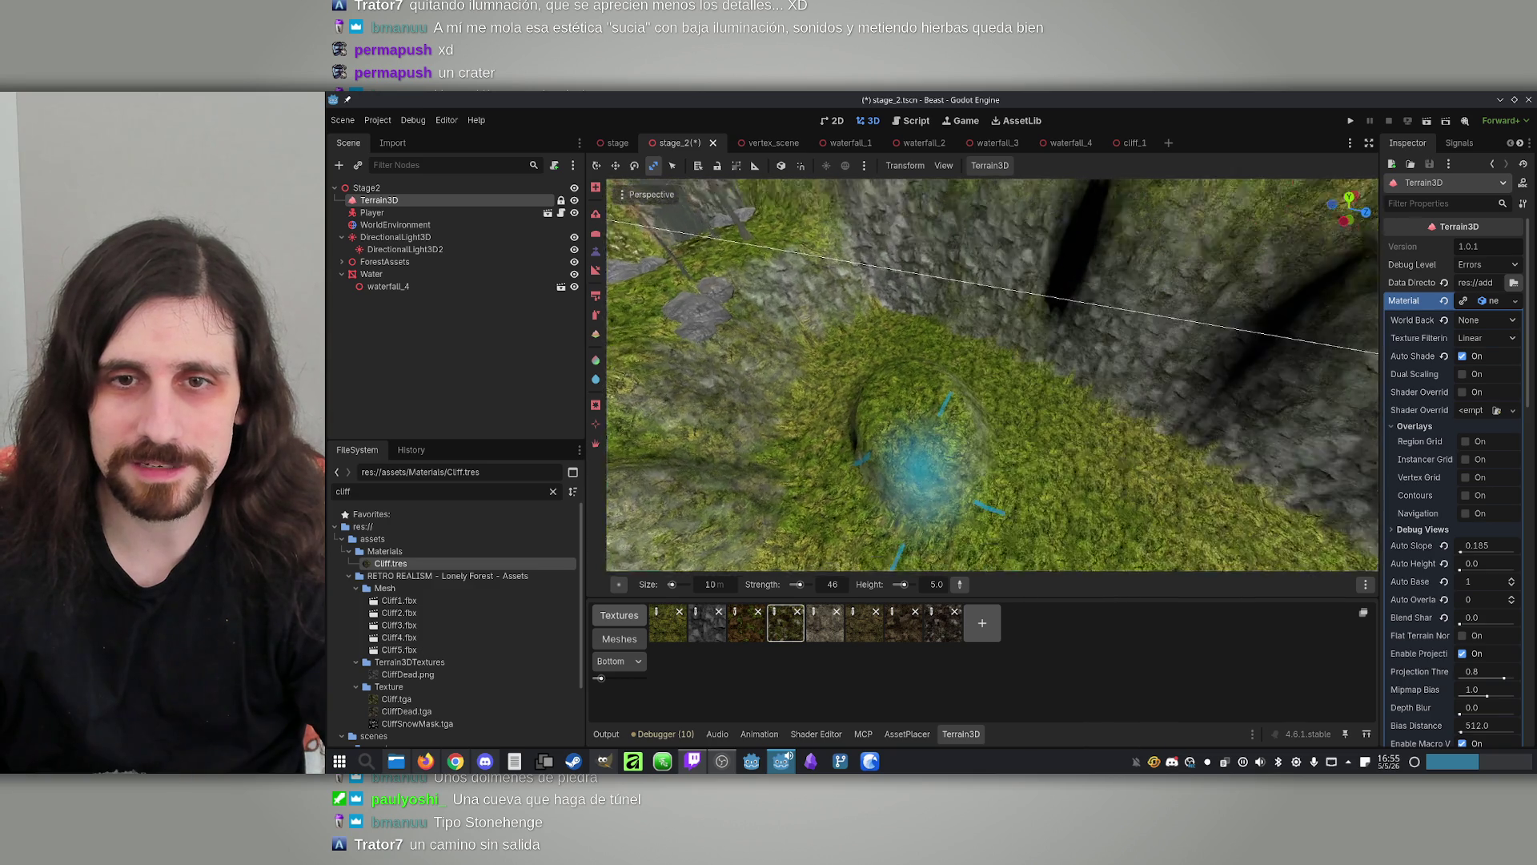
{"action": "scroll", "coordinate": [936, 583], "scroll_direction": "up", "scroll_amount": 2}
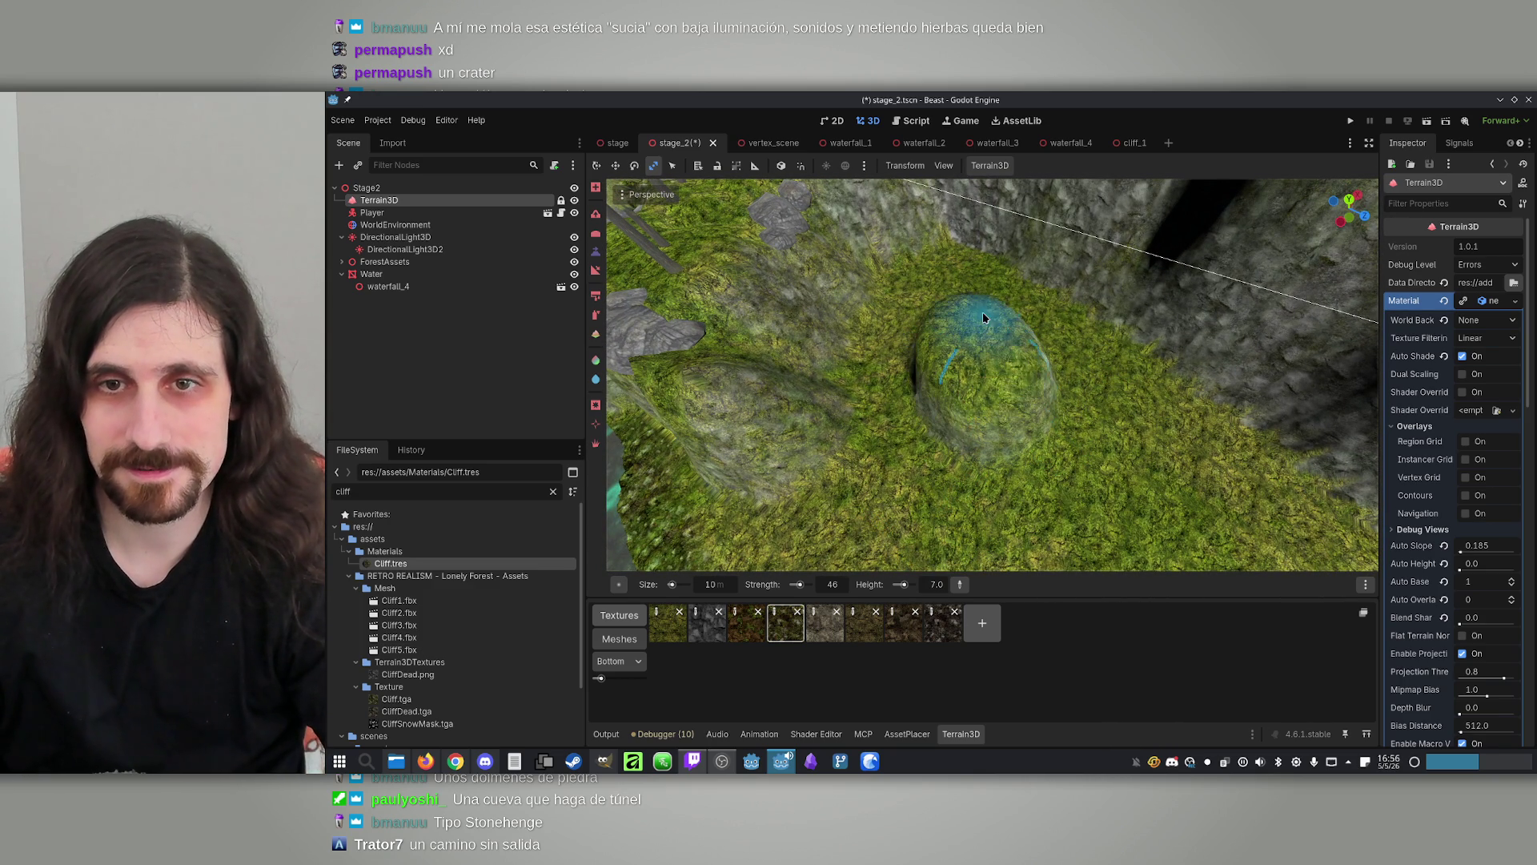
{"action": "mouse_move", "coordinate": [984, 318]}
{"action": "left_mouse_down"}
{"action": "mouse_move", "coordinate": [984, 232]}
{"action": "mouse_move", "coordinate": [984, 320]}
{"action": "mouse_move", "coordinate": [1005, 371]}
{"action": "mouse_move", "coordinate": [1019, 336]}
{"action": "mouse_move", "coordinate": [1019, 312]}
{"action": "mouse_move", "coordinate": [908, 439]}
{"action": "mouse_move", "coordinate": [891, 531]}
{"action": "left_mouse_up"}
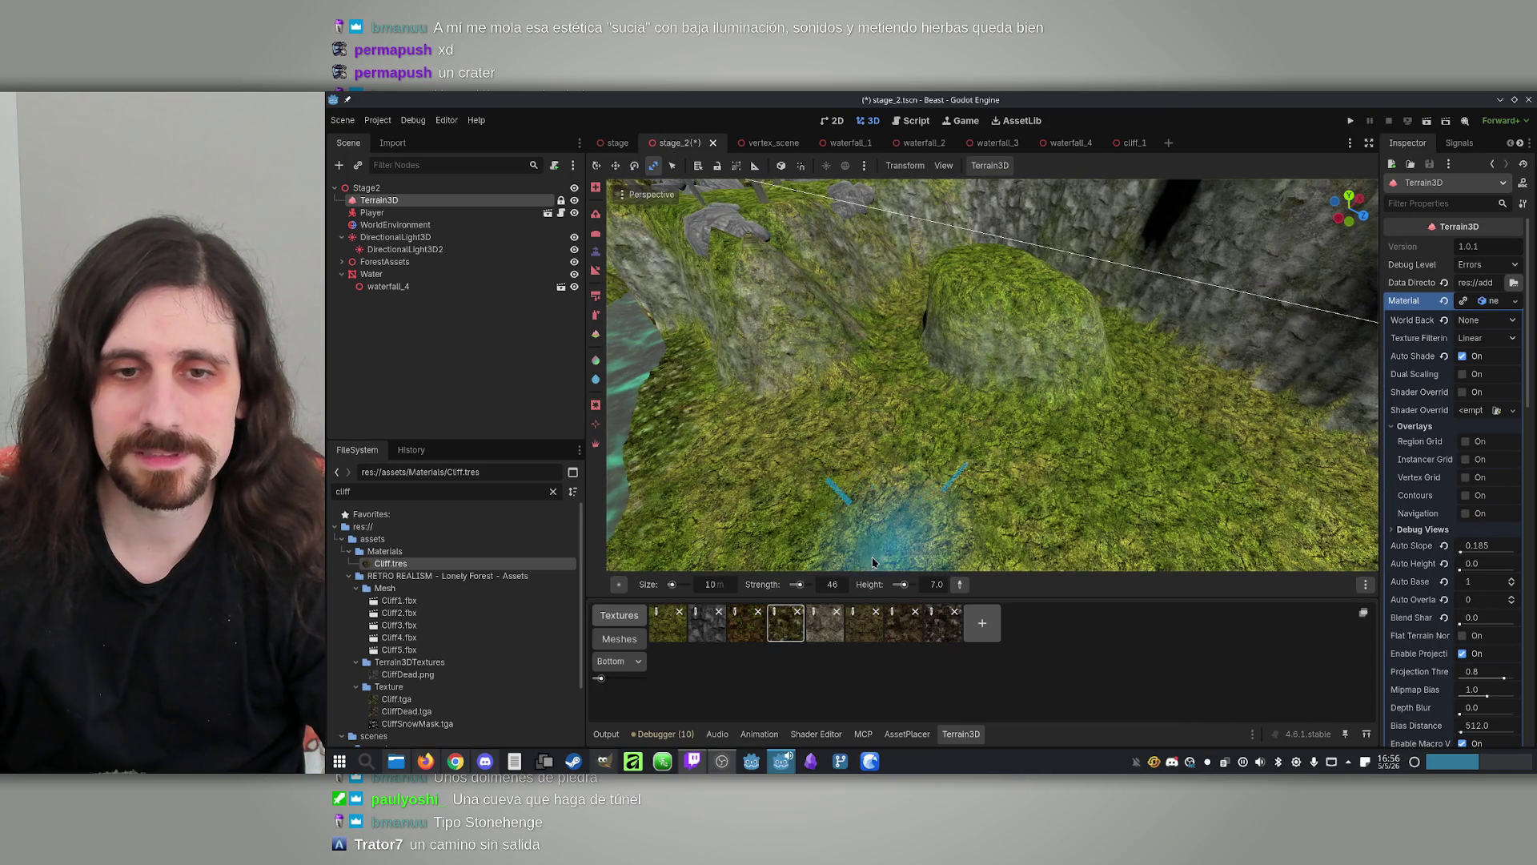
Set the brush size to 5 and build the mound higher
{"action": "left_click", "coordinate": [725, 585]}
{"action": "type", "text": "5"}
{"action": "key", "text": "Return"}
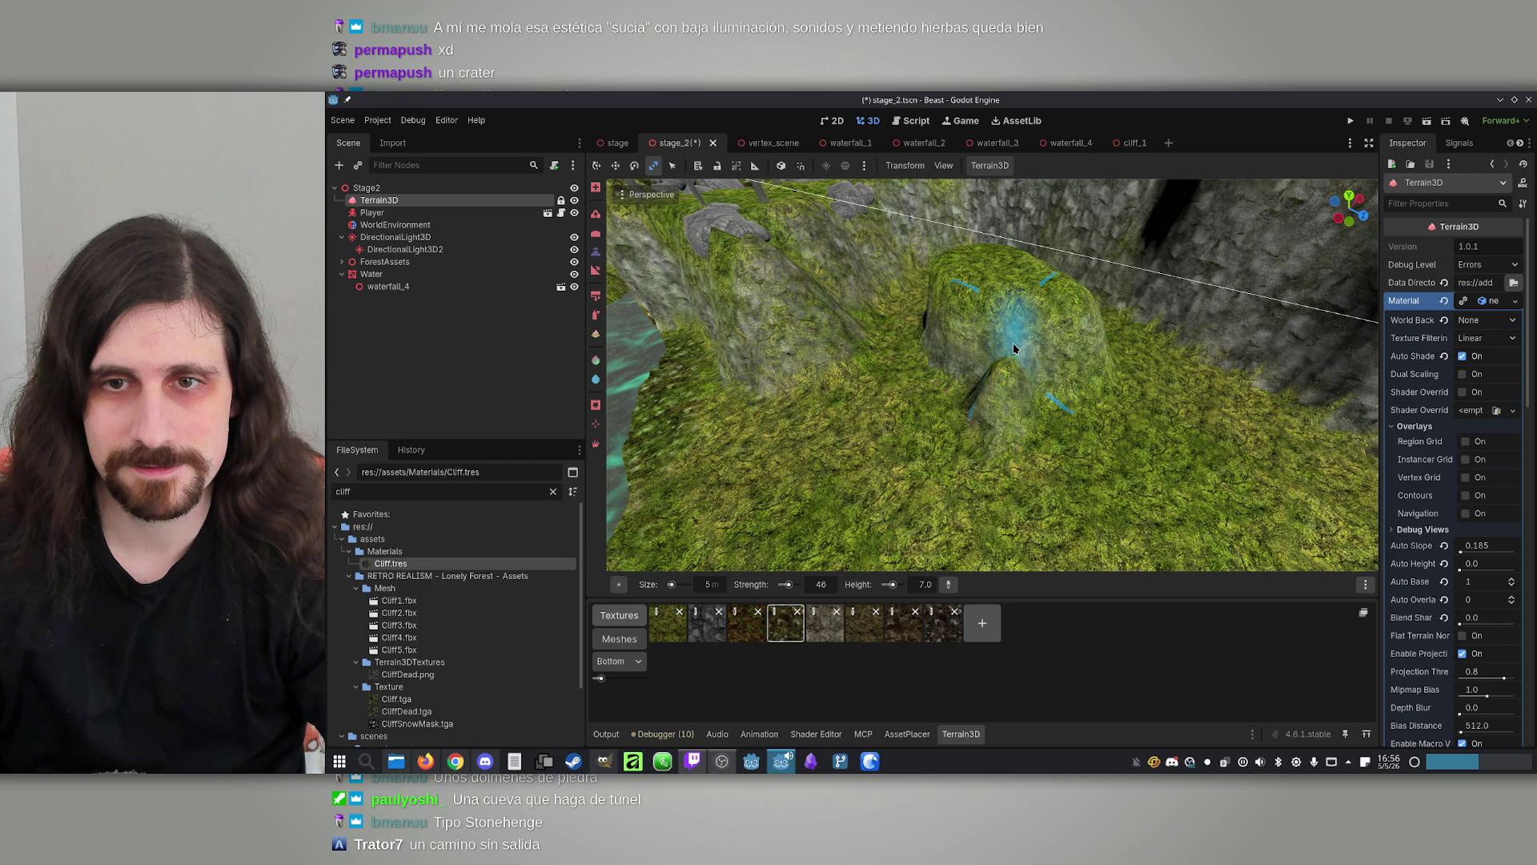
{"action": "left_click_drag", "start_coordinate": [1038, 367], "coordinate": [1038, 367]}
{"action": "key", "text": "w"}
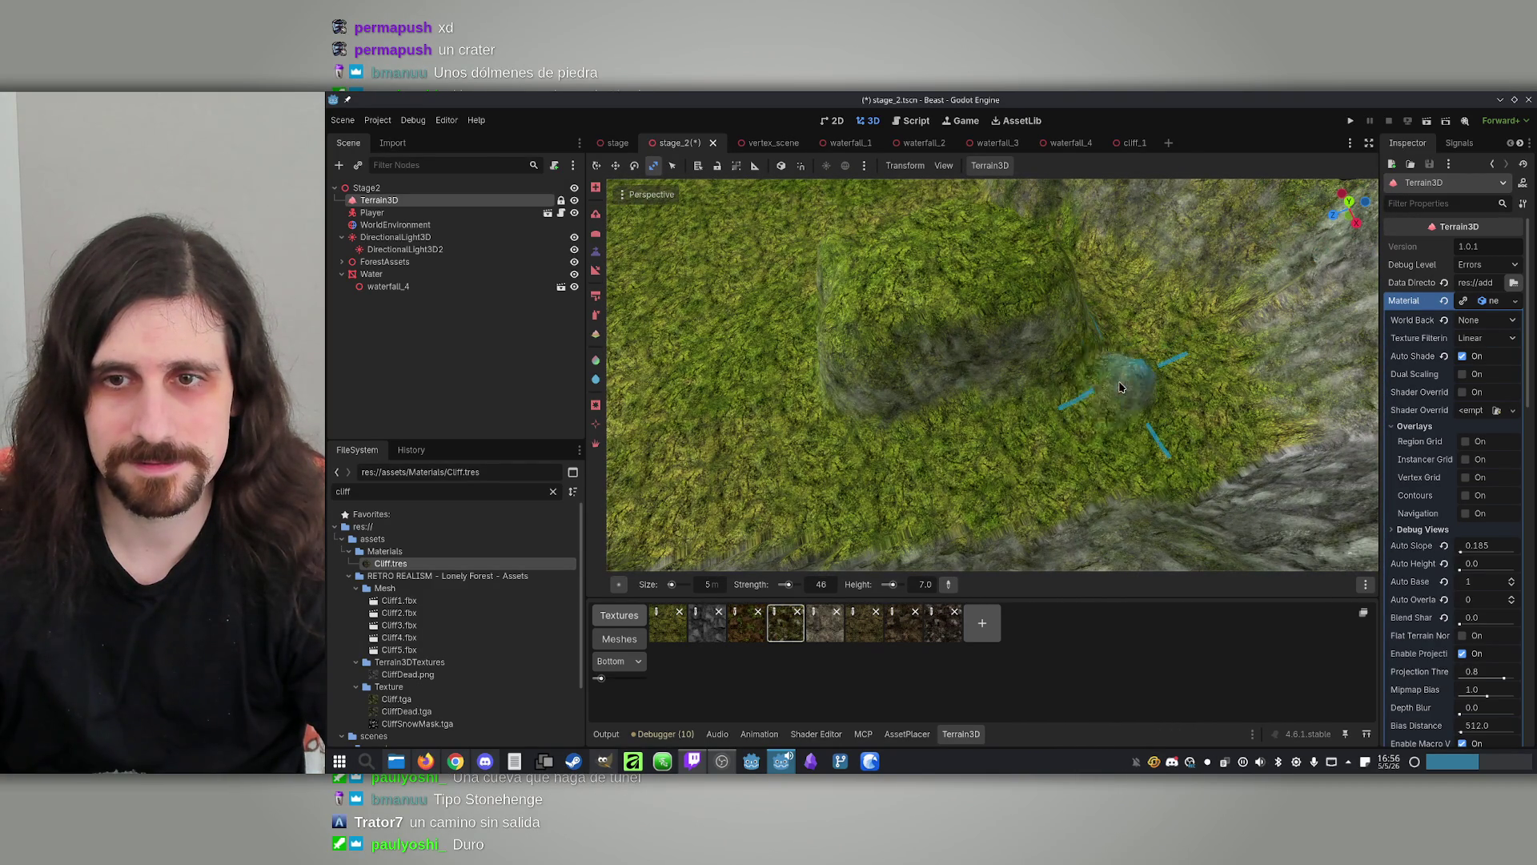
{"action": "key", "text": "w"}
{"action": "key", "text": "w"}
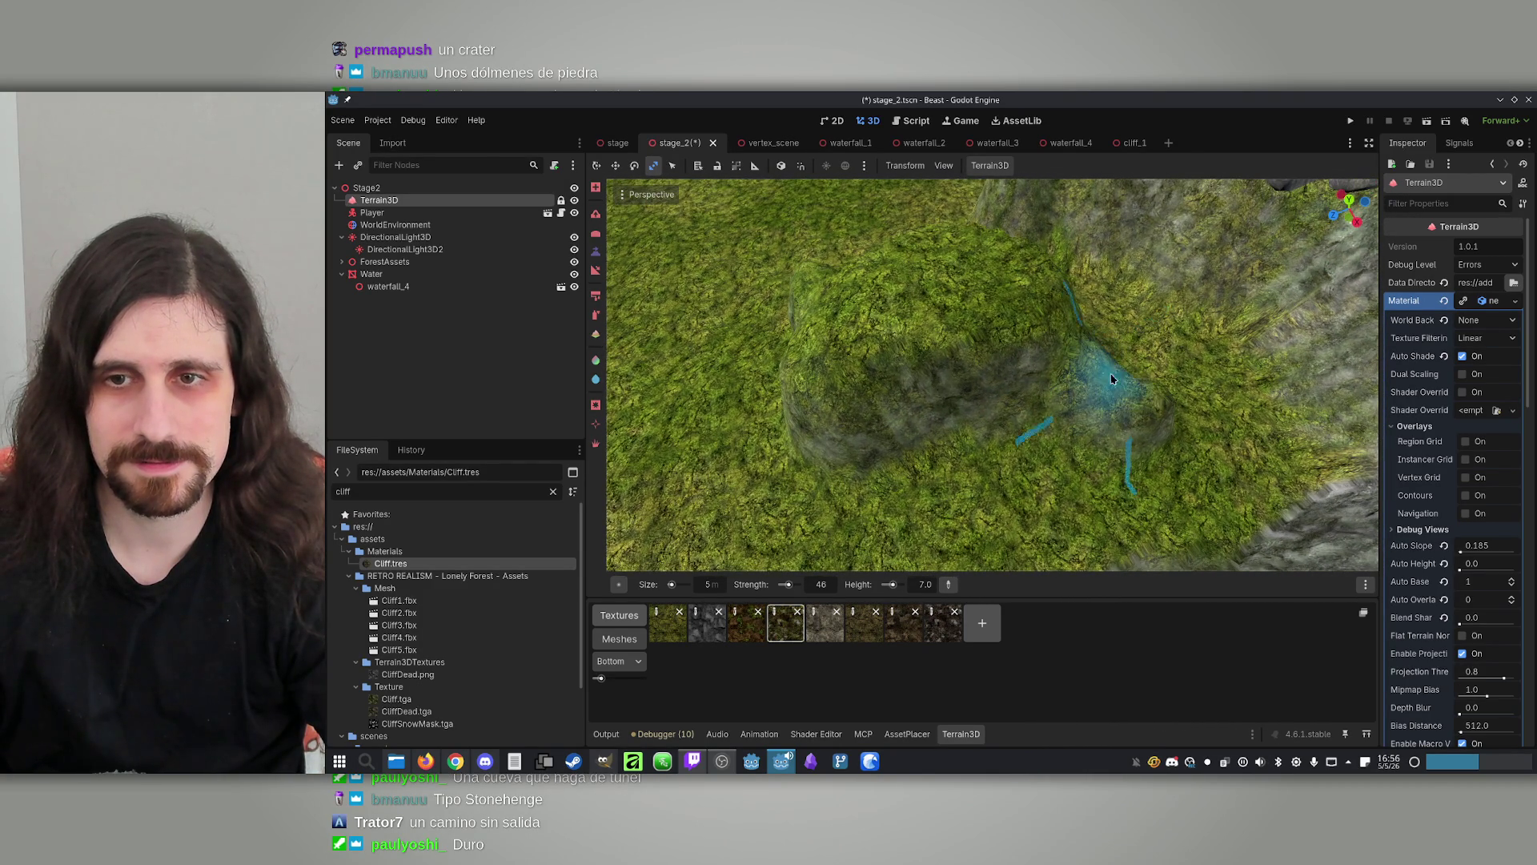
{"action": "key", "text": "w"}
{"action": "key", "text": "w"}
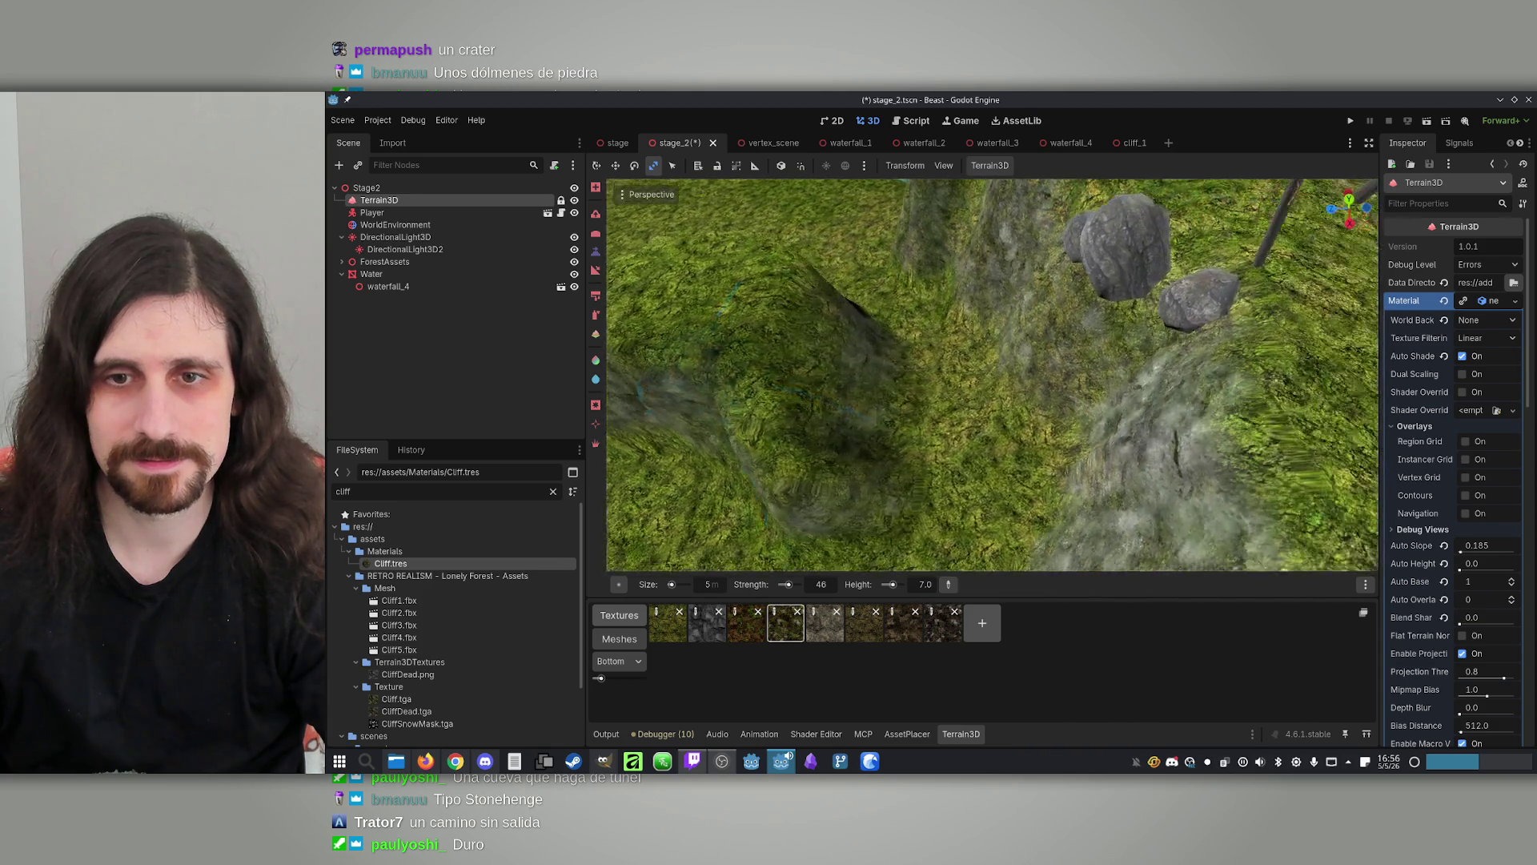
{"action": "key", "text": "w"}
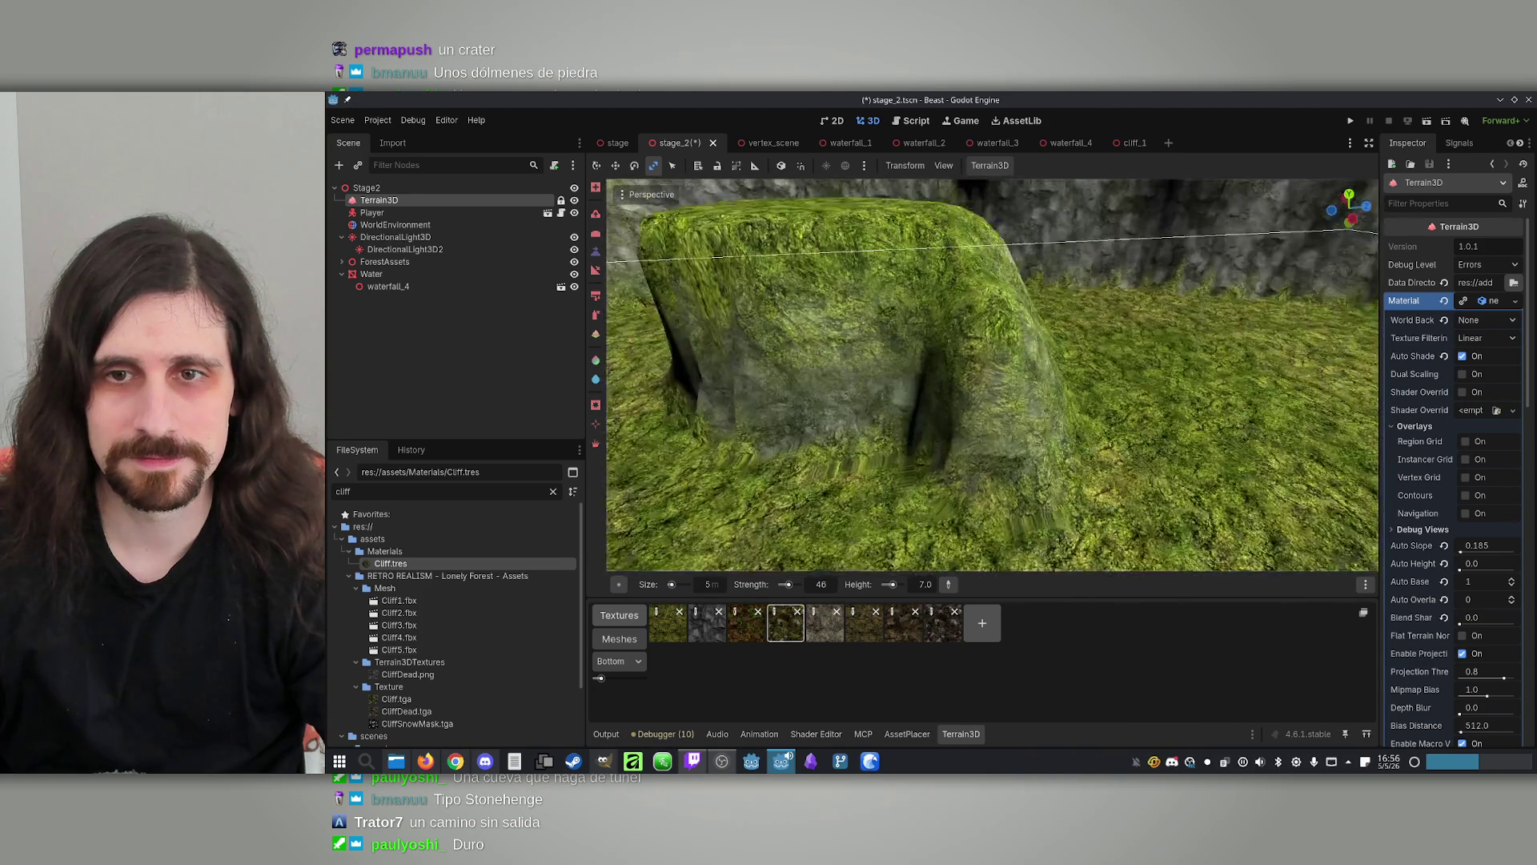
Switch to a different sculpting brush and fly down to the cliff edge by the mound
{"action": "left_click", "coordinate": [596, 233]}
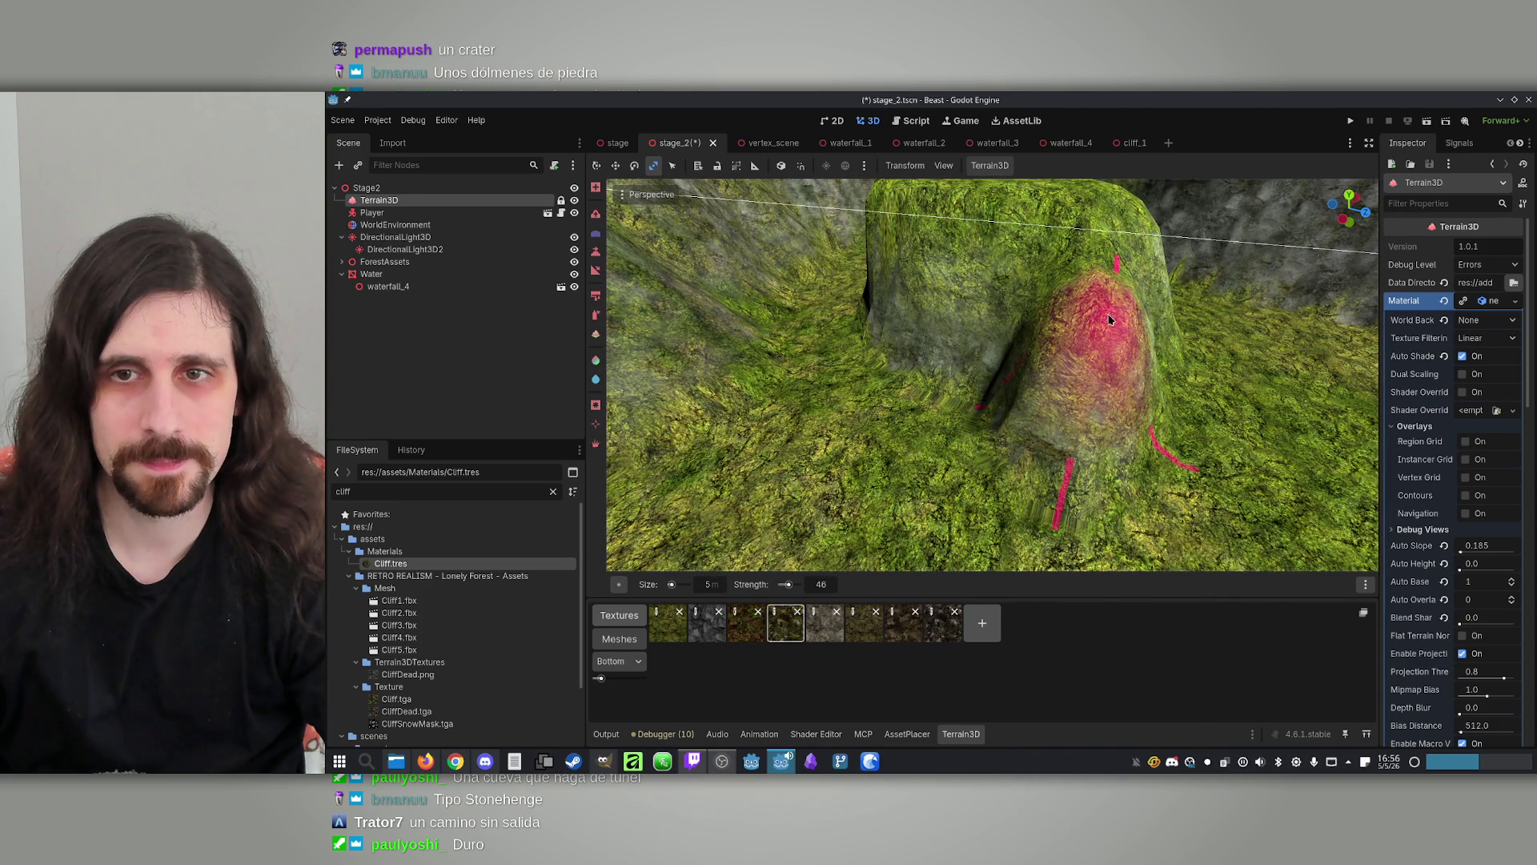
{"action": "key", "text": "w"}
{"action": "key", "text": "w"}
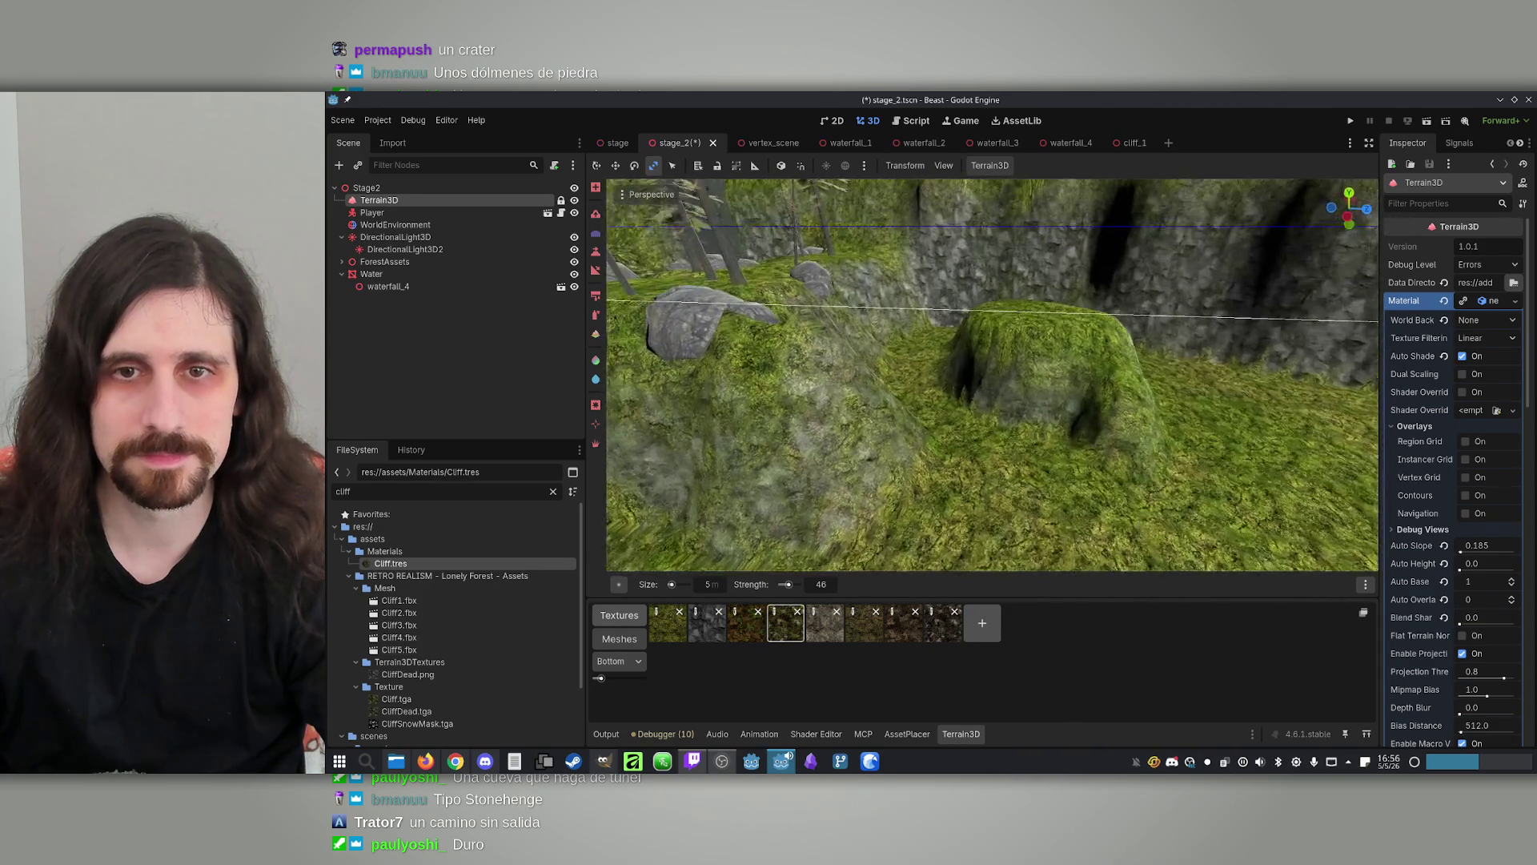
{"action": "key", "text": "w"}
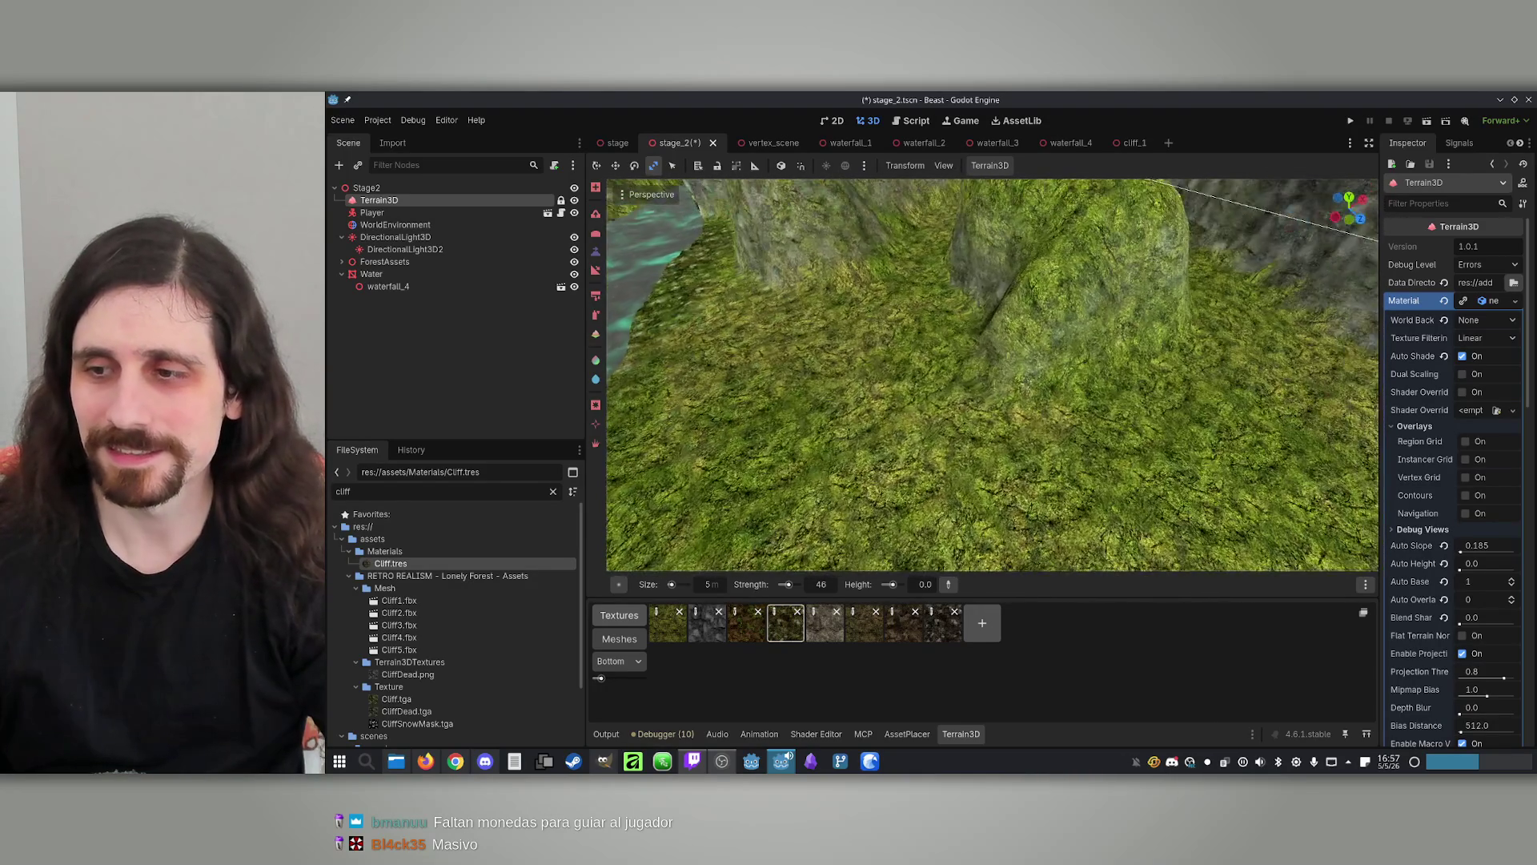
{"action": "left_click_drag", "start_coordinate": [1063, 370], "coordinate": [881, 376]}
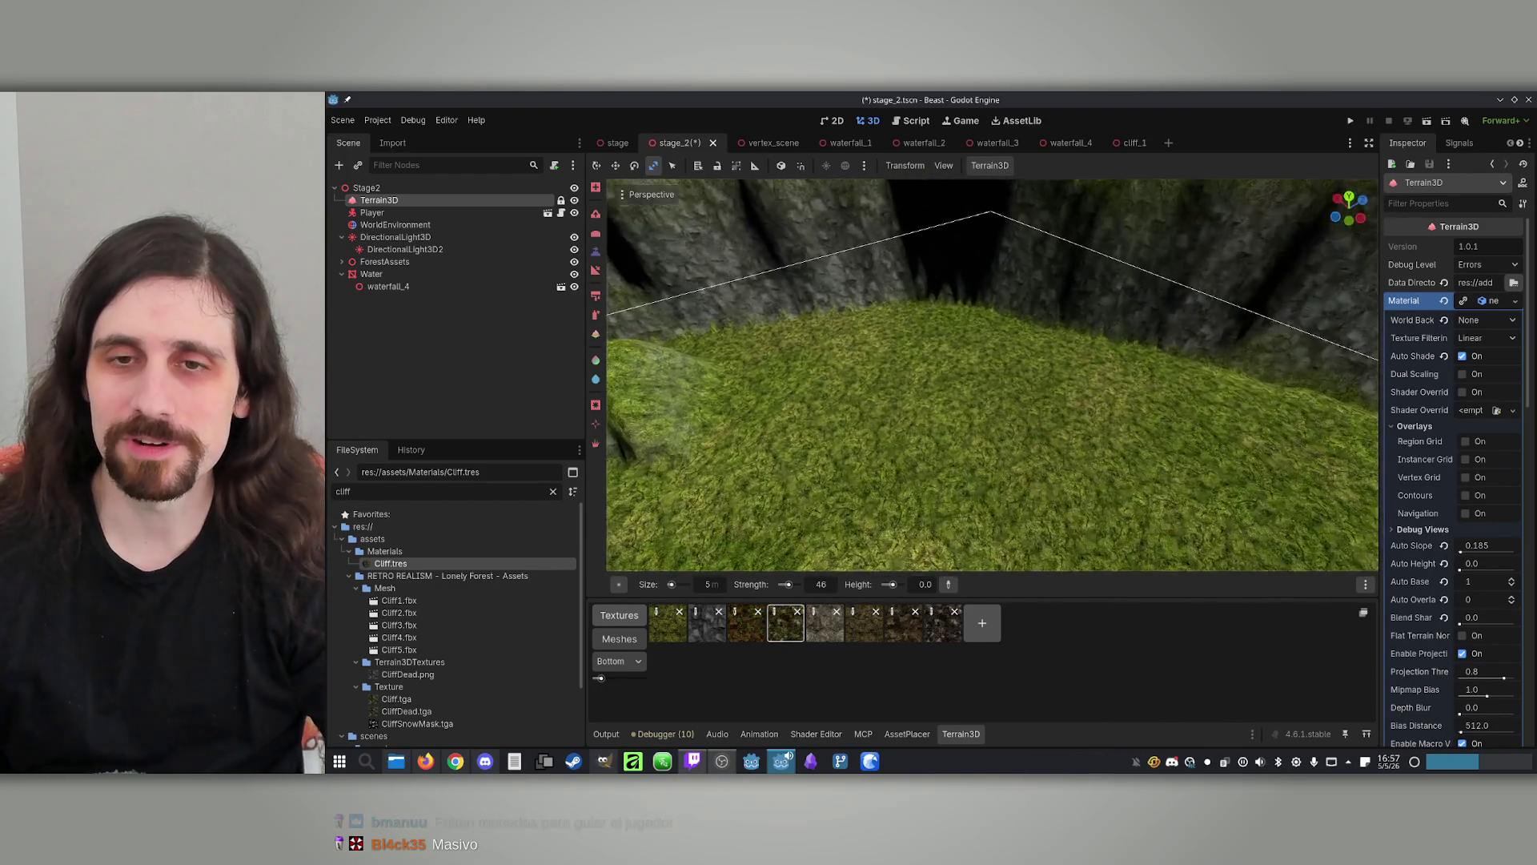
{"action": "scroll", "coordinate": [1033, 436], "scroll_direction": "up", "scroll_amount": 2}
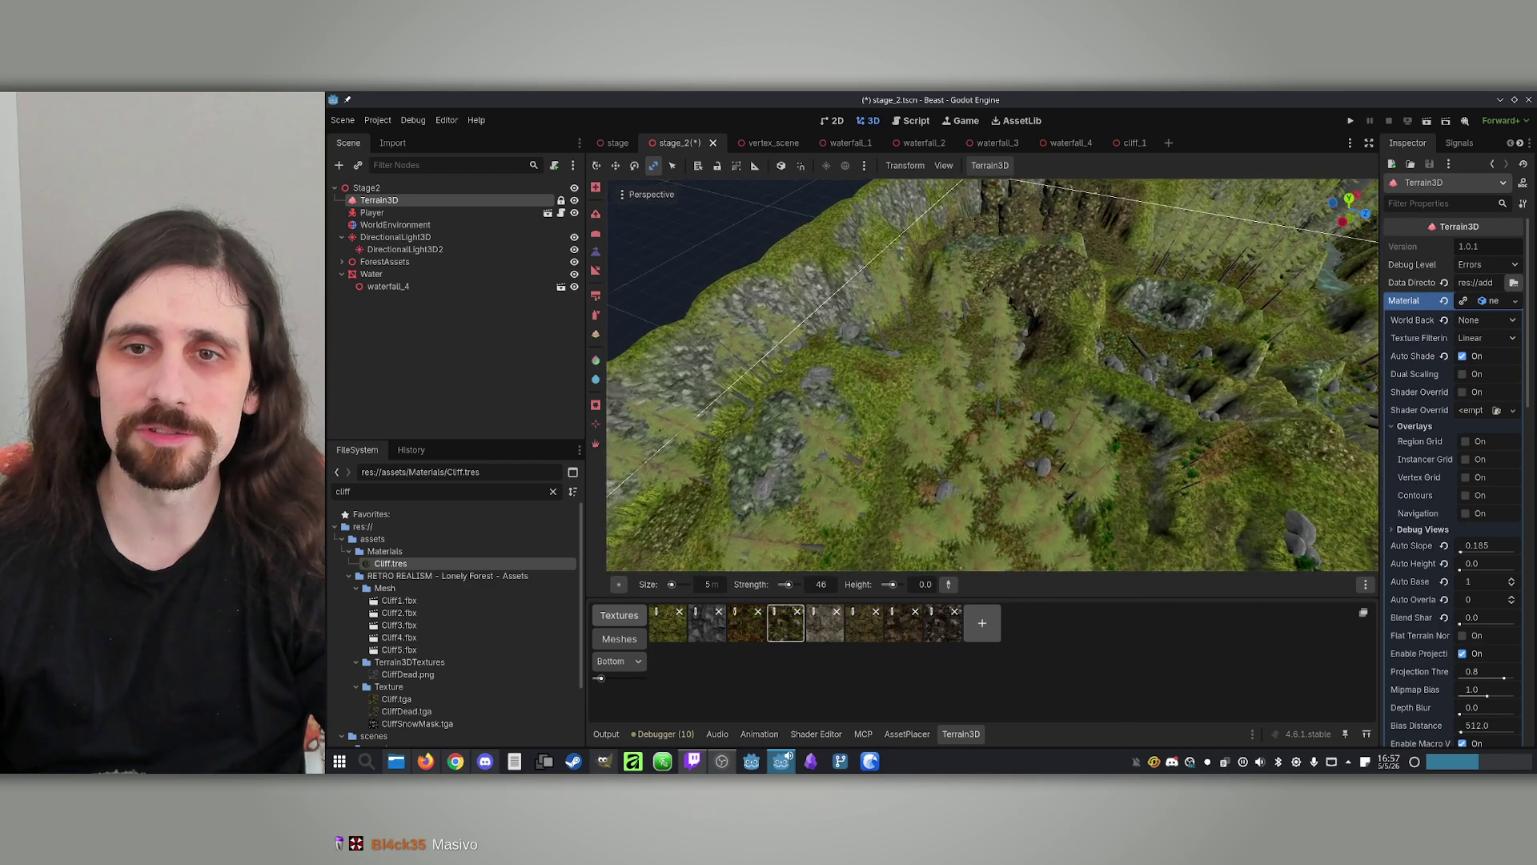
{"action": "scroll", "coordinate": [993, 377], "scroll_direction": "up", "scroll_amount": 3}
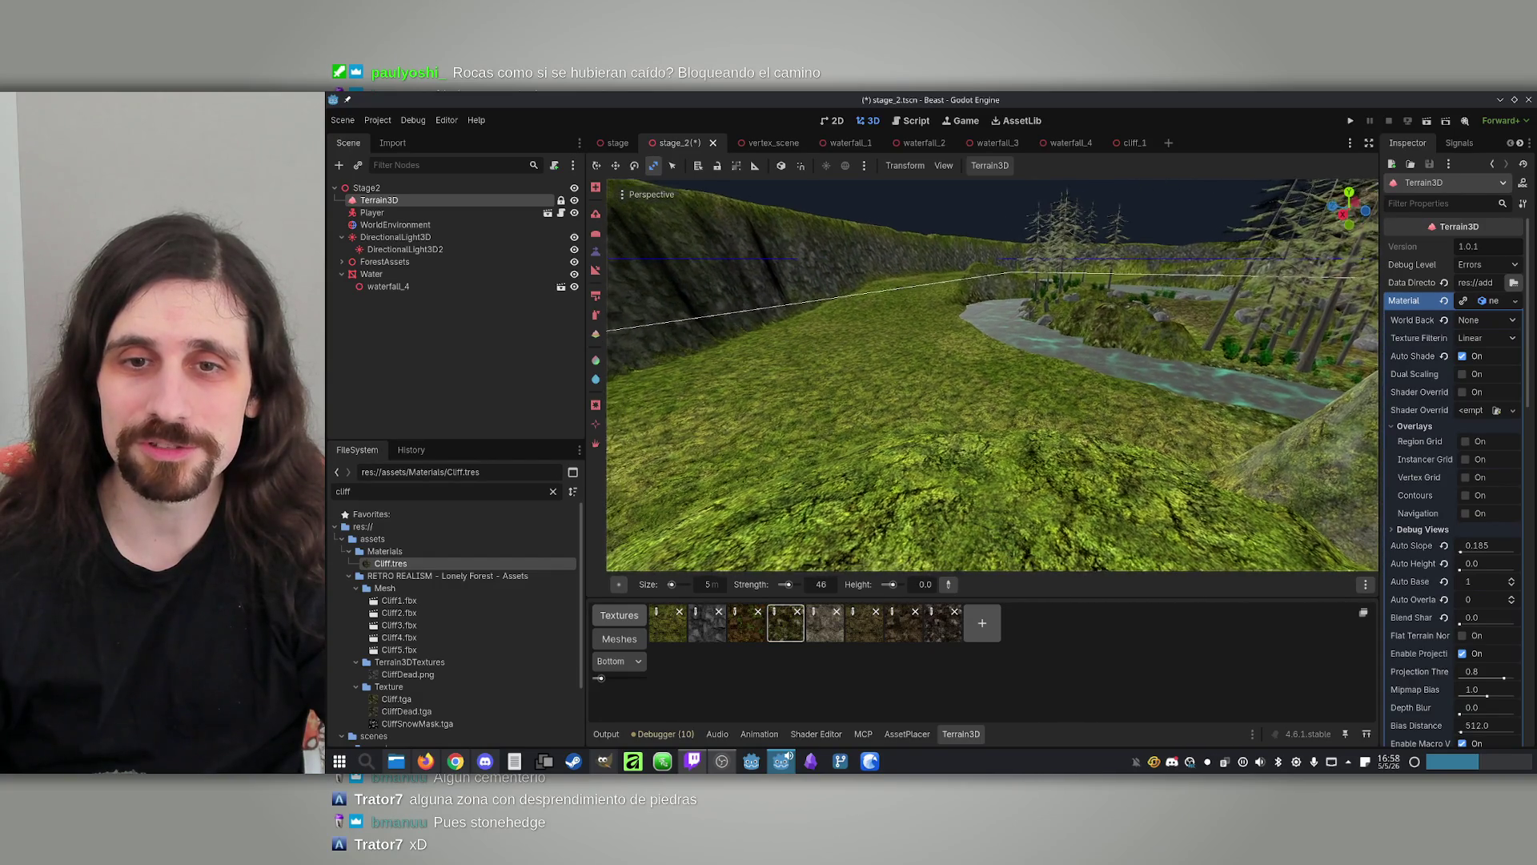
{"action": "key", "text": "w"}
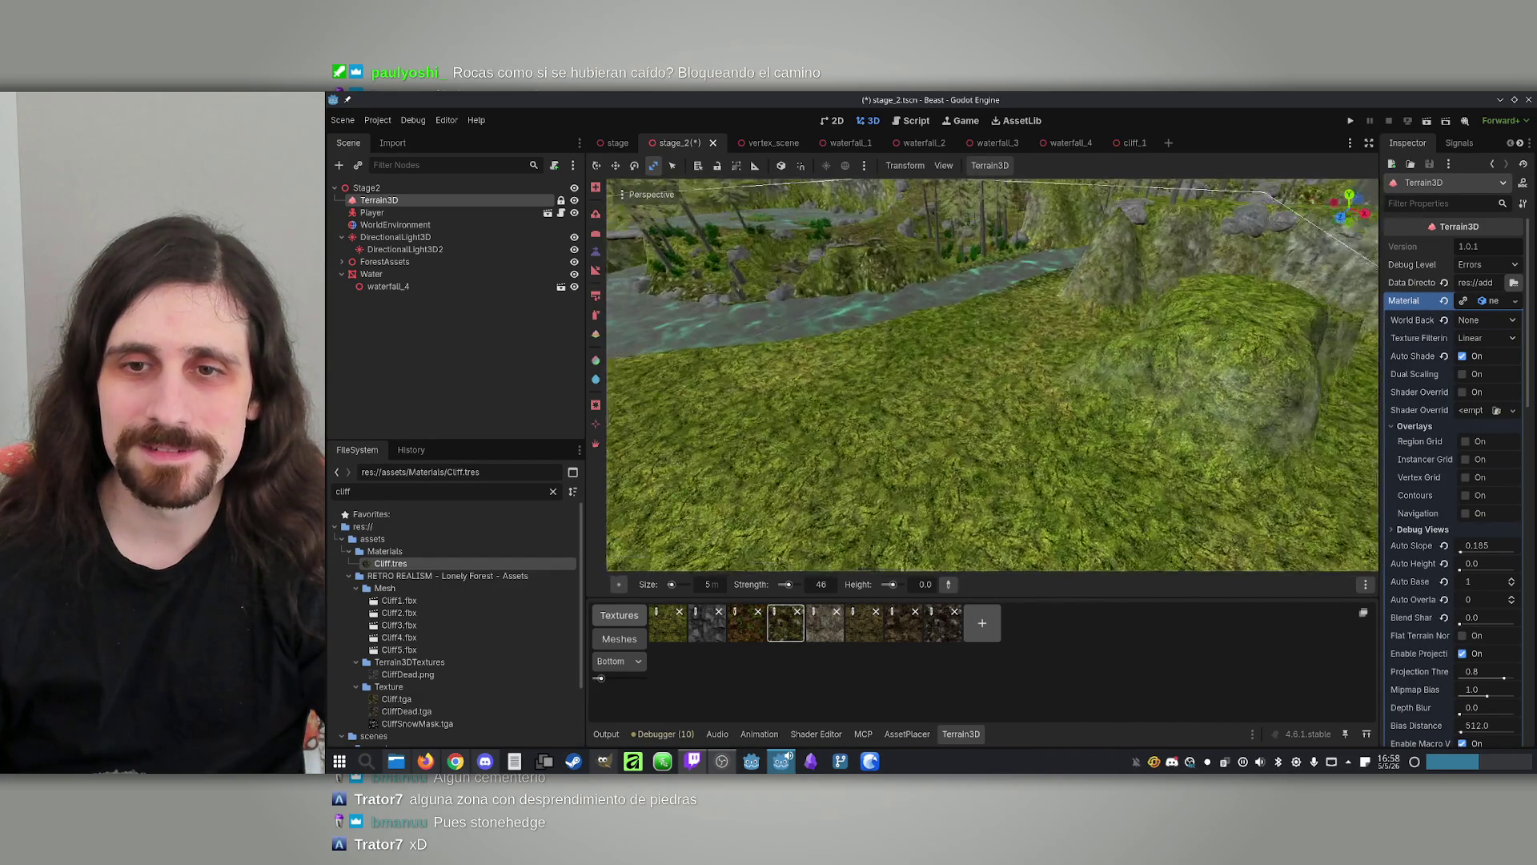
{"action": "key", "text": "w"}
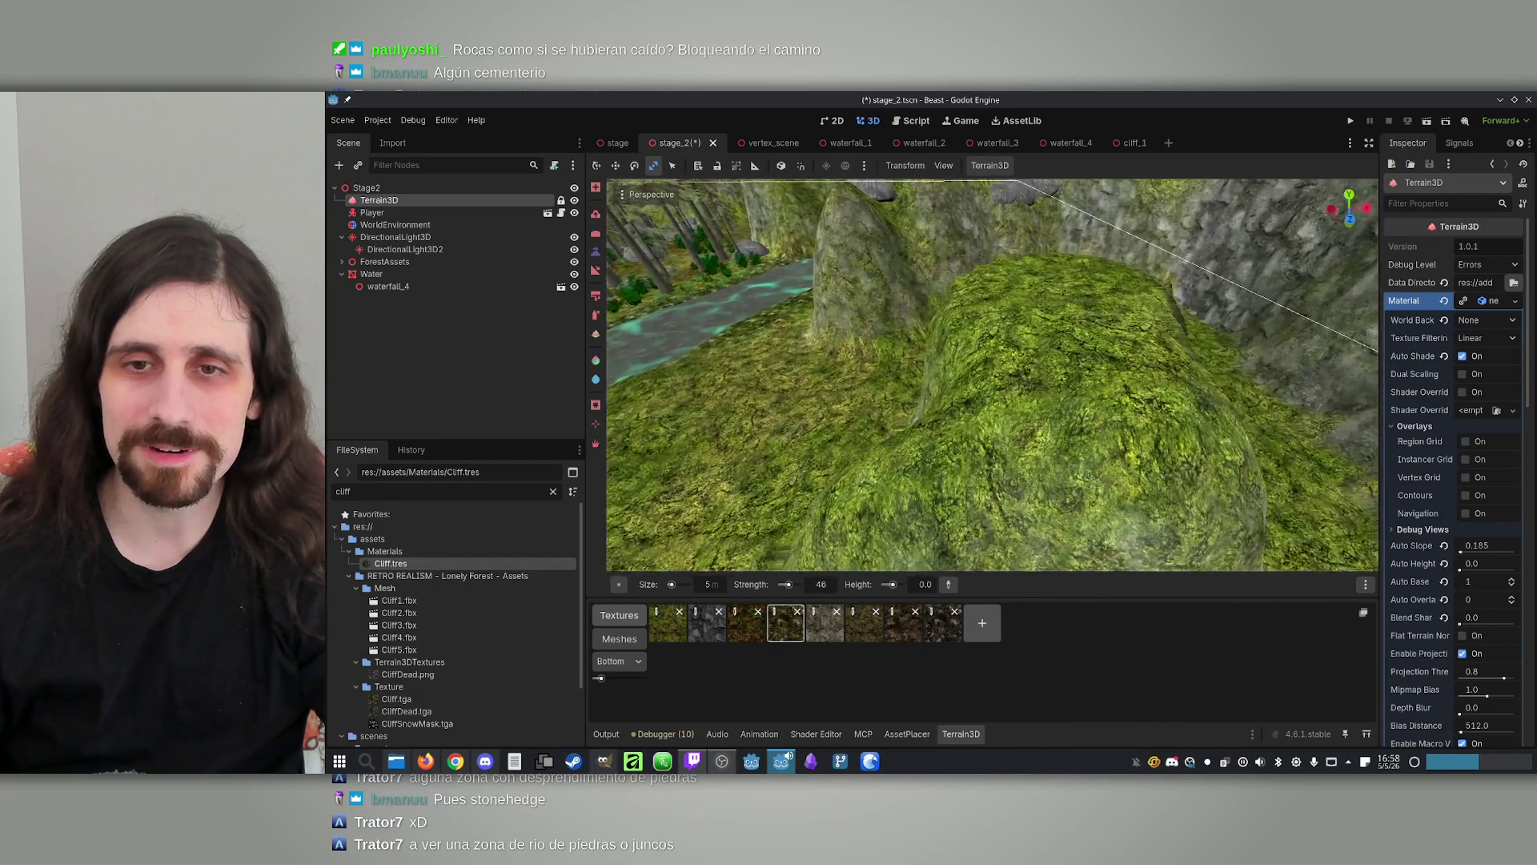
{"action": "key", "text": "s"}
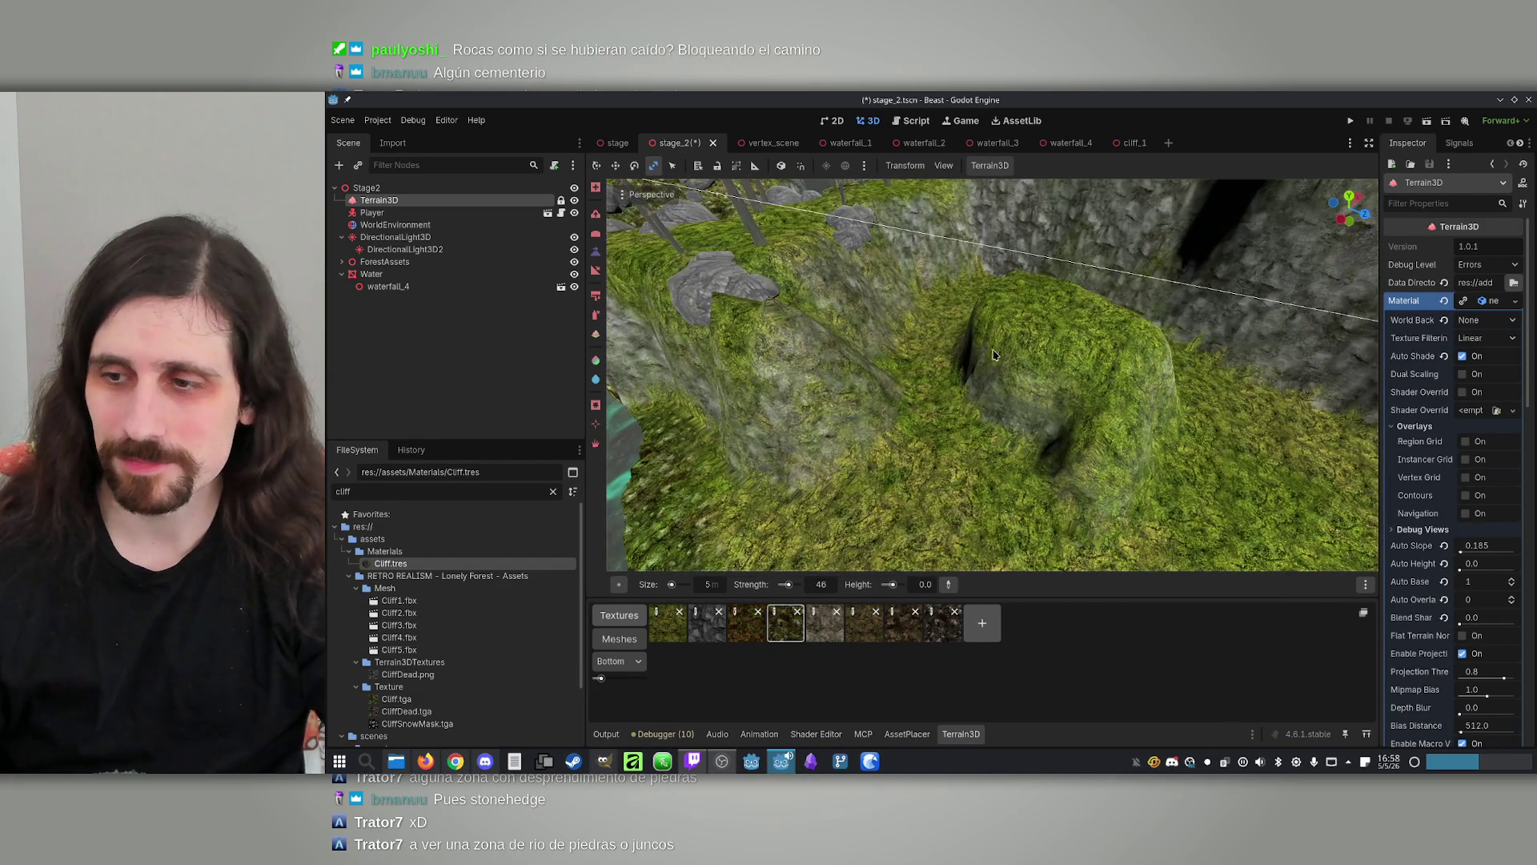
{"action": "key", "text": "w"}
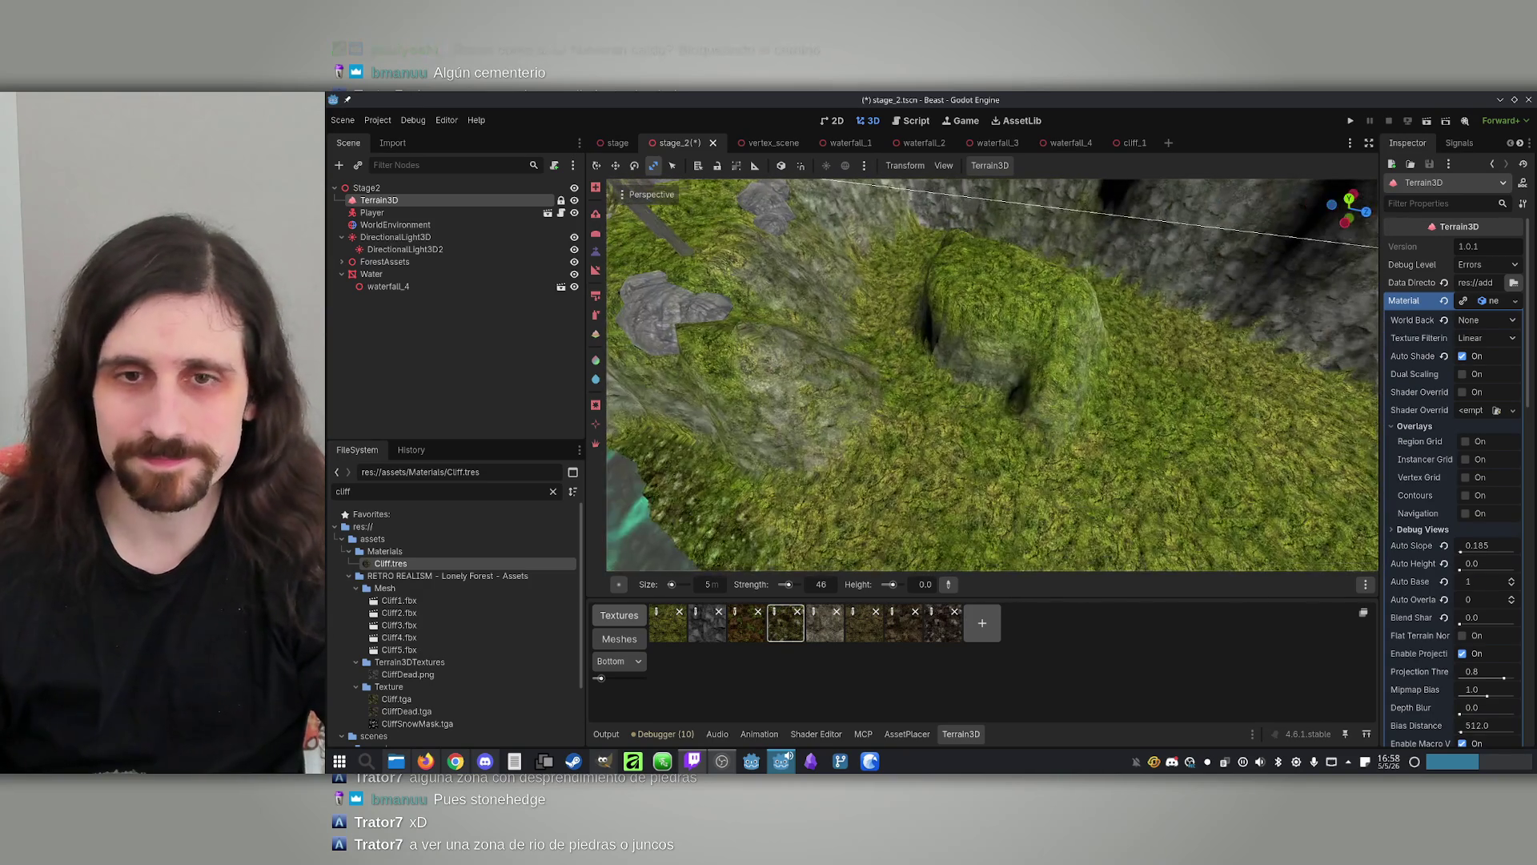
{"action": "scroll", "coordinate": [979, 410], "scroll_direction": "down", "scroll_amount": 3}
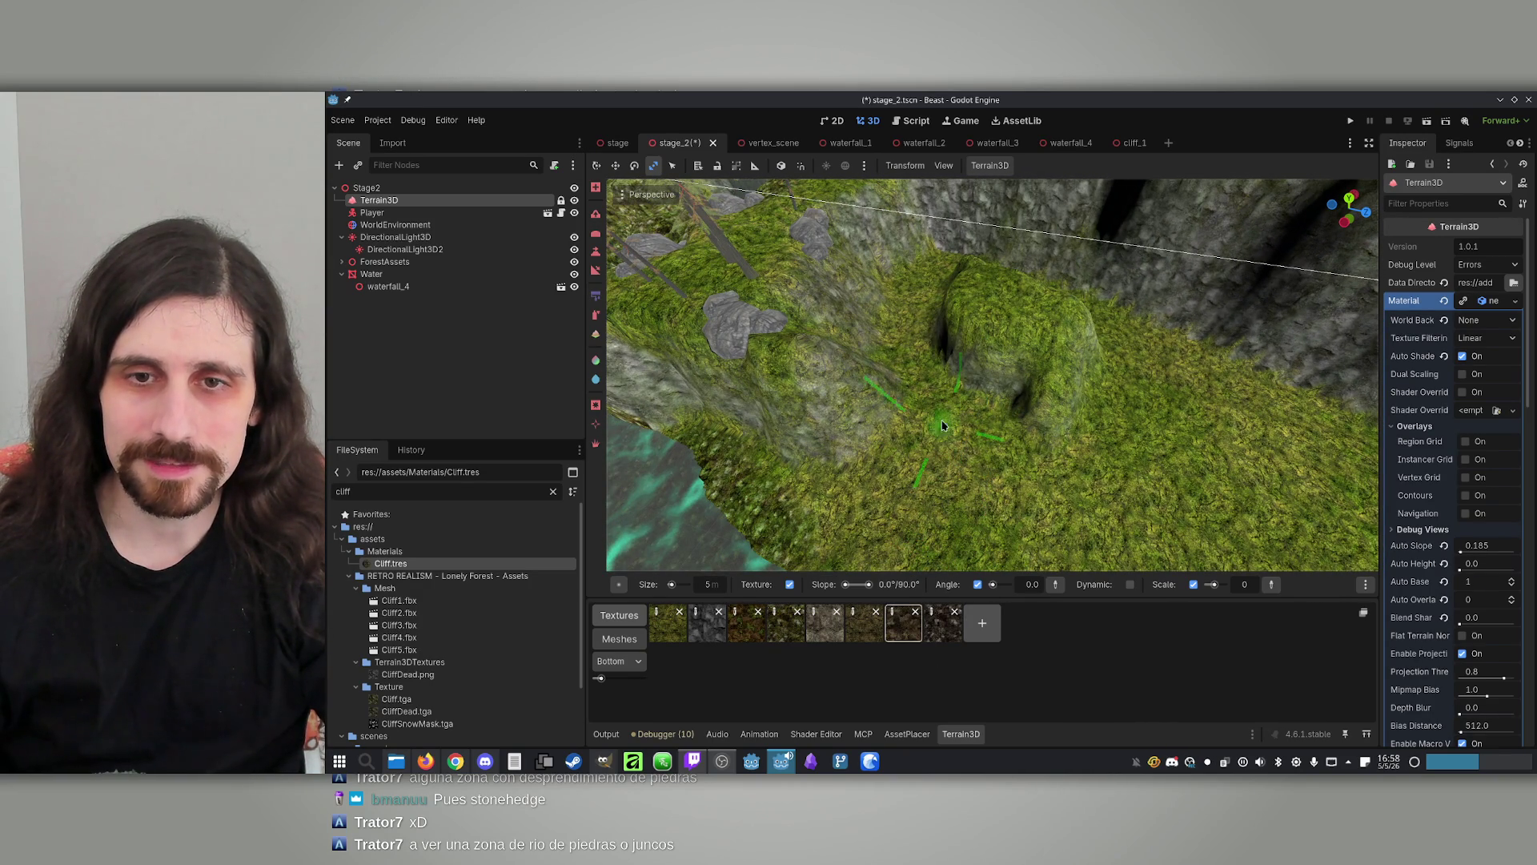
Undo the brown dirt stroke on the moss and set the brush size to 10
{"action": "left_click_drag", "start_coordinate": [943, 426], "coordinate": [923, 414]}
{"action": "key", "text": "ctrl+z"}
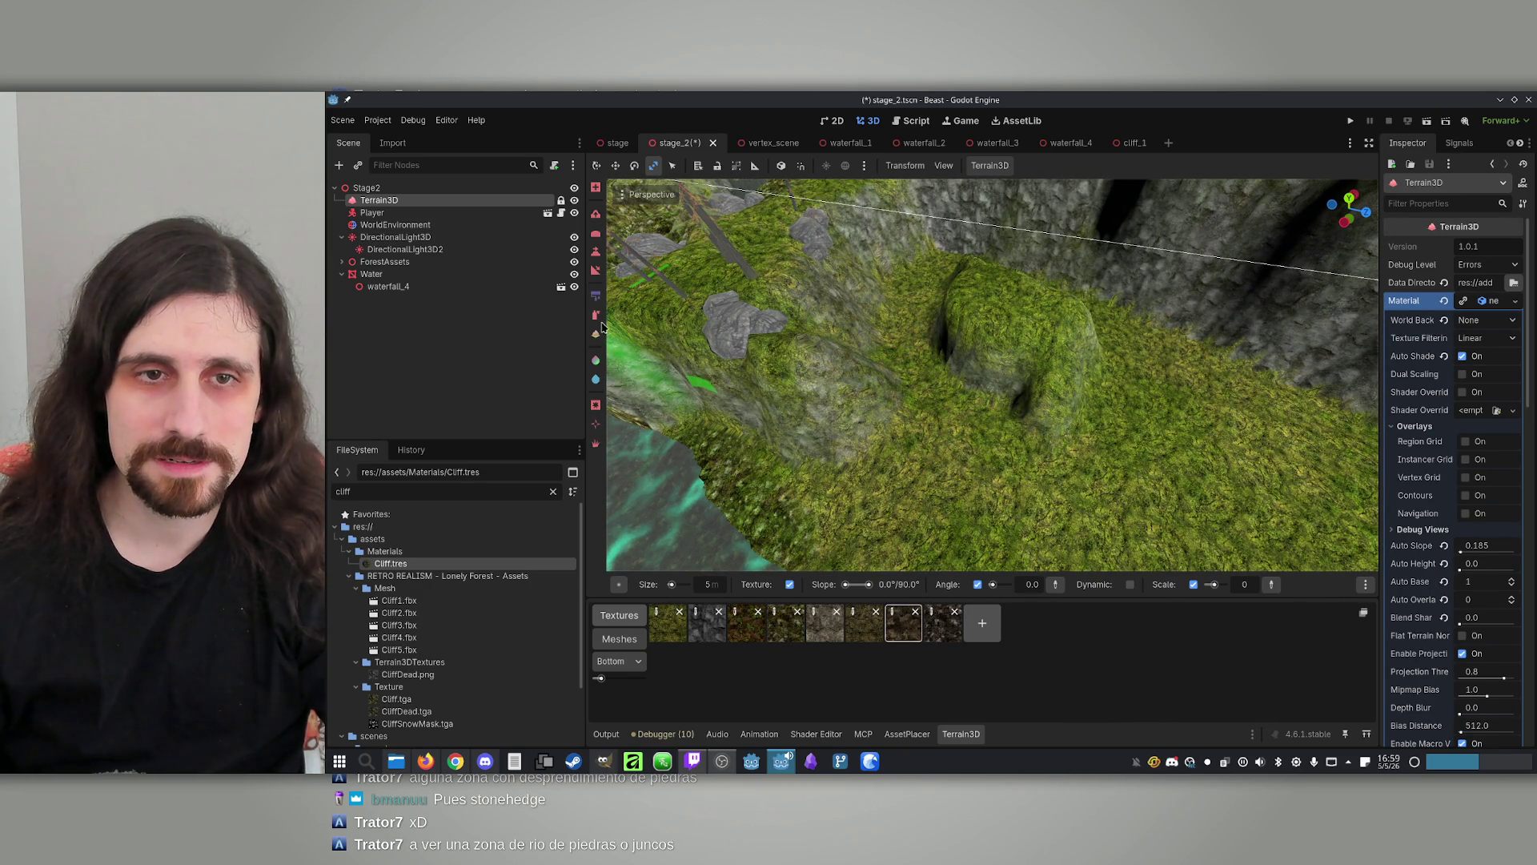
{"action": "key", "text": "v"}
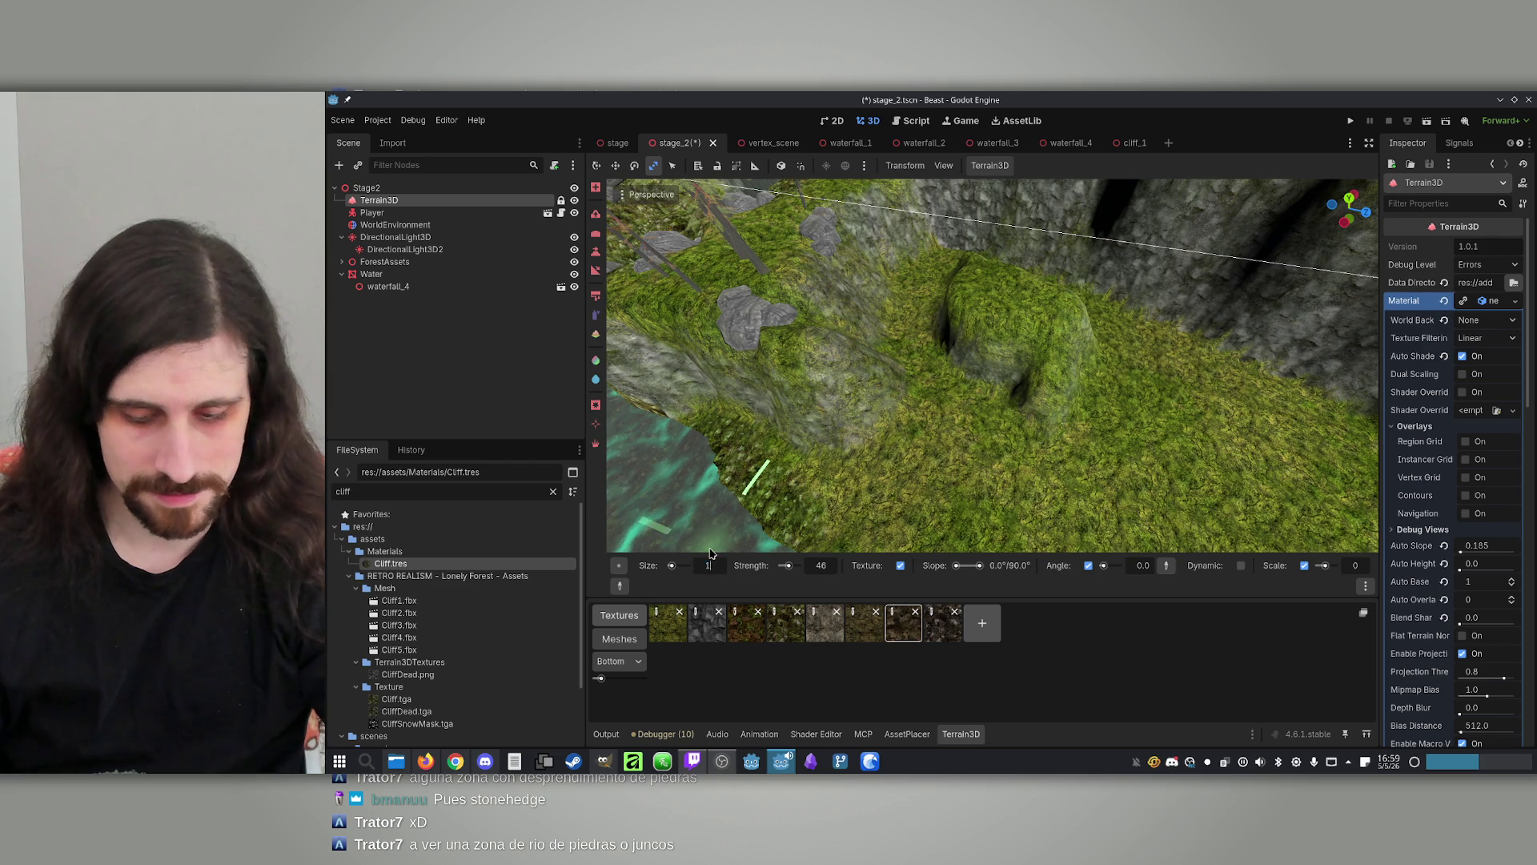
{"action": "type", "text": "0"}
{"action": "key", "text": "Return"}
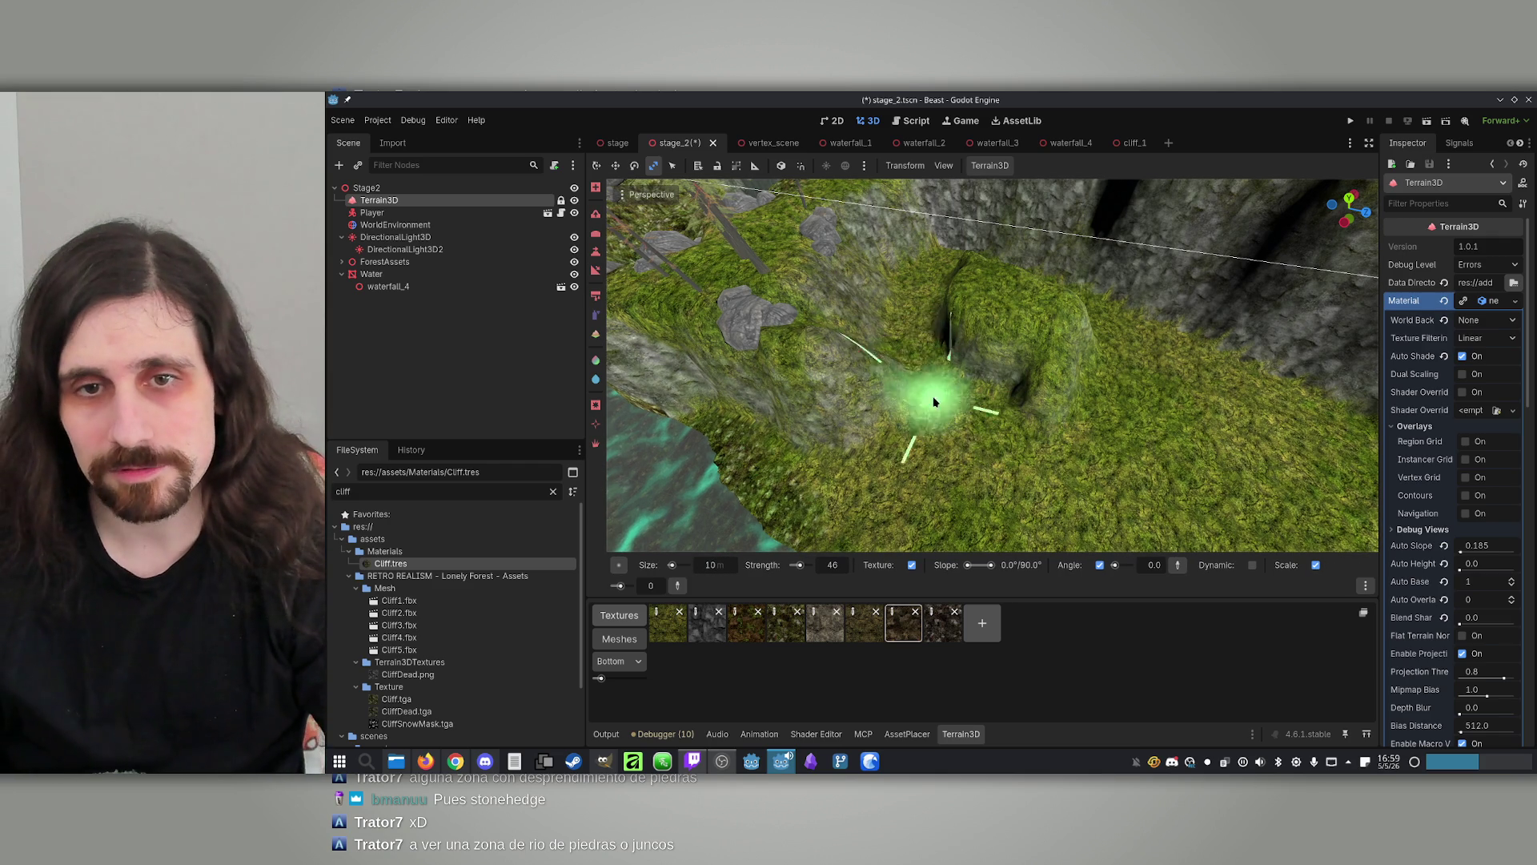
Orbit around the cliff channel and mound, then show the Forest1 asset library
{"action": "mouse_move", "coordinate": [929, 296]}
{"action": "left_mouse_down"}
{"action": "mouse_move", "coordinate": [899, 446]}
{"action": "mouse_move", "coordinate": [901, 360]}
{"action": "mouse_move", "coordinate": [1001, 264]}
{"action": "left_mouse_up"}
{"action": "mouse_move", "coordinate": [1160, 353]}
{"action": "left_mouse_down"}
{"action": "mouse_move", "coordinate": [1001, 302]}
{"action": "mouse_move", "coordinate": [920, 309]}
{"action": "left_mouse_up"}
{"action": "mouse_move", "coordinate": [1093, 394]}
{"action": "left_mouse_down"}
{"action": "mouse_move", "coordinate": [1098, 371]}
{"action": "mouse_move", "coordinate": [1081, 395]}
{"action": "mouse_move", "coordinate": [1033, 352]}
{"action": "left_mouse_up"}
{"action": "mouse_move", "coordinate": [934, 395]}
{"action": "left_mouse_down"}
{"action": "mouse_move", "coordinate": [899, 395]}
{"action": "mouse_move", "coordinate": [1166, 446]}
{"action": "mouse_move", "coordinate": [1077, 328]}
{"action": "mouse_move", "coordinate": [1057, 258]}
{"action": "mouse_move", "coordinate": [977, 233]}
{"action": "left_mouse_up"}
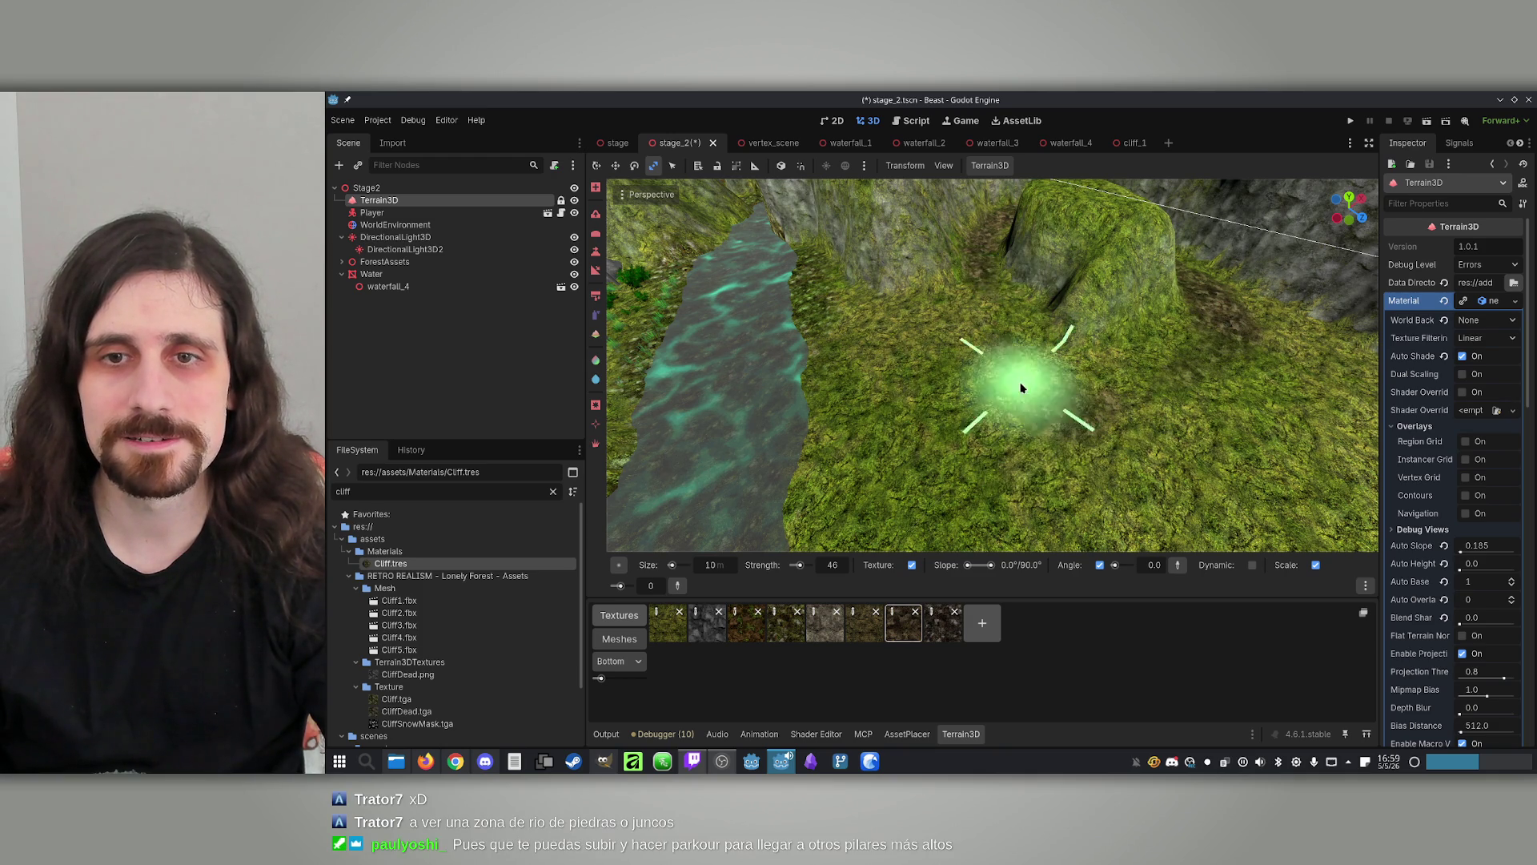
{"action": "mouse_move", "coordinate": [1010, 442]}
{"action": "left_mouse_down"}
{"action": "mouse_move", "coordinate": [892, 515]}
{"action": "mouse_move", "coordinate": [978, 429]}
{"action": "mouse_move", "coordinate": [952, 544]}
{"action": "mouse_move", "coordinate": [953, 481]}
{"action": "left_mouse_up"}
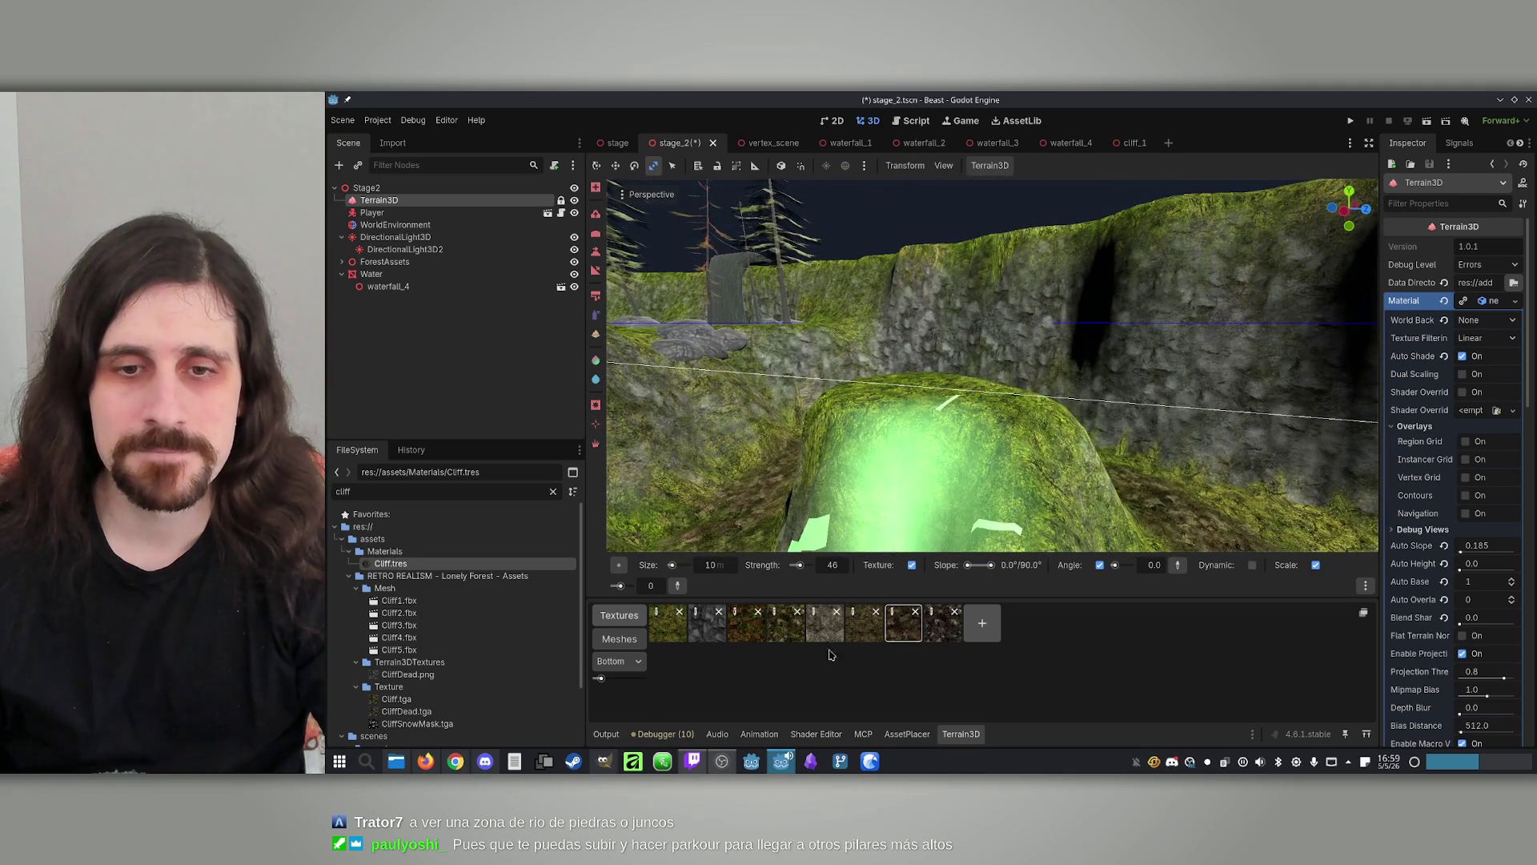
{"action": "left_click", "coordinate": [907, 734]}
{"action": "scroll", "coordinate": [1053, 625], "scroll_direction": "down", "scroll_amount": 2}
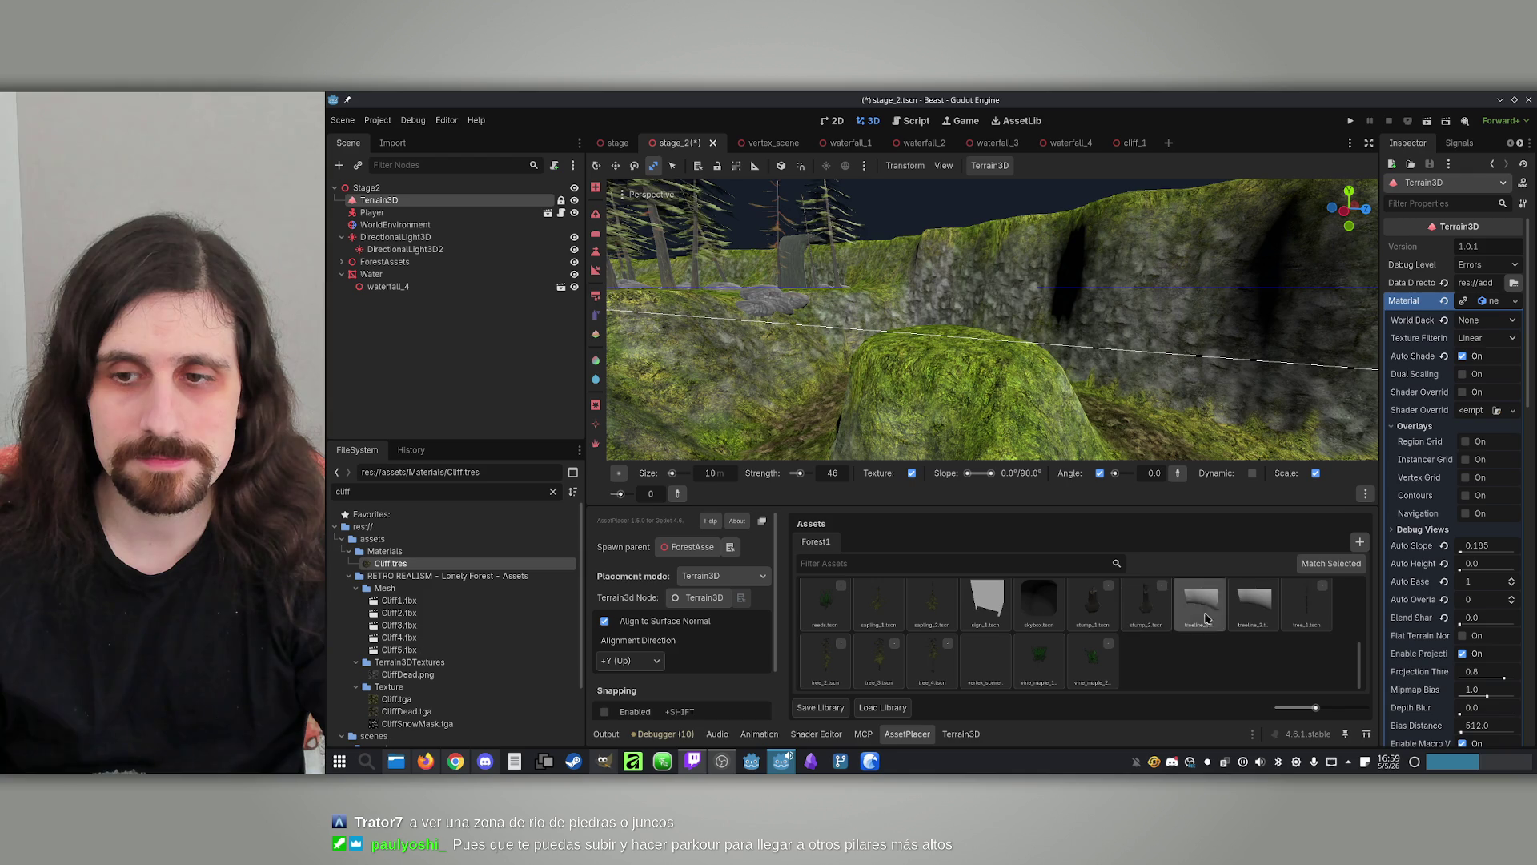
Place stump_2 on top of the mossy rock and fly down the cliff channel to view it
{"action": "left_click", "coordinate": [1143, 610]}
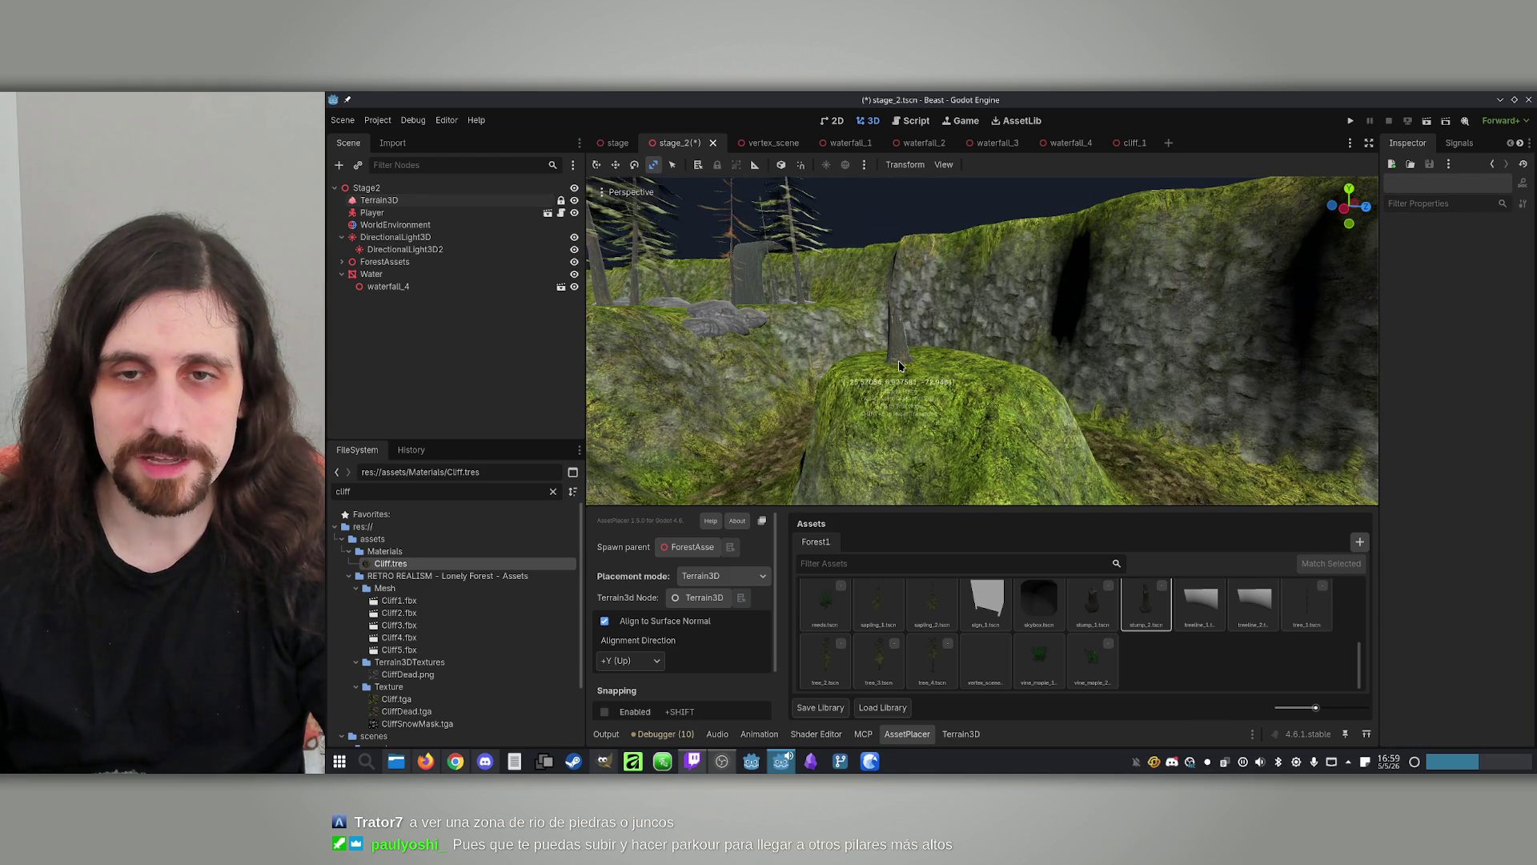
{"action": "left_click", "coordinate": [895, 365]}
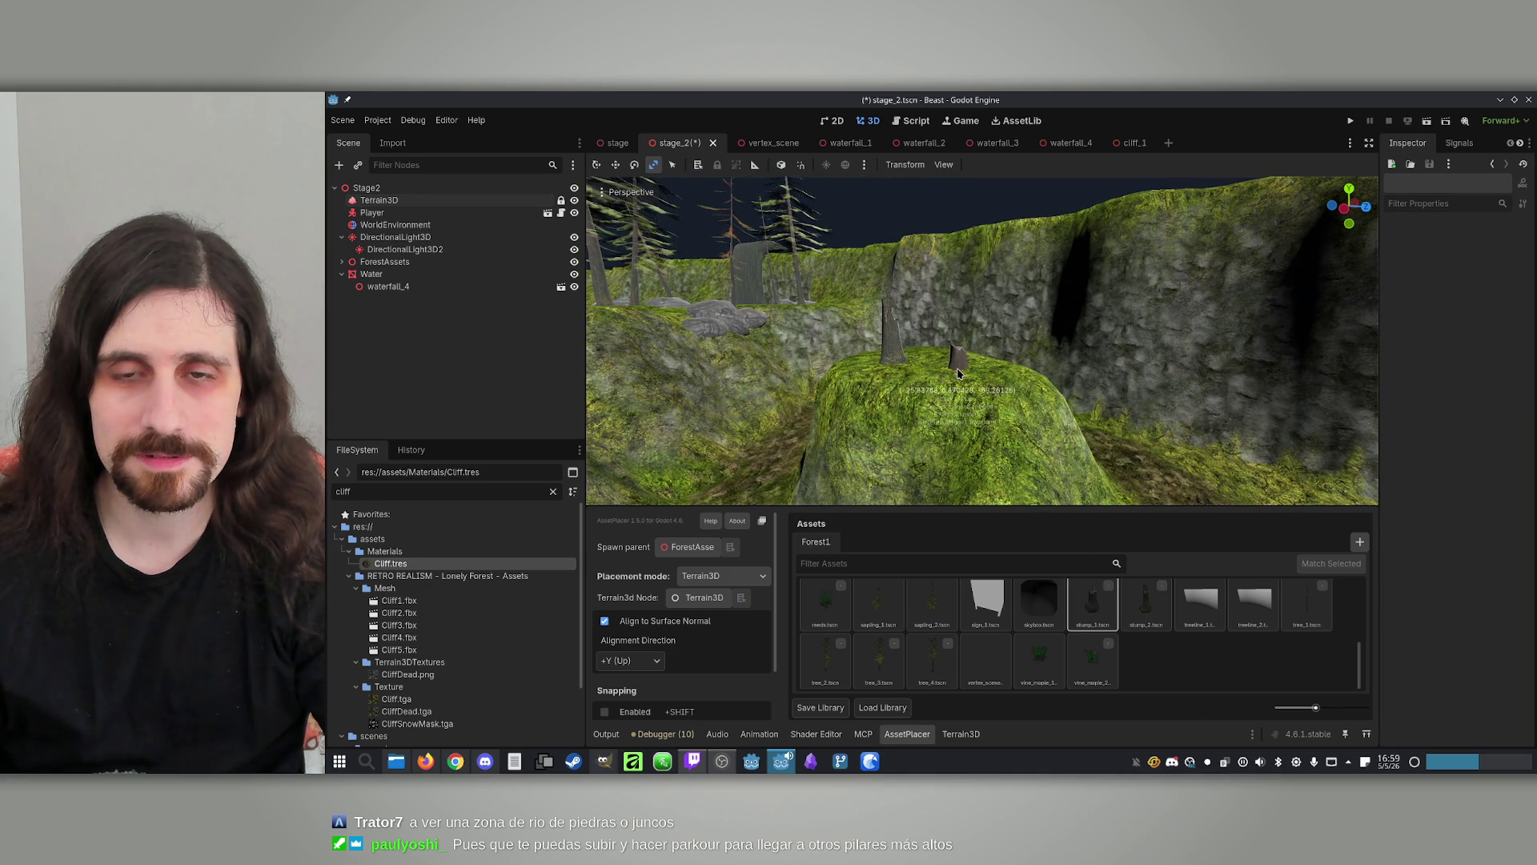
{"action": "key", "text": "s"}
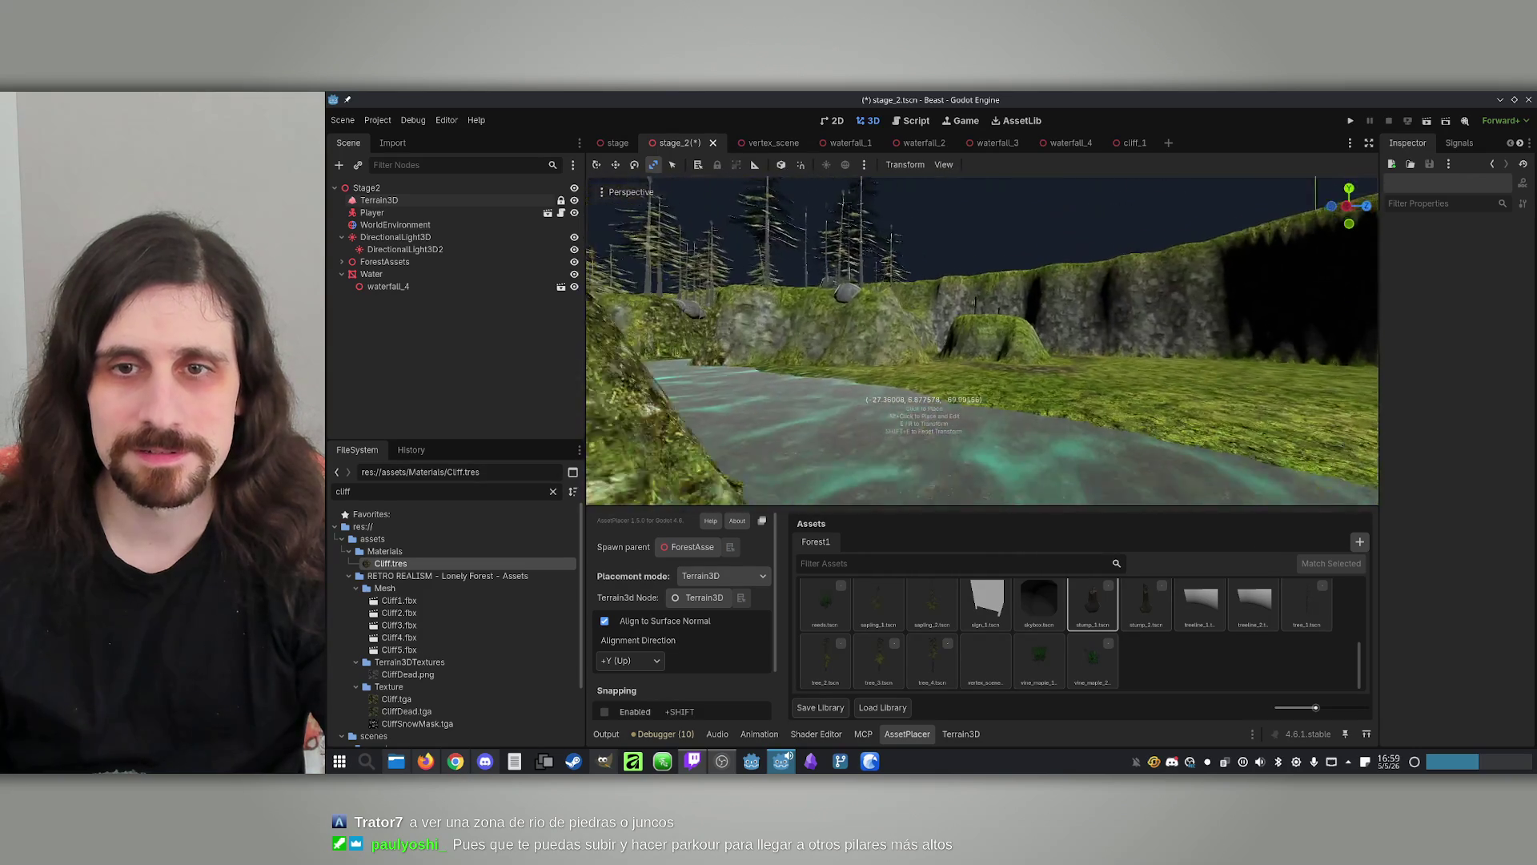
{"action": "key", "text": "w"}
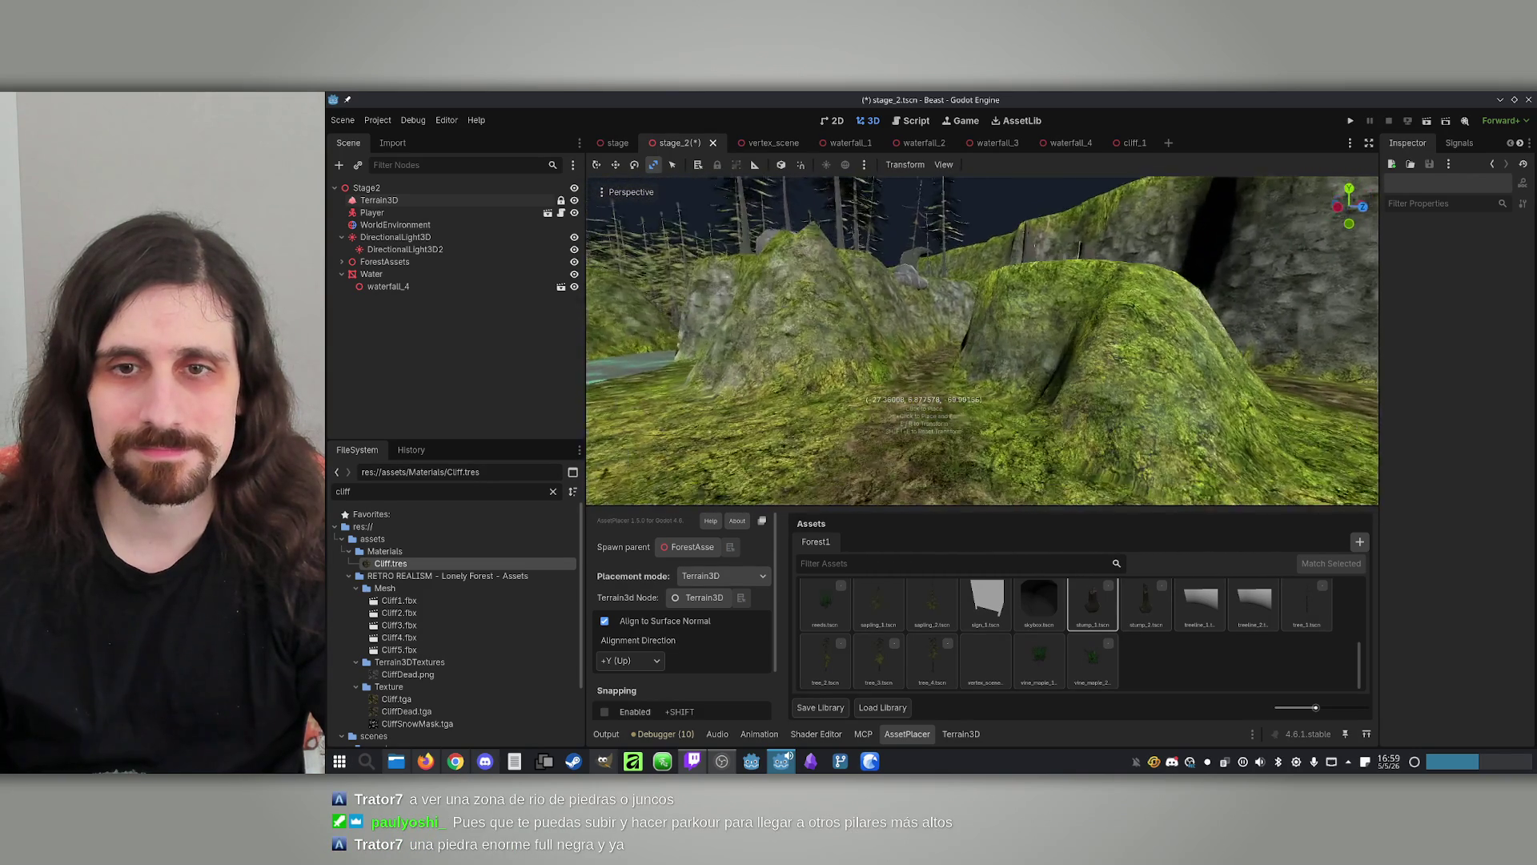
{"action": "key", "text": "w"}
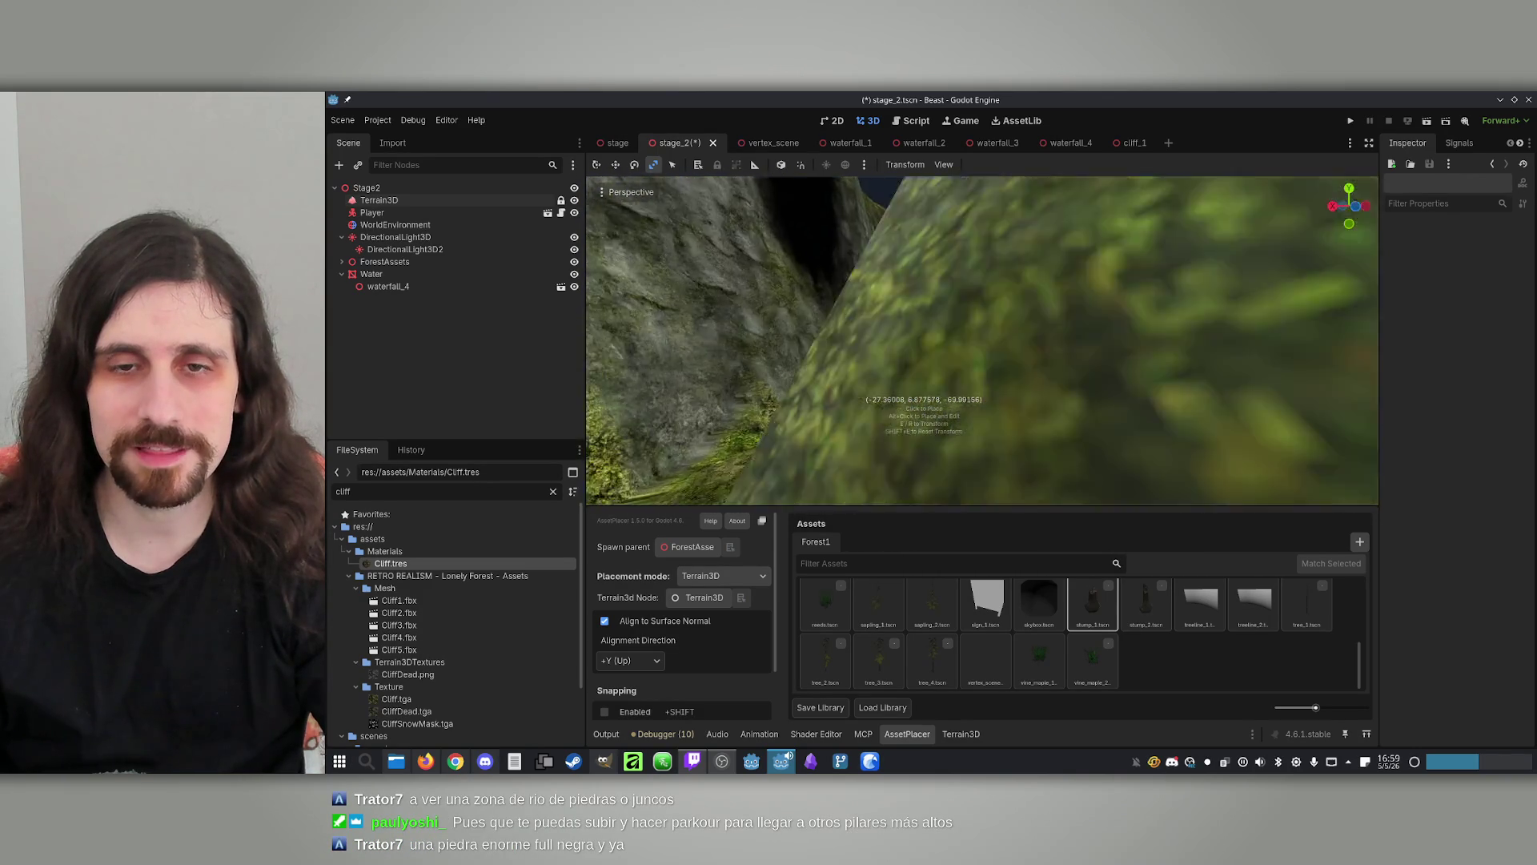
{"action": "key", "text": "w"}
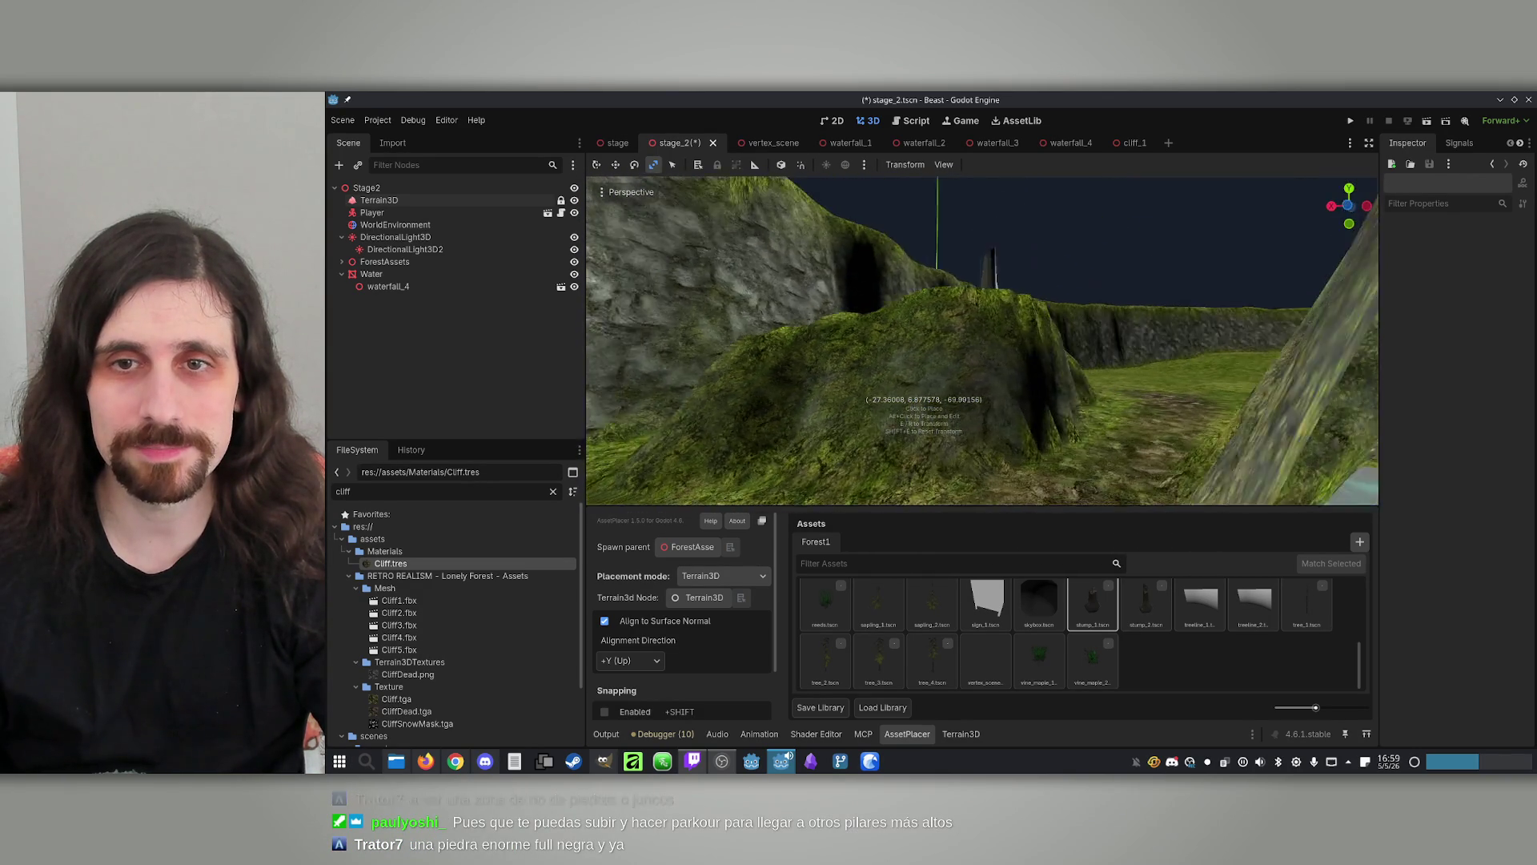
{"action": "key", "text": "w"}
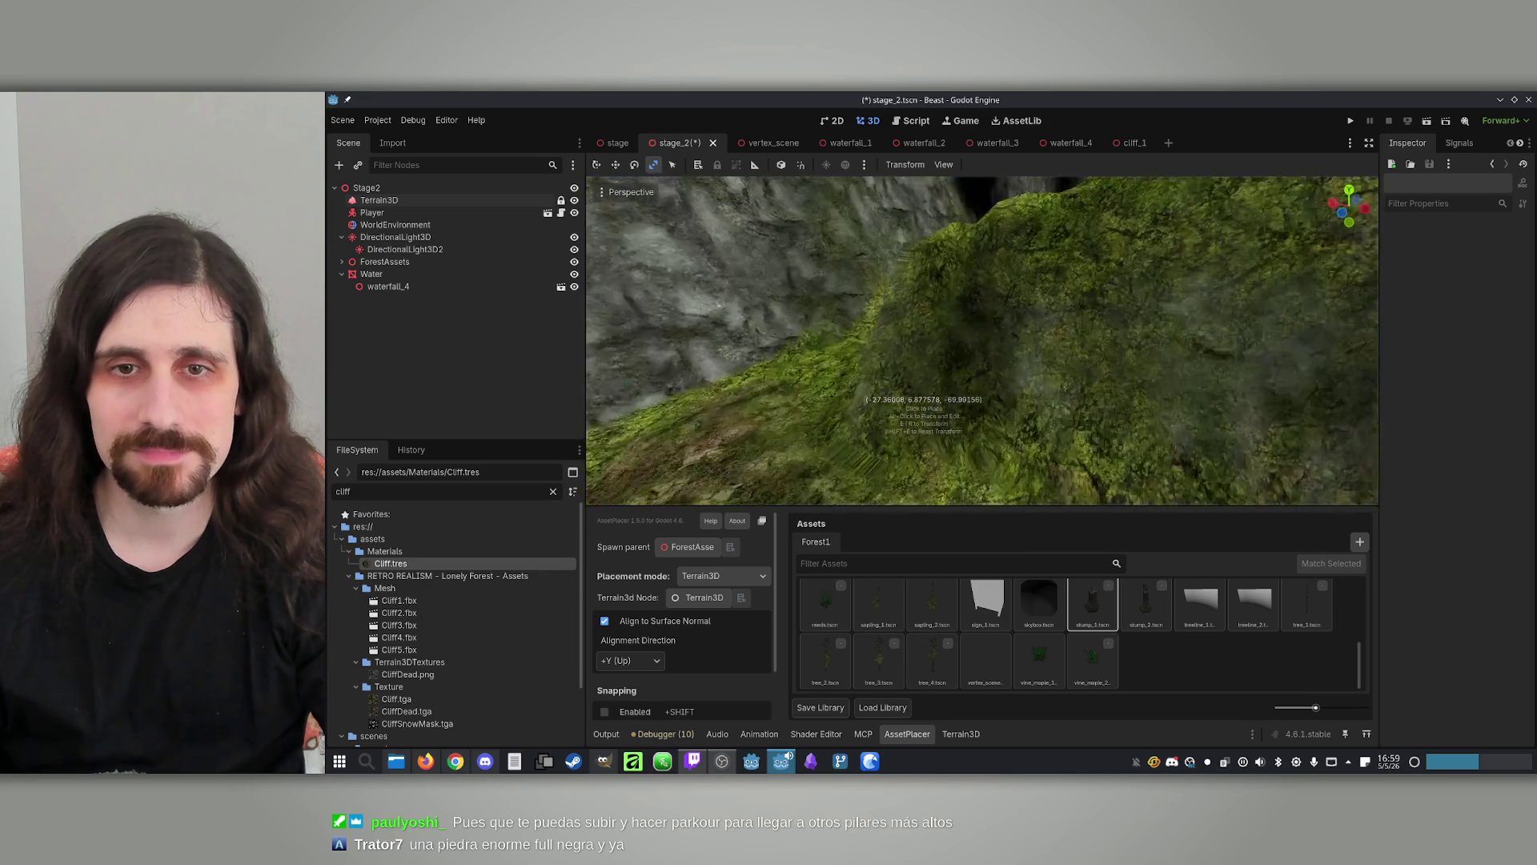
{"action": "key", "text": "w"}
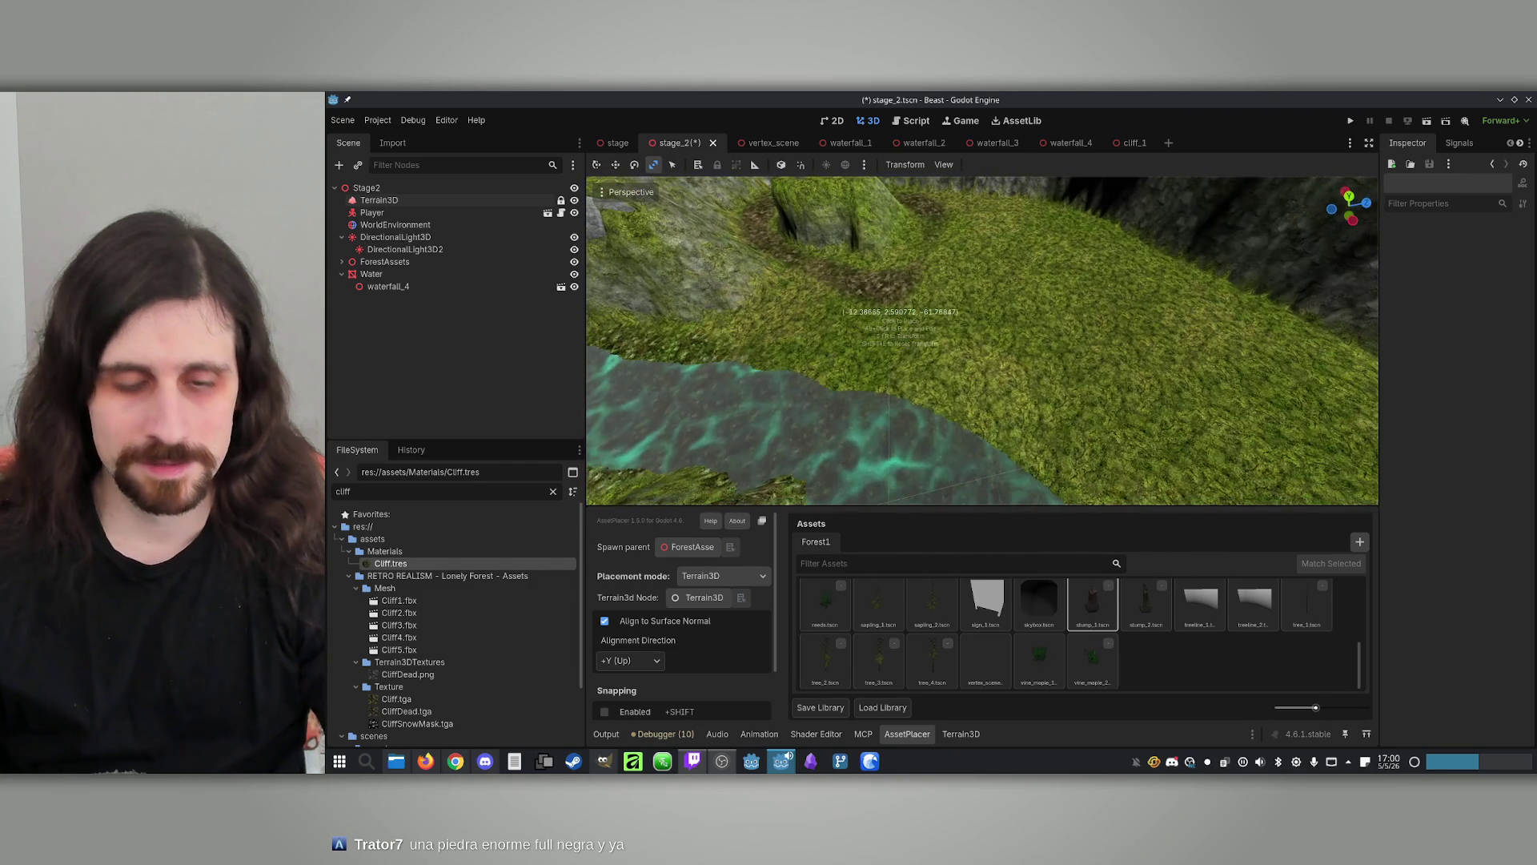
Save the stage_2 scene and reselect the Terrain3D node
{"action": "key", "text": "ctrl+s"}
{"action": "scroll", "coordinate": [901, 296], "scroll_direction": "up", "scroll_amount": 3}
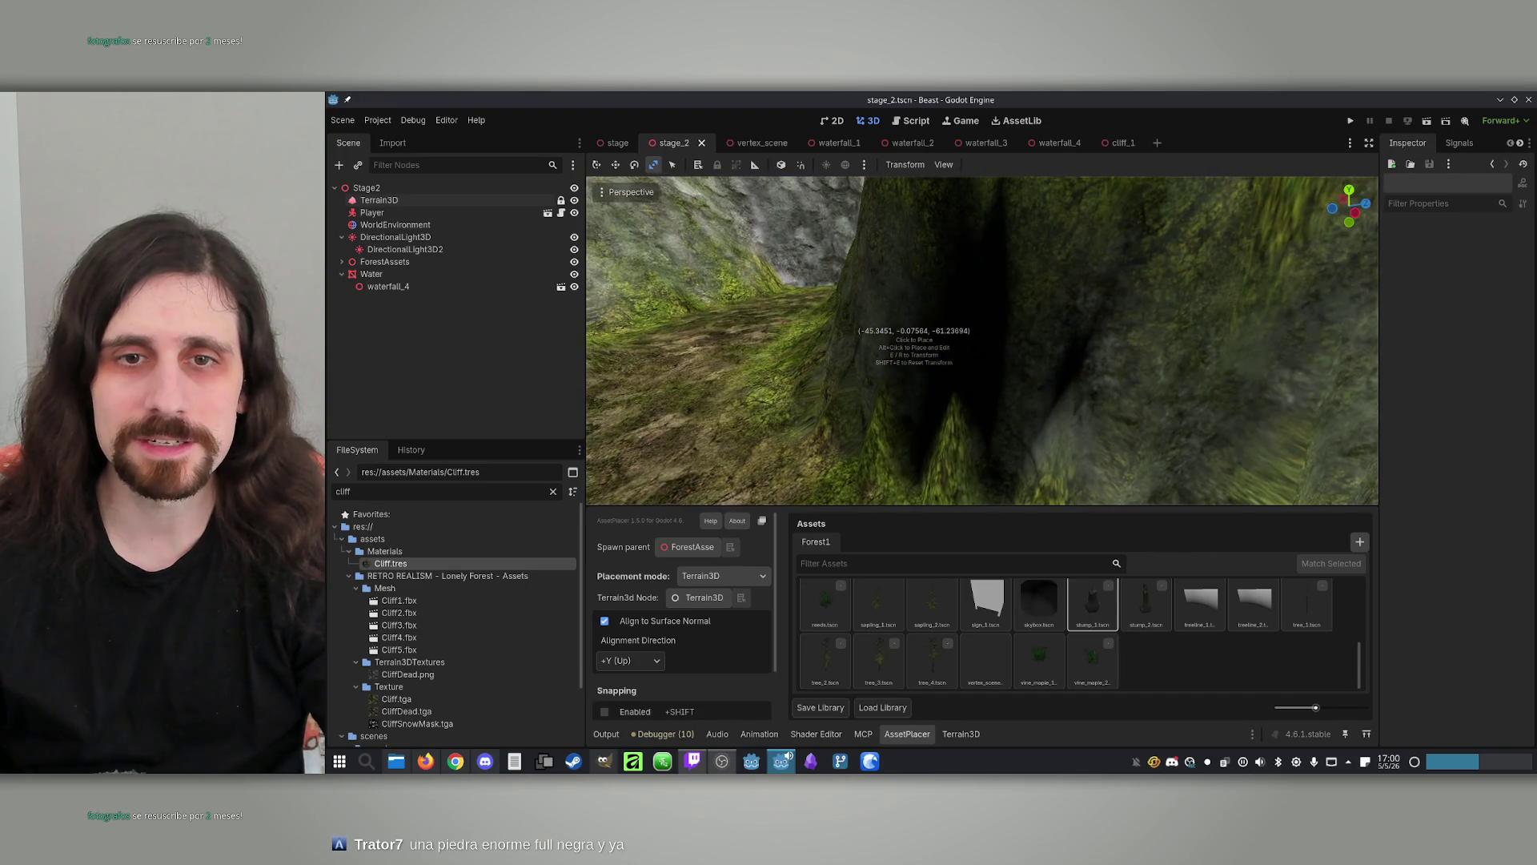
{"action": "left_click", "coordinate": [448, 200]}
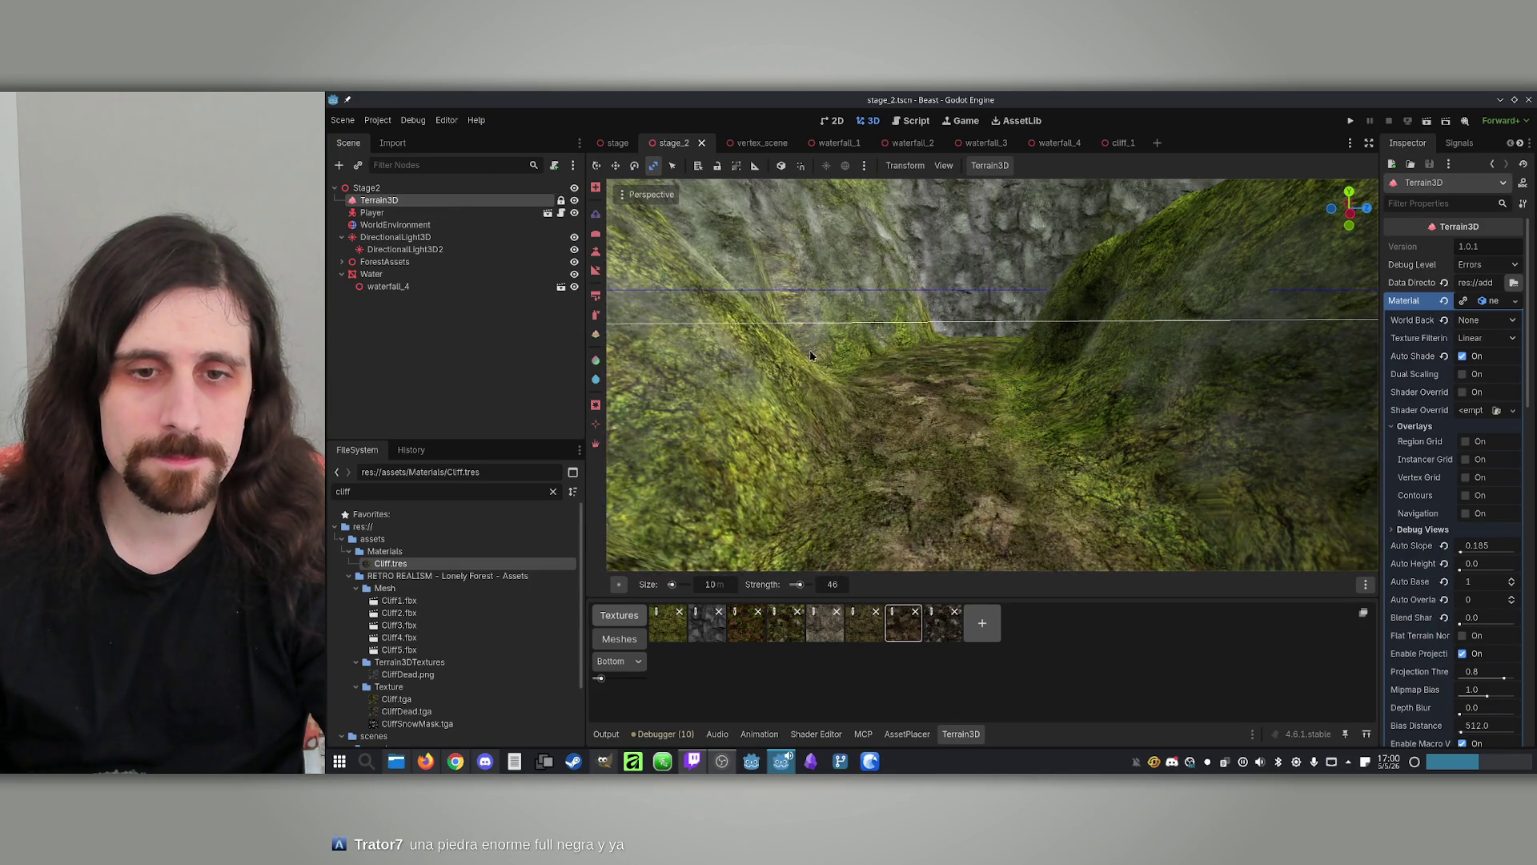
Lower brush strength to 9, raise a gentle mound across the valley path, and save
{"action": "left_click_drag", "start_coordinate": [798, 583], "coordinate": [795, 584]}
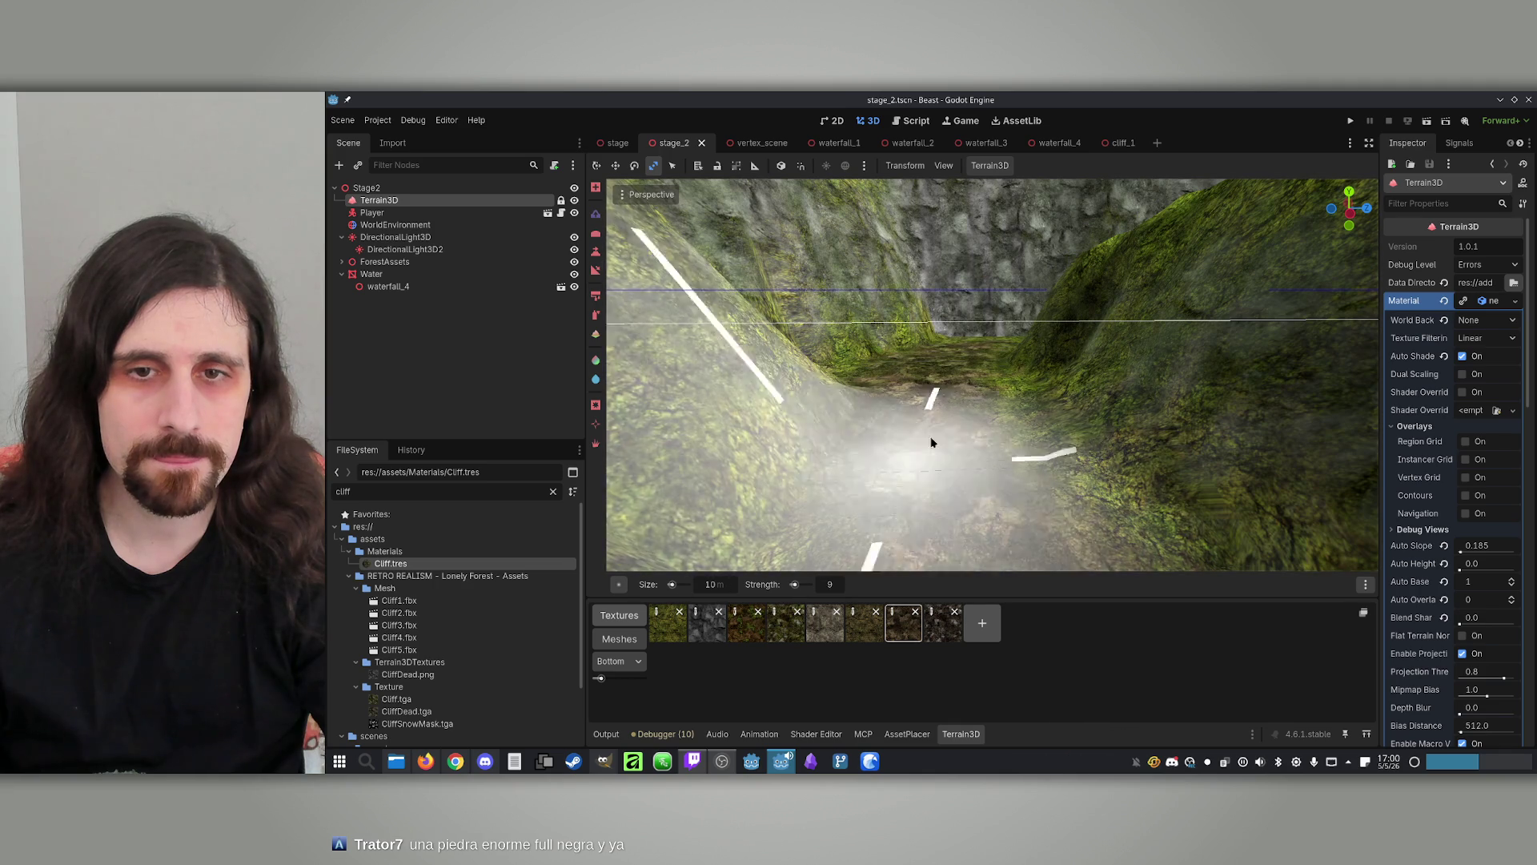
{"action": "mouse_move", "coordinate": [928, 421]}
{"action": "left_mouse_down"}
{"action": "mouse_move", "coordinate": [944, 367]}
{"action": "mouse_move", "coordinate": [998, 312]}
{"action": "mouse_move", "coordinate": [935, 332]}
{"action": "left_mouse_up"}
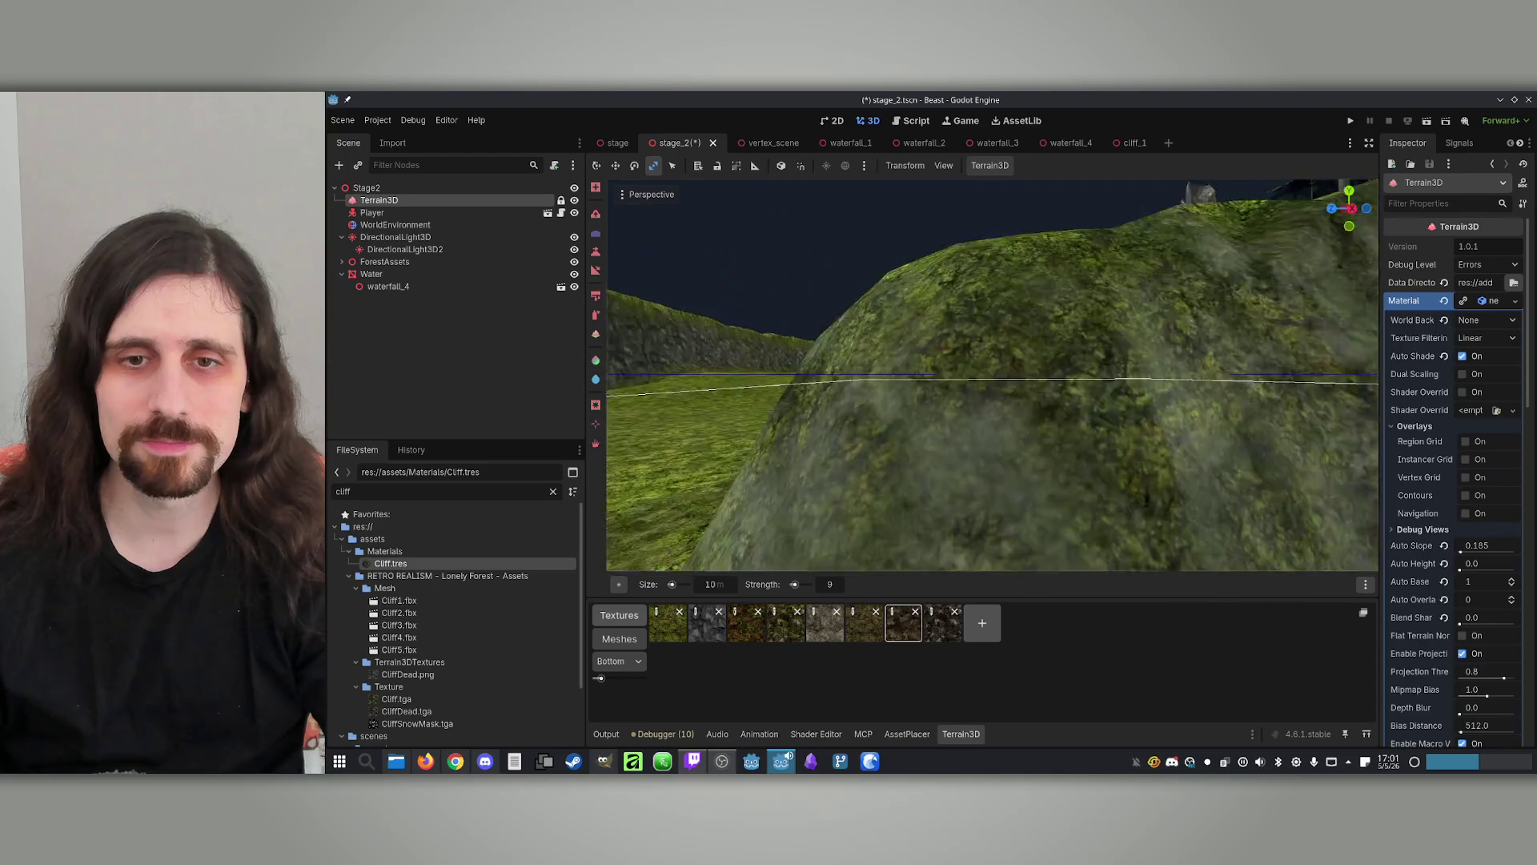
{"action": "key", "text": "ctrl+s"}
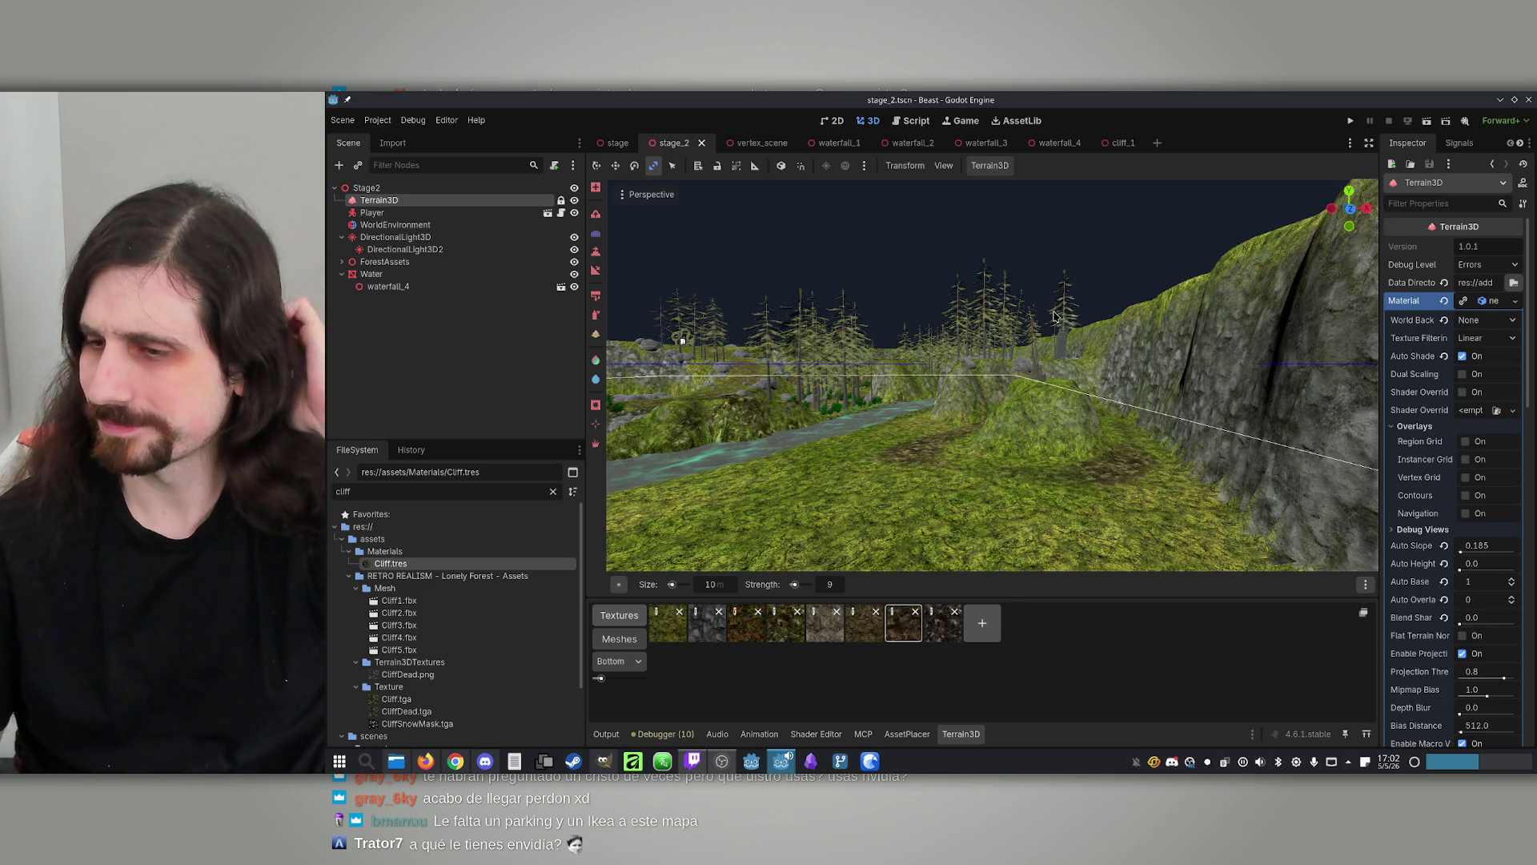
{"action": "key", "text": "w"}
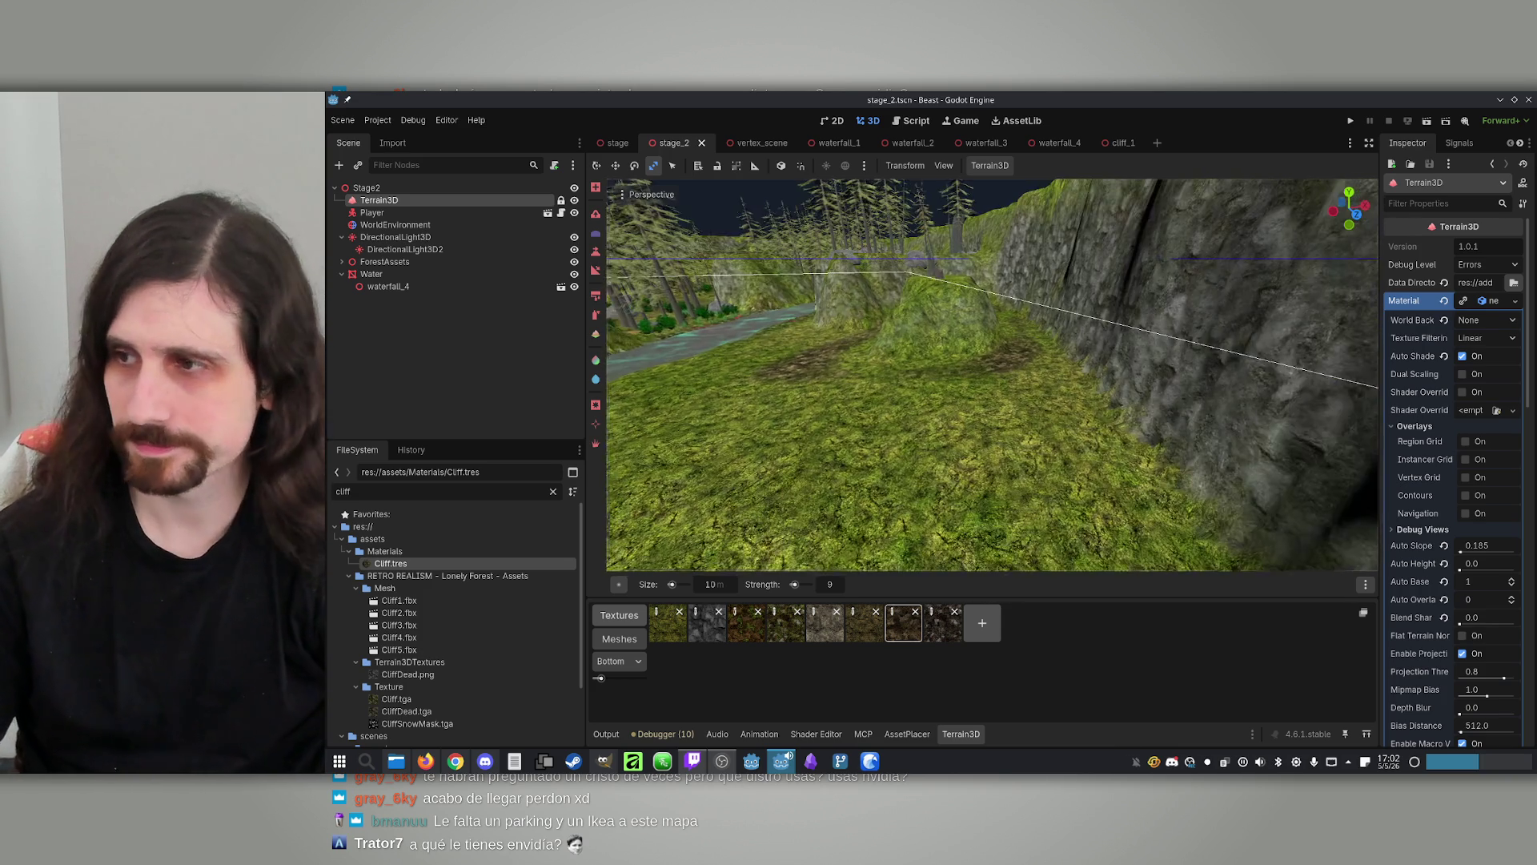
{"action": "key", "text": "w"}
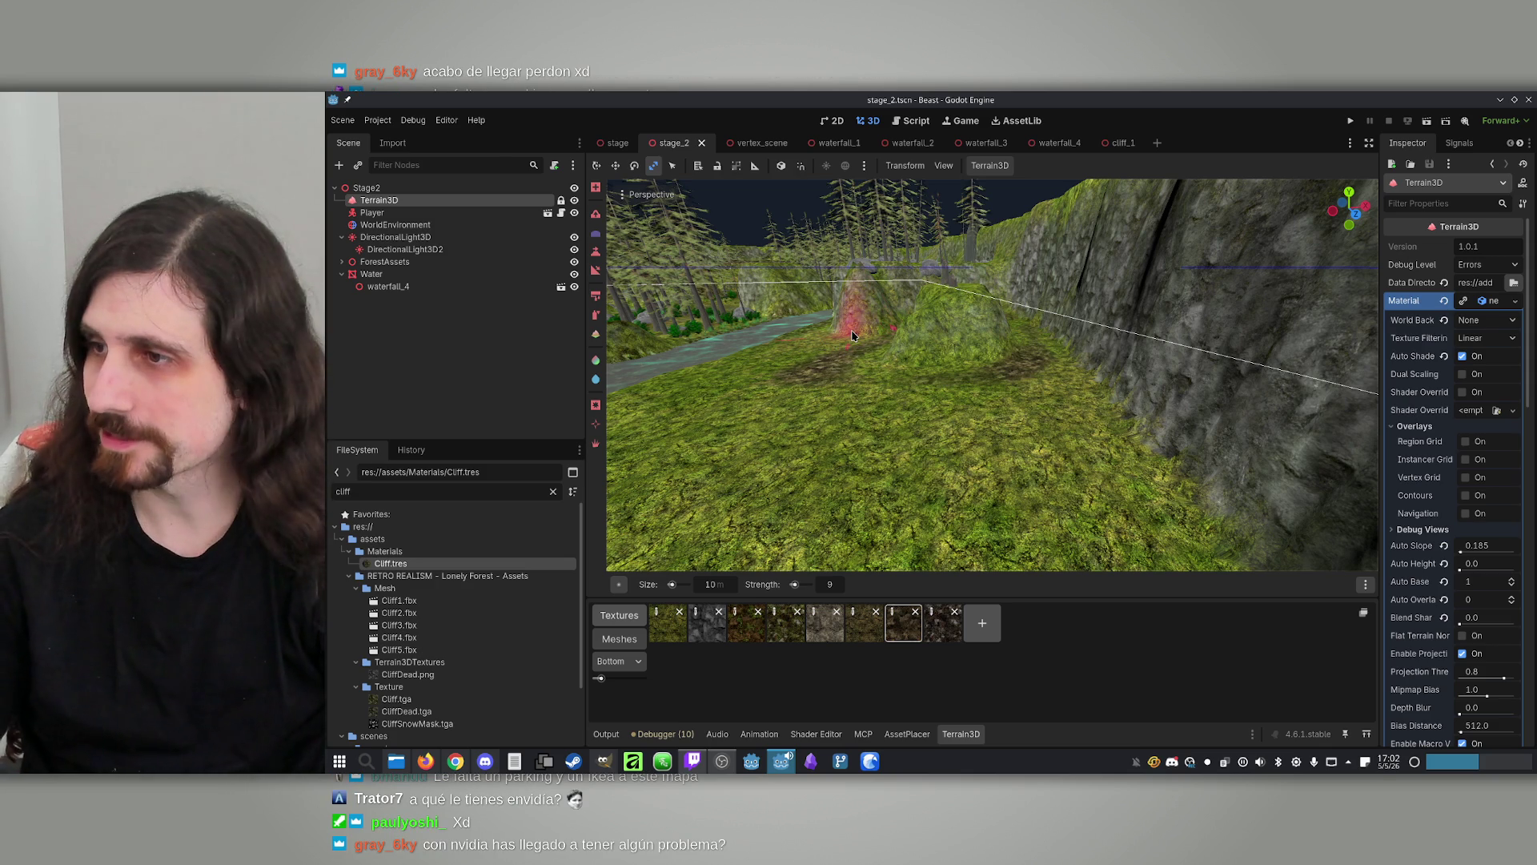
{"action": "key", "text": "w"}
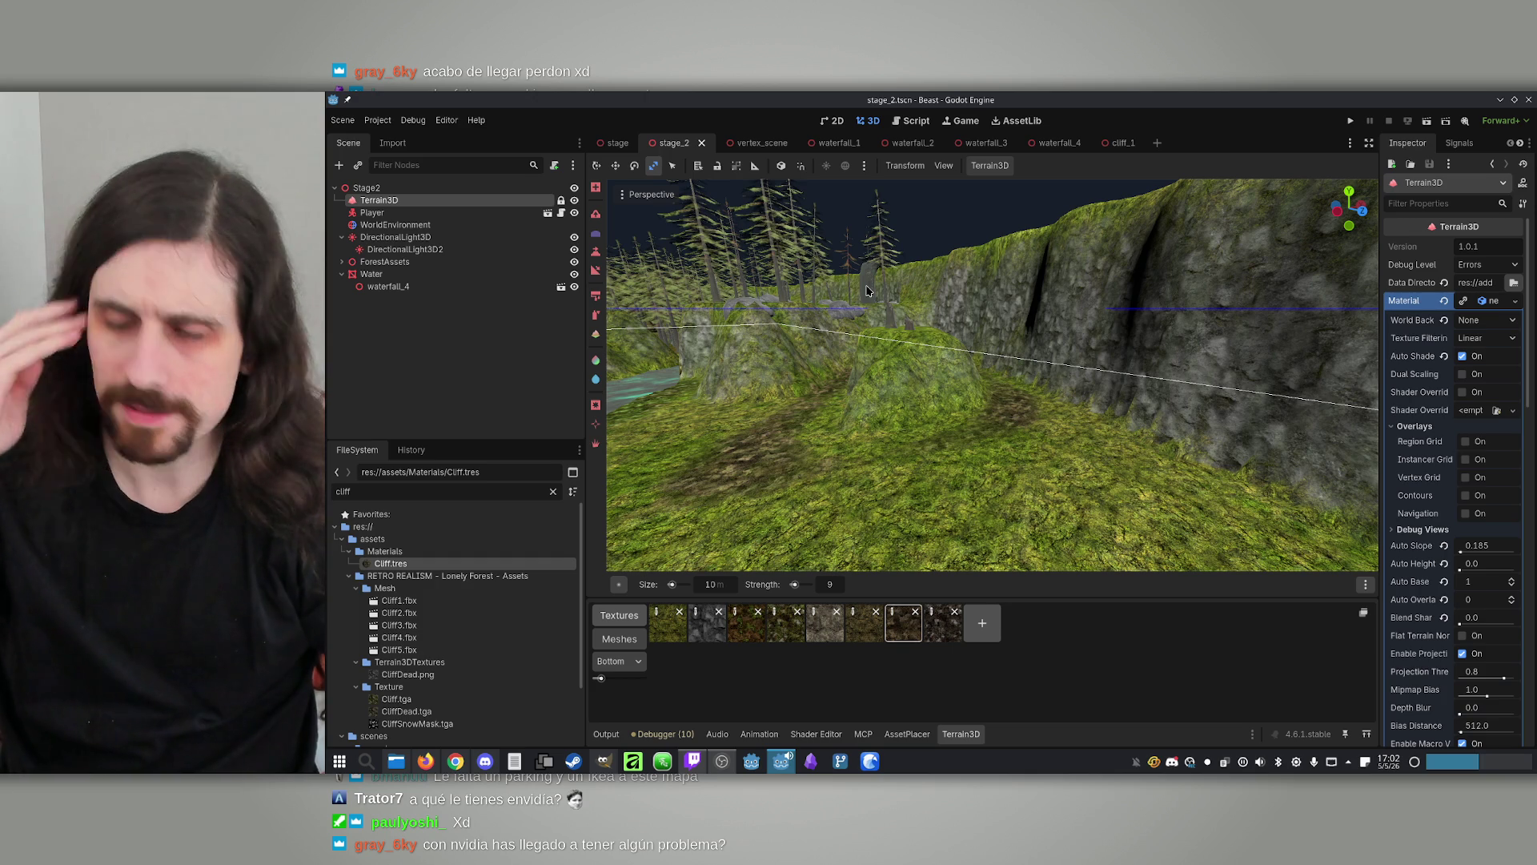
{"action": "key", "text": "ctrl+s"}
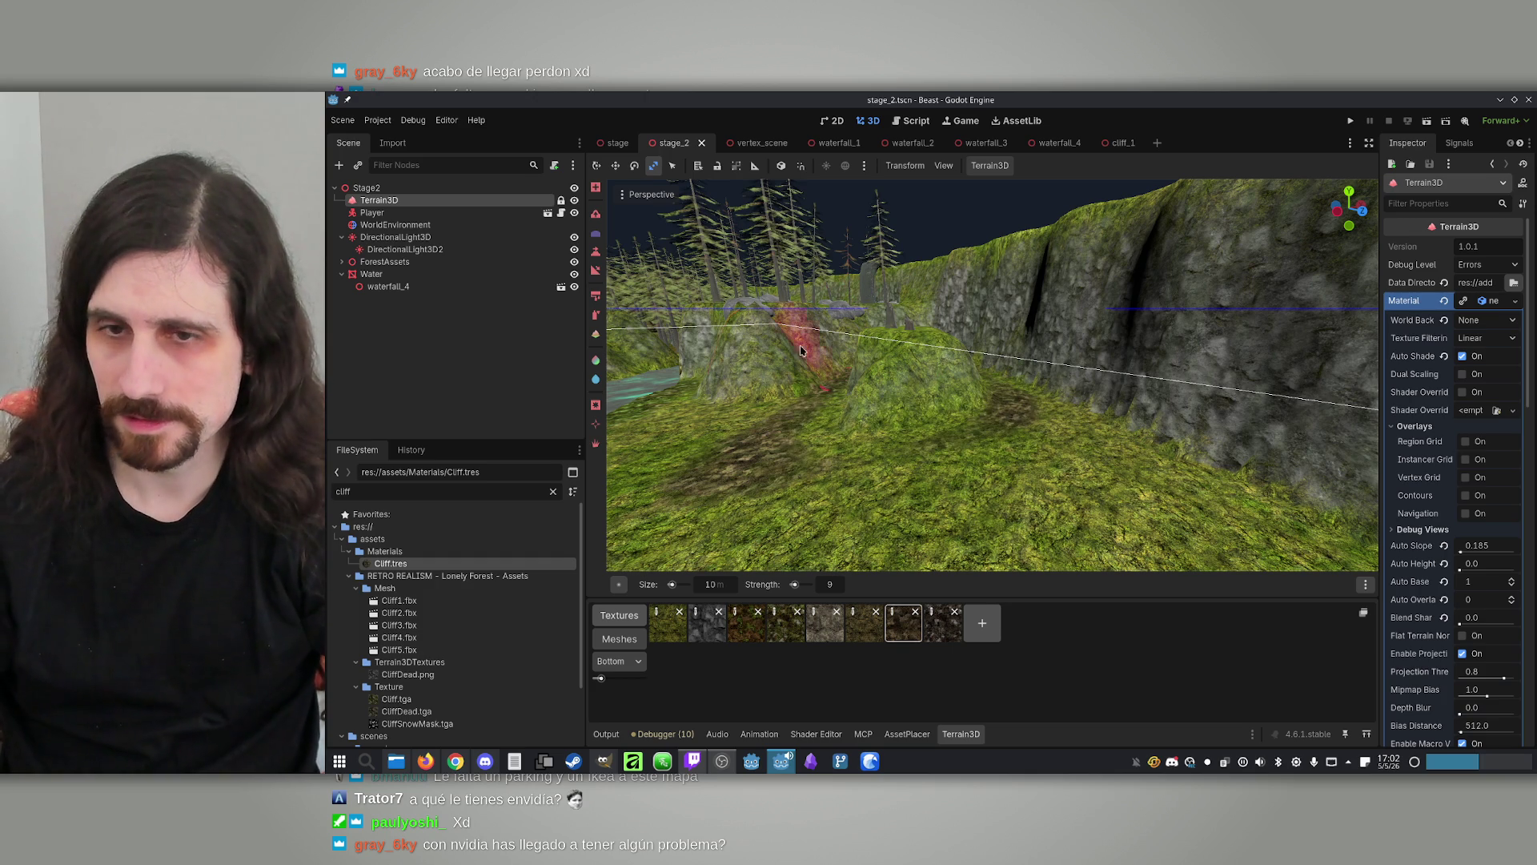
{"action": "key", "text": "w"}
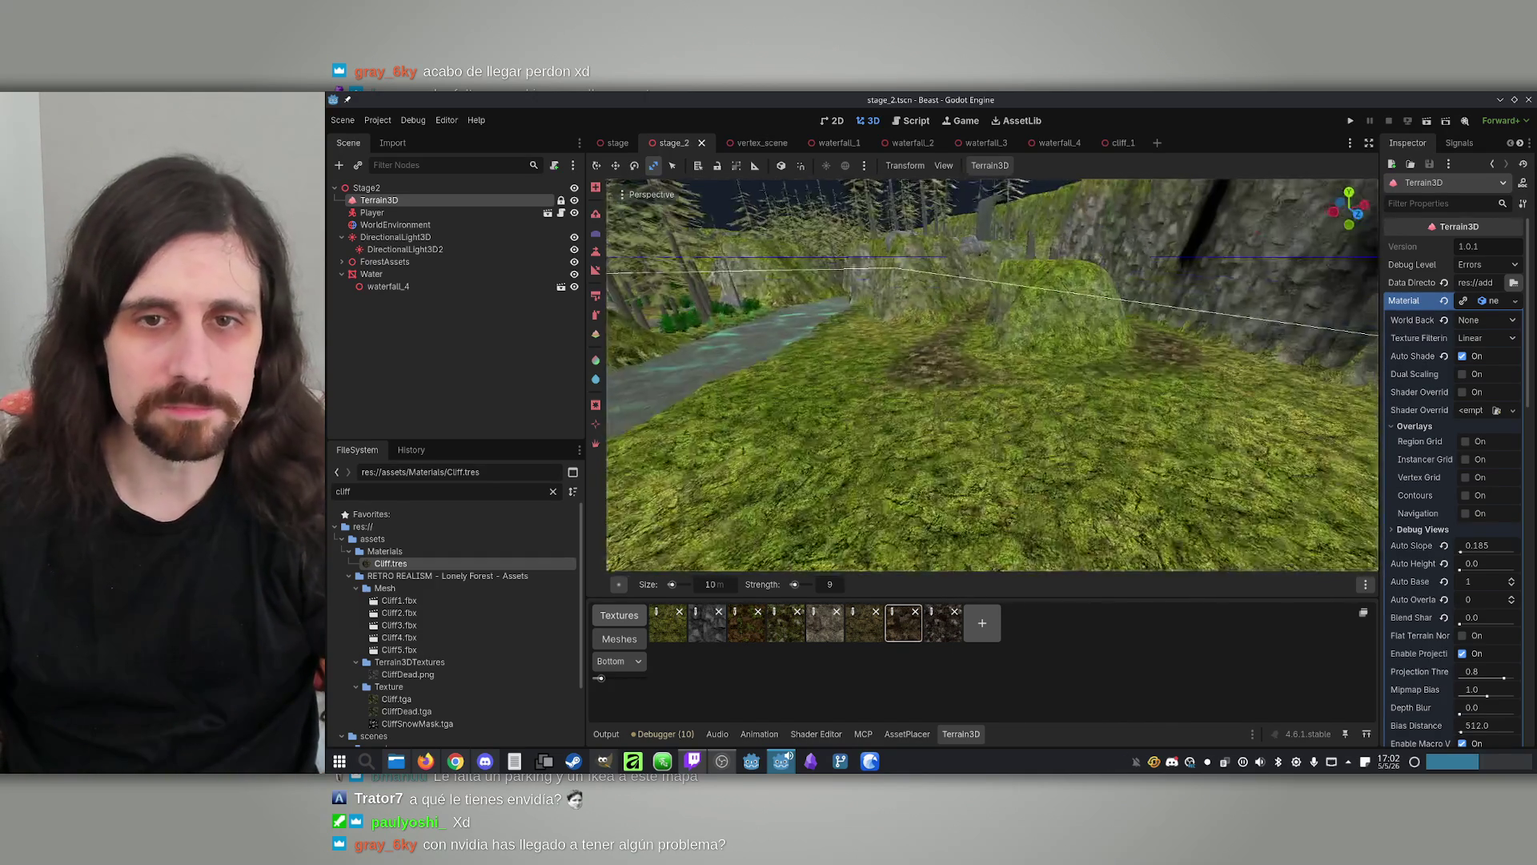
{"action": "key", "text": "s"}
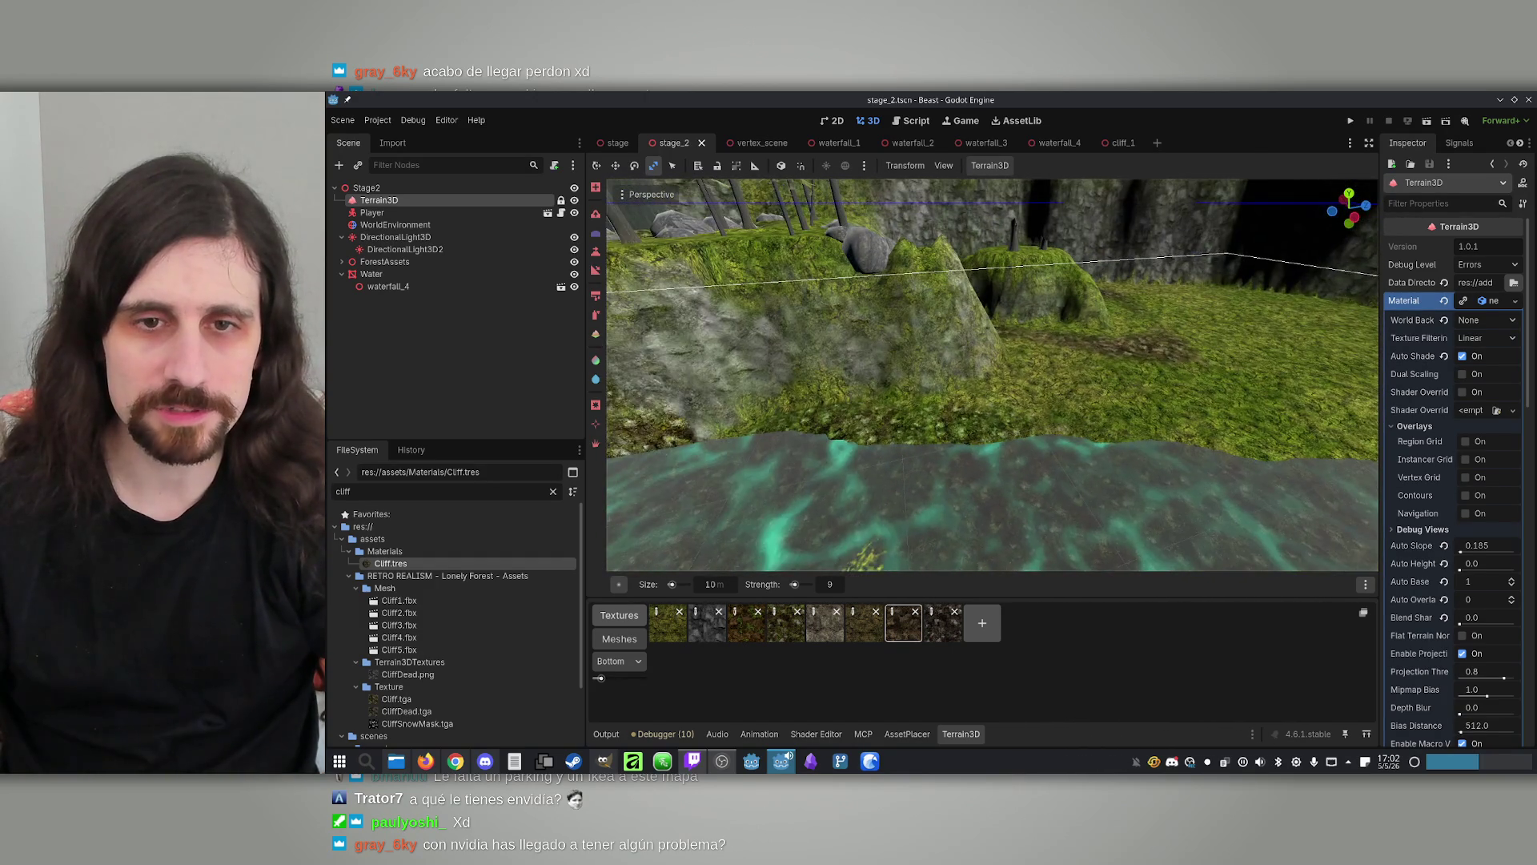
{"action": "key", "text": "w"}
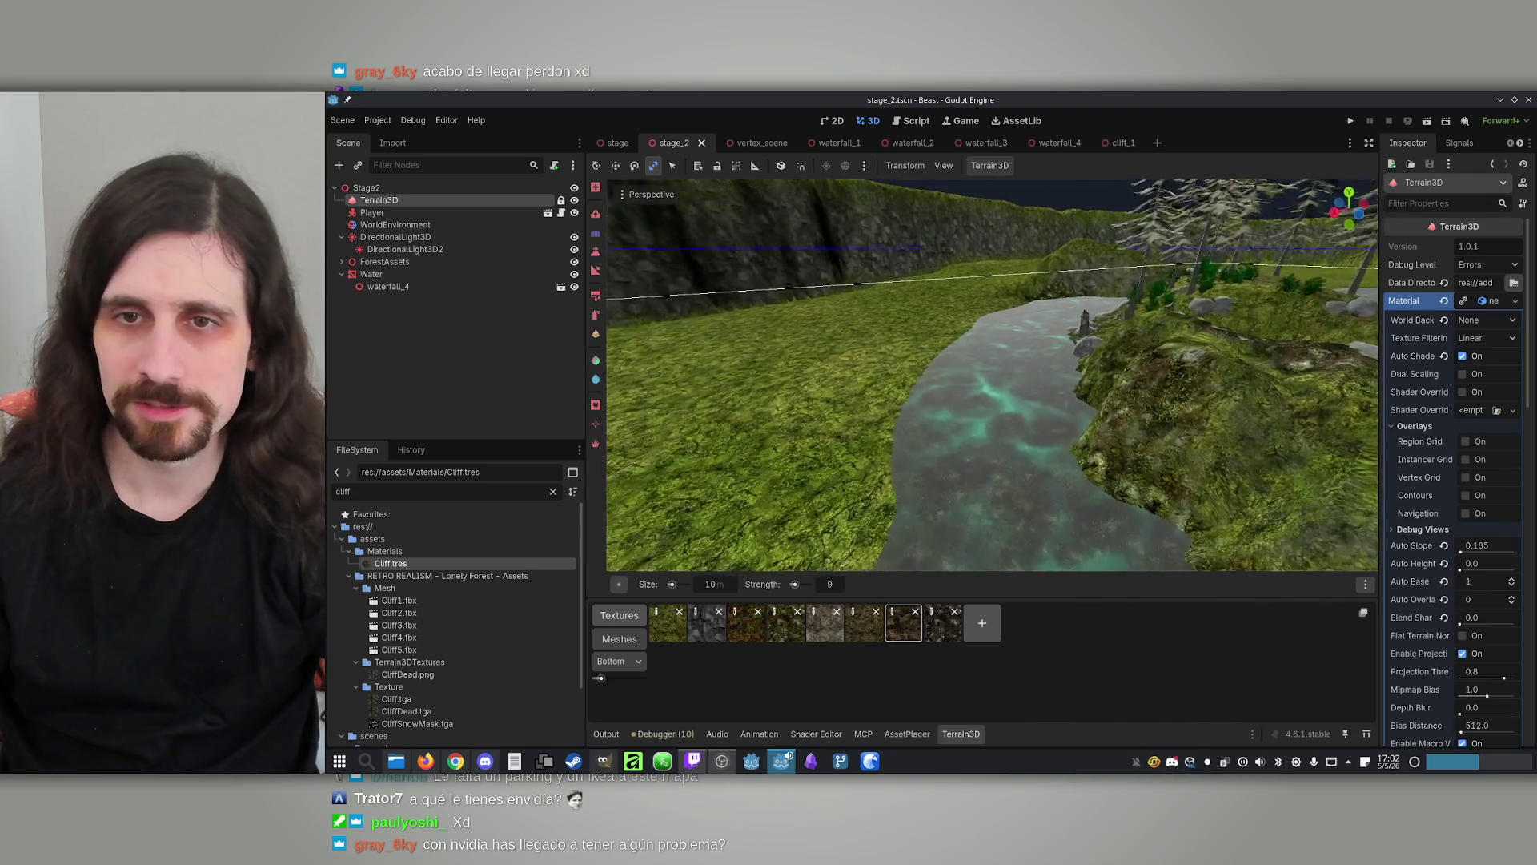
{"action": "key", "text": "w"}
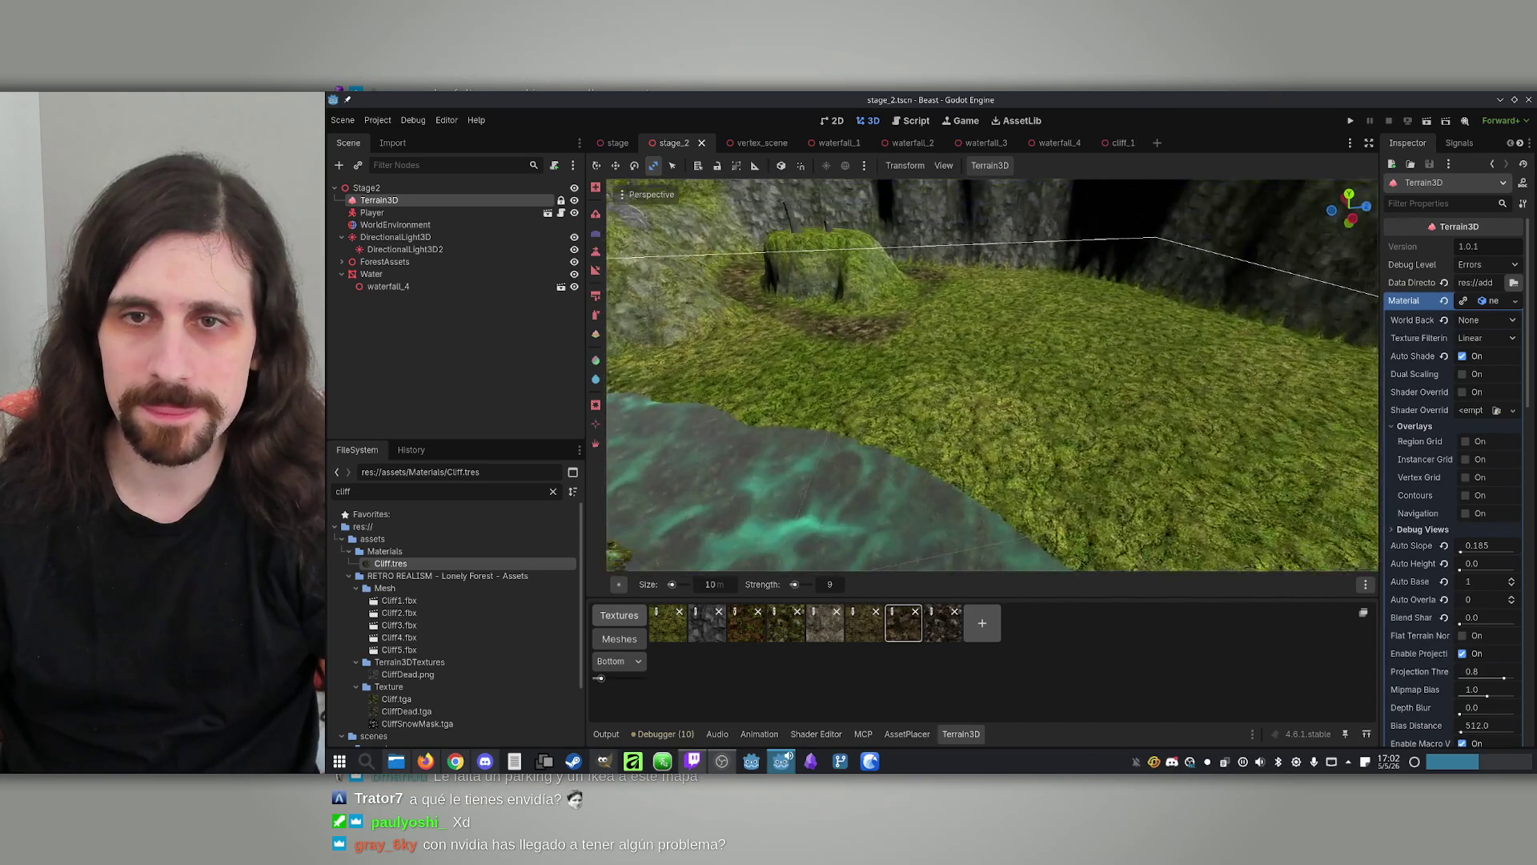
{"action": "key", "text": "s"}
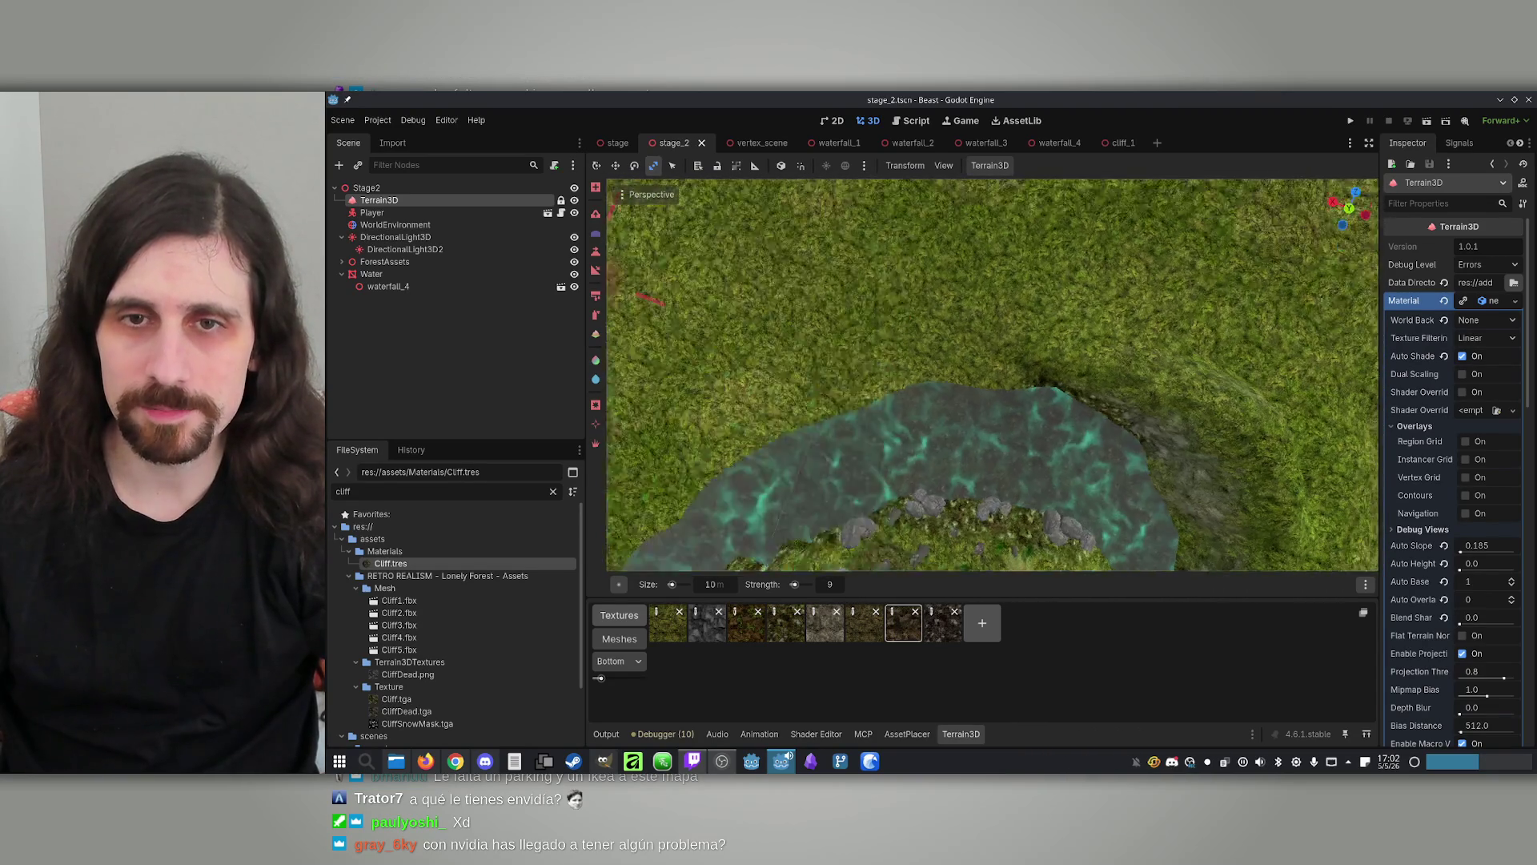
{"action": "key", "text": "s"}
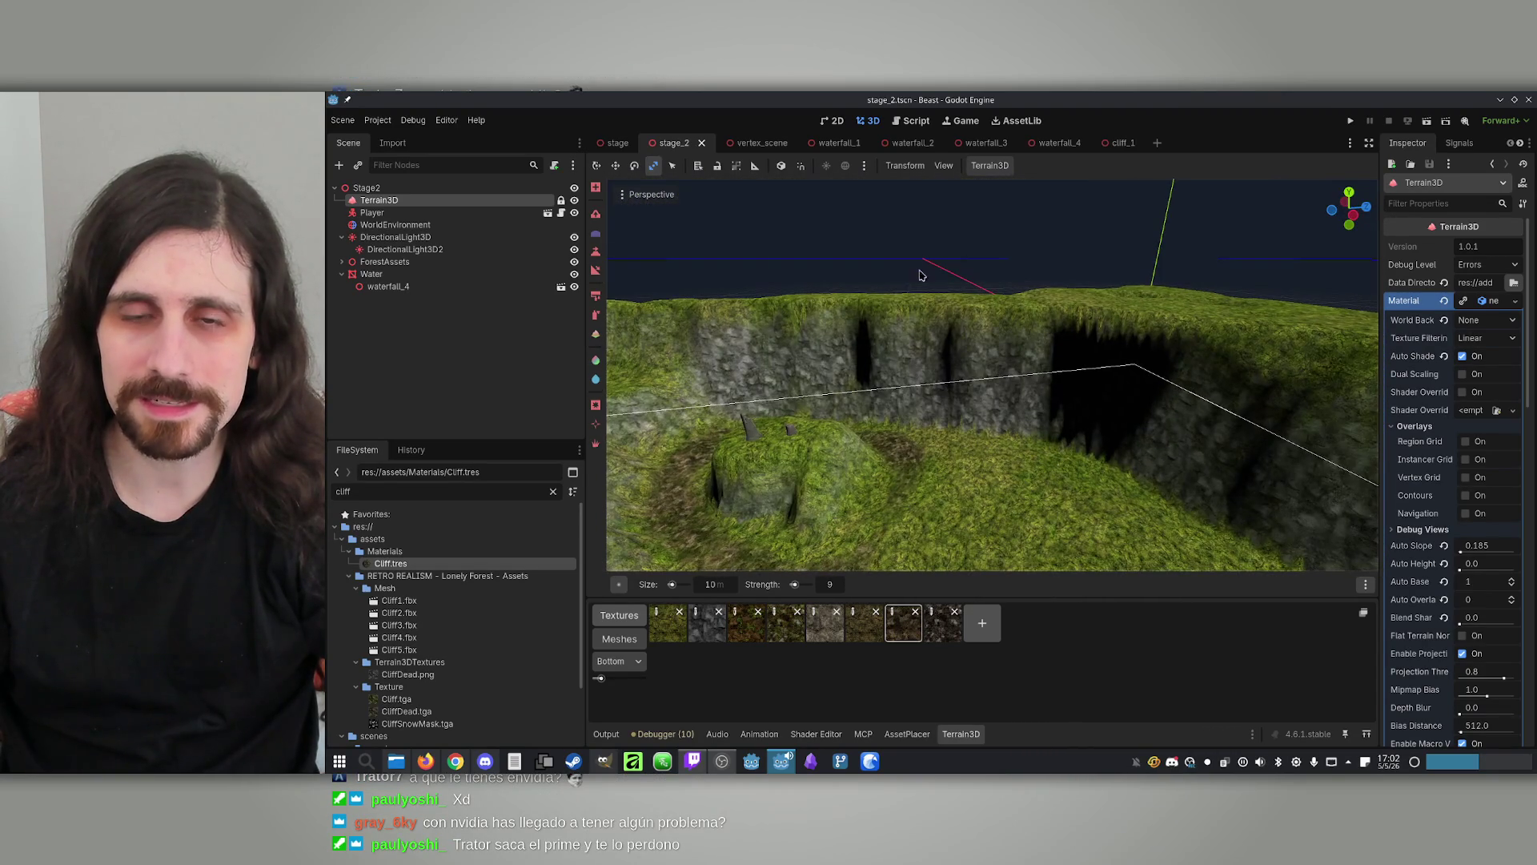
{"action": "key", "text": "s"}
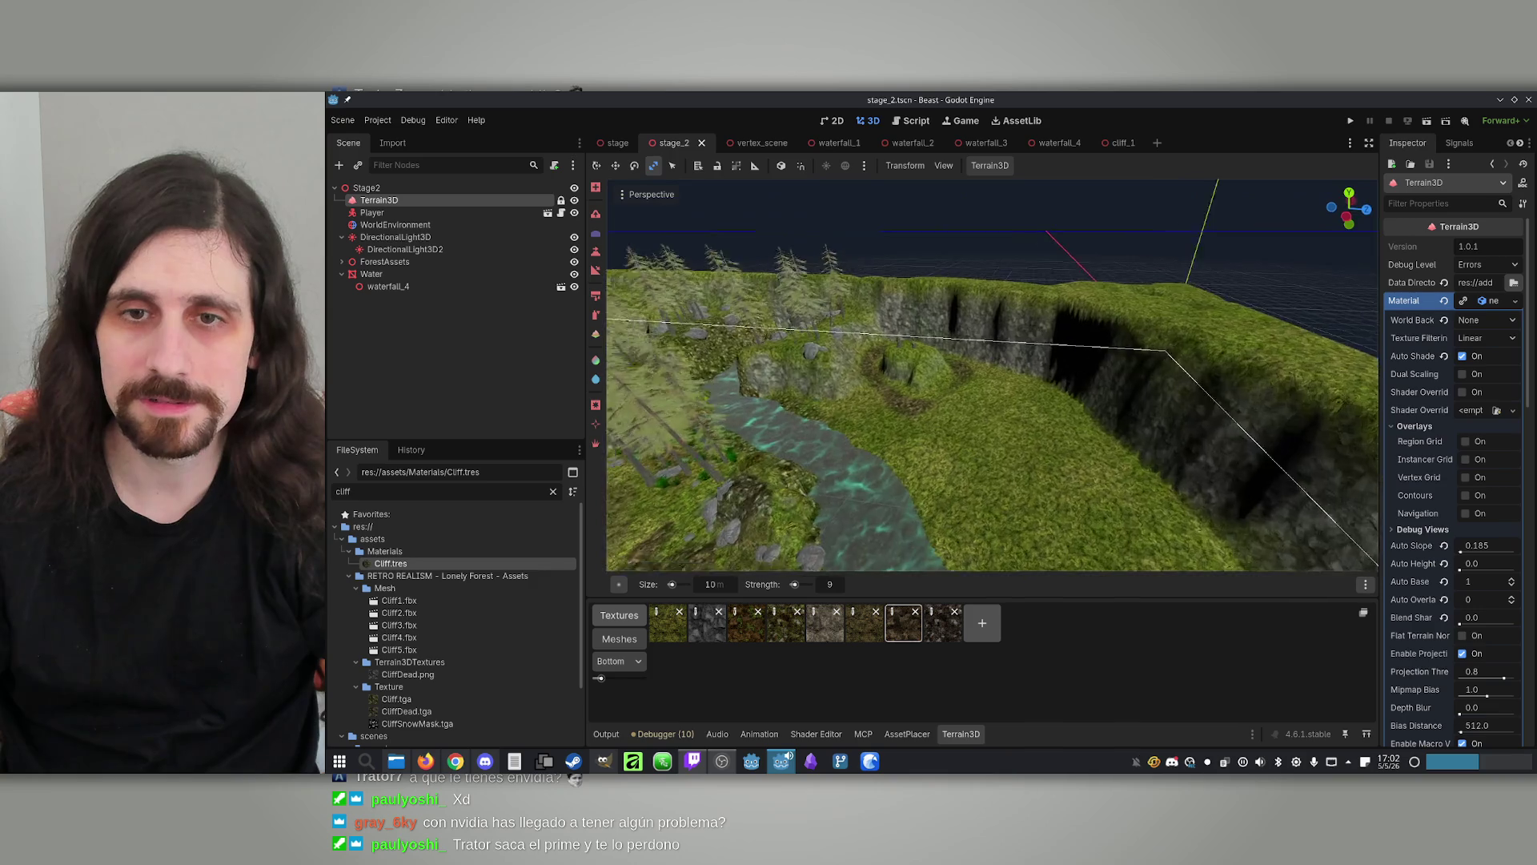
{"action": "key", "text": "w"}
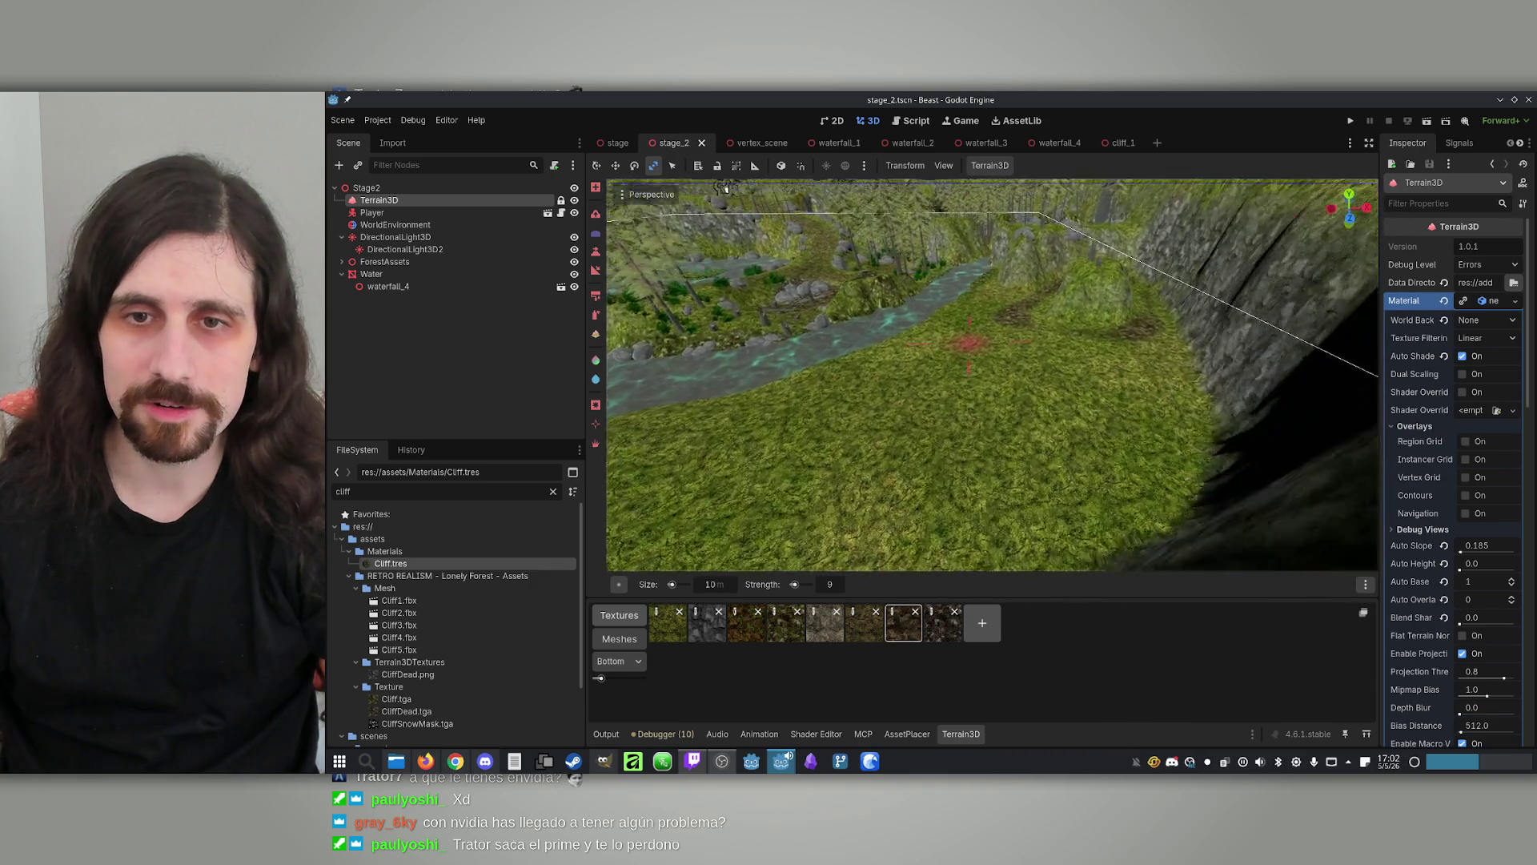
{"action": "key", "text": "s"}
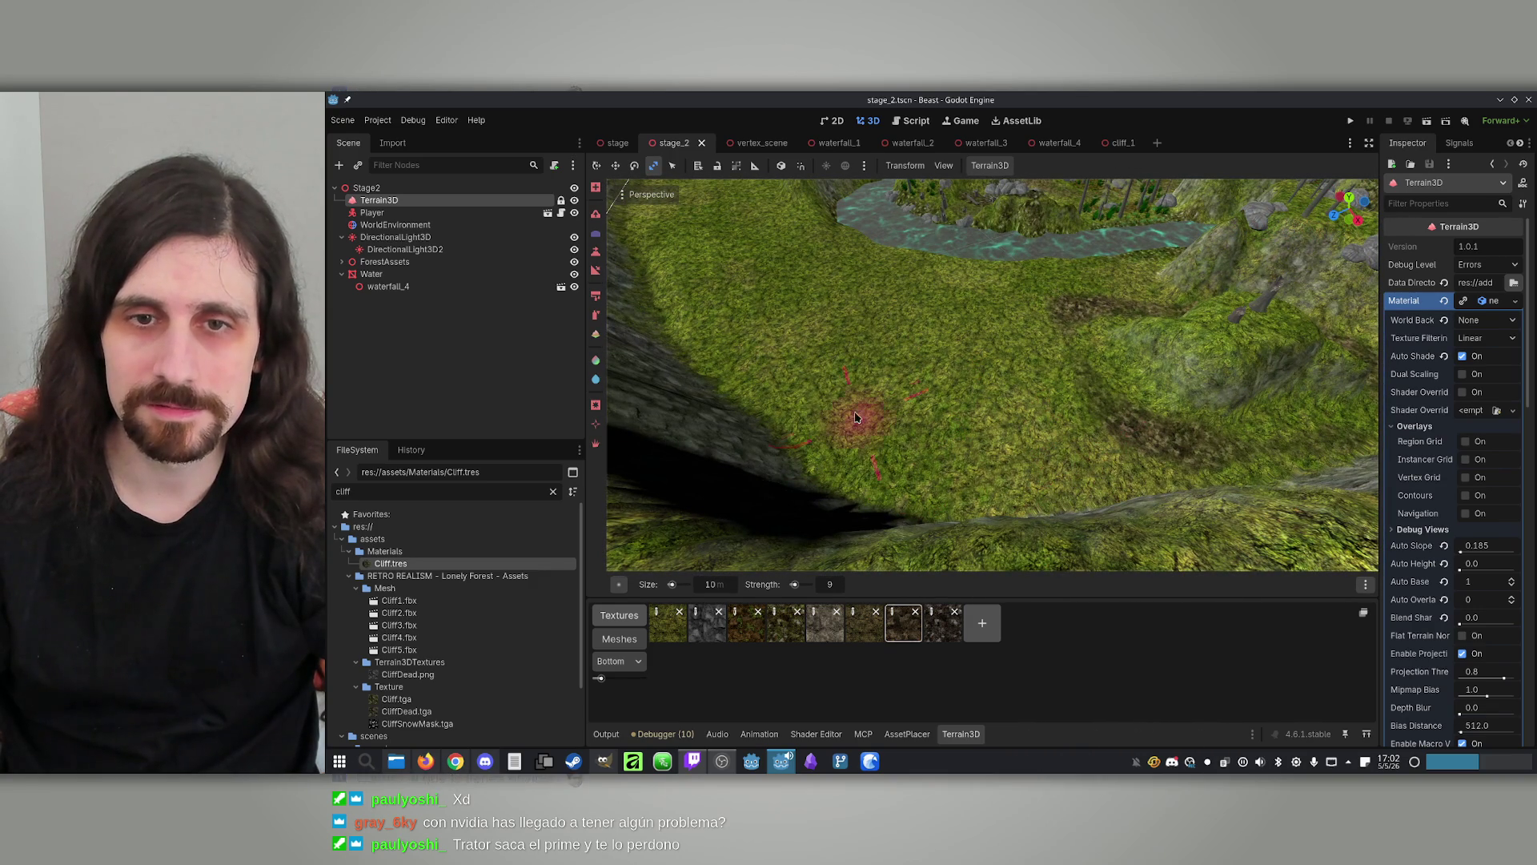
{"action": "key", "text": "s"}
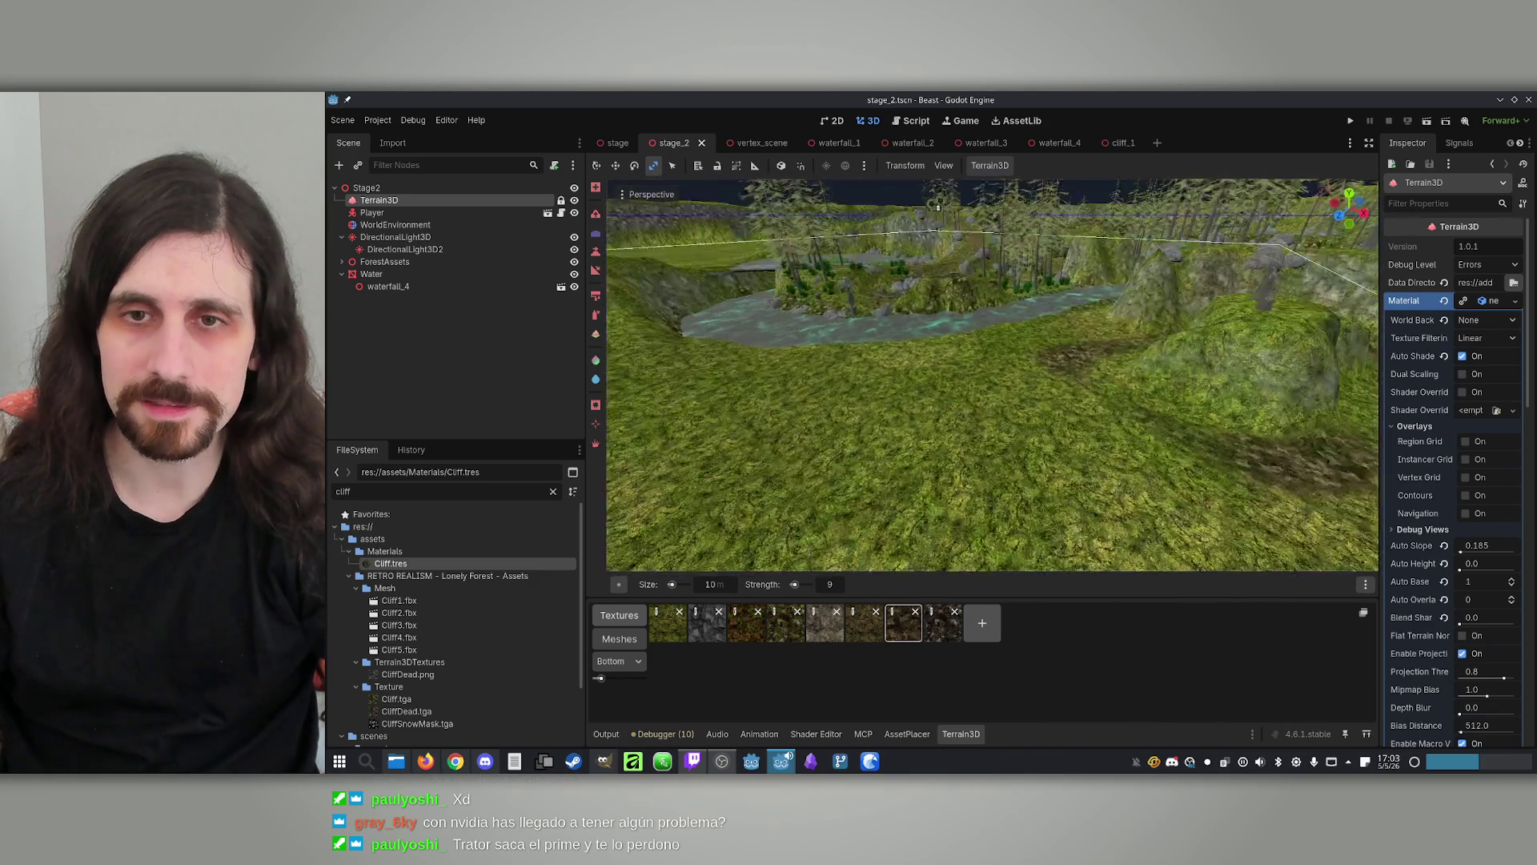
{"action": "key", "text": "w"}
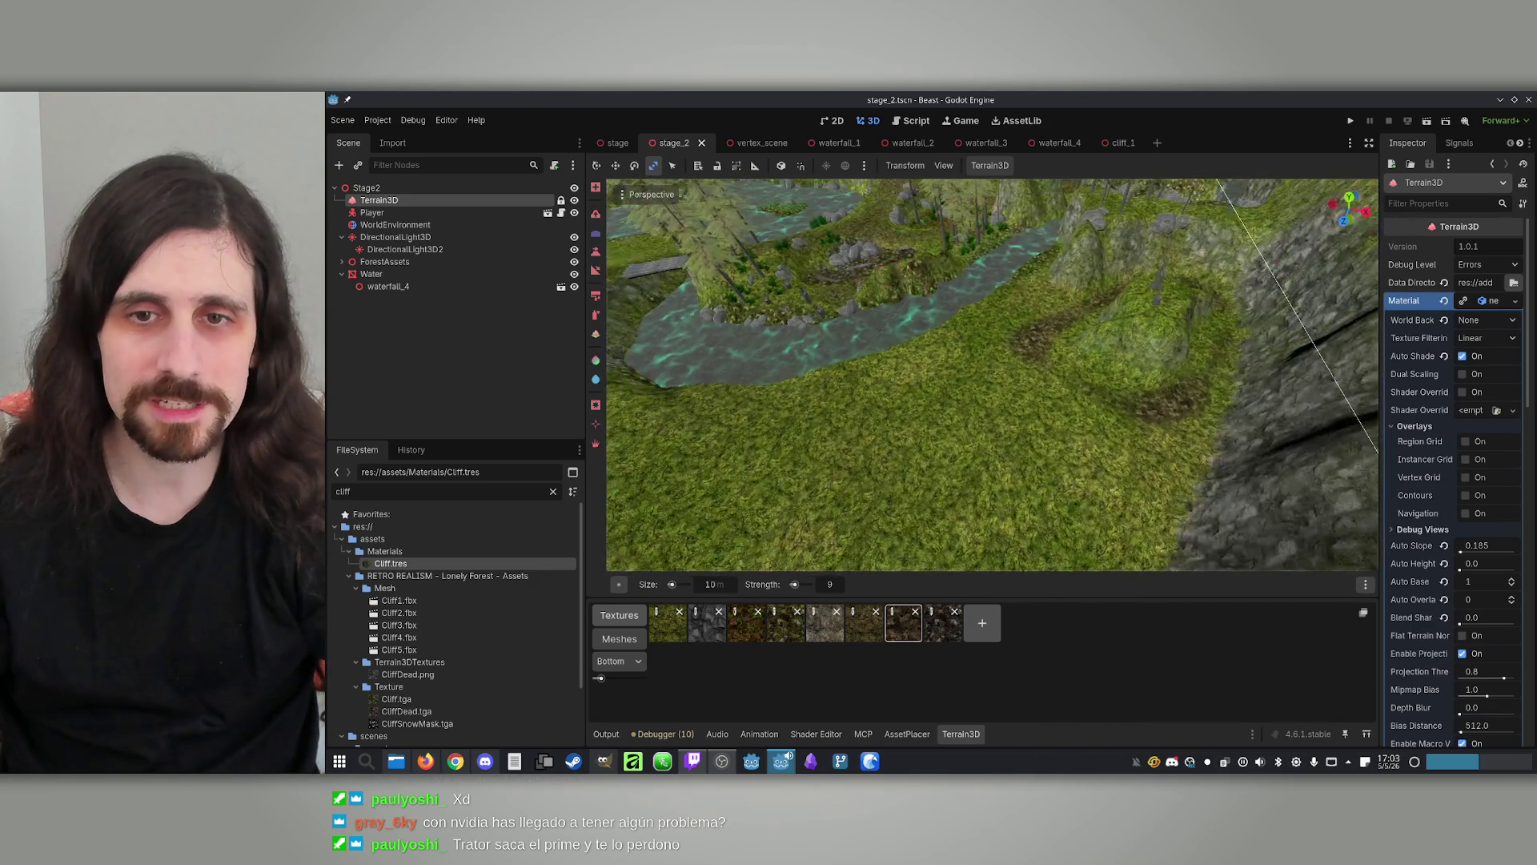
{"action": "key", "text": "s"}
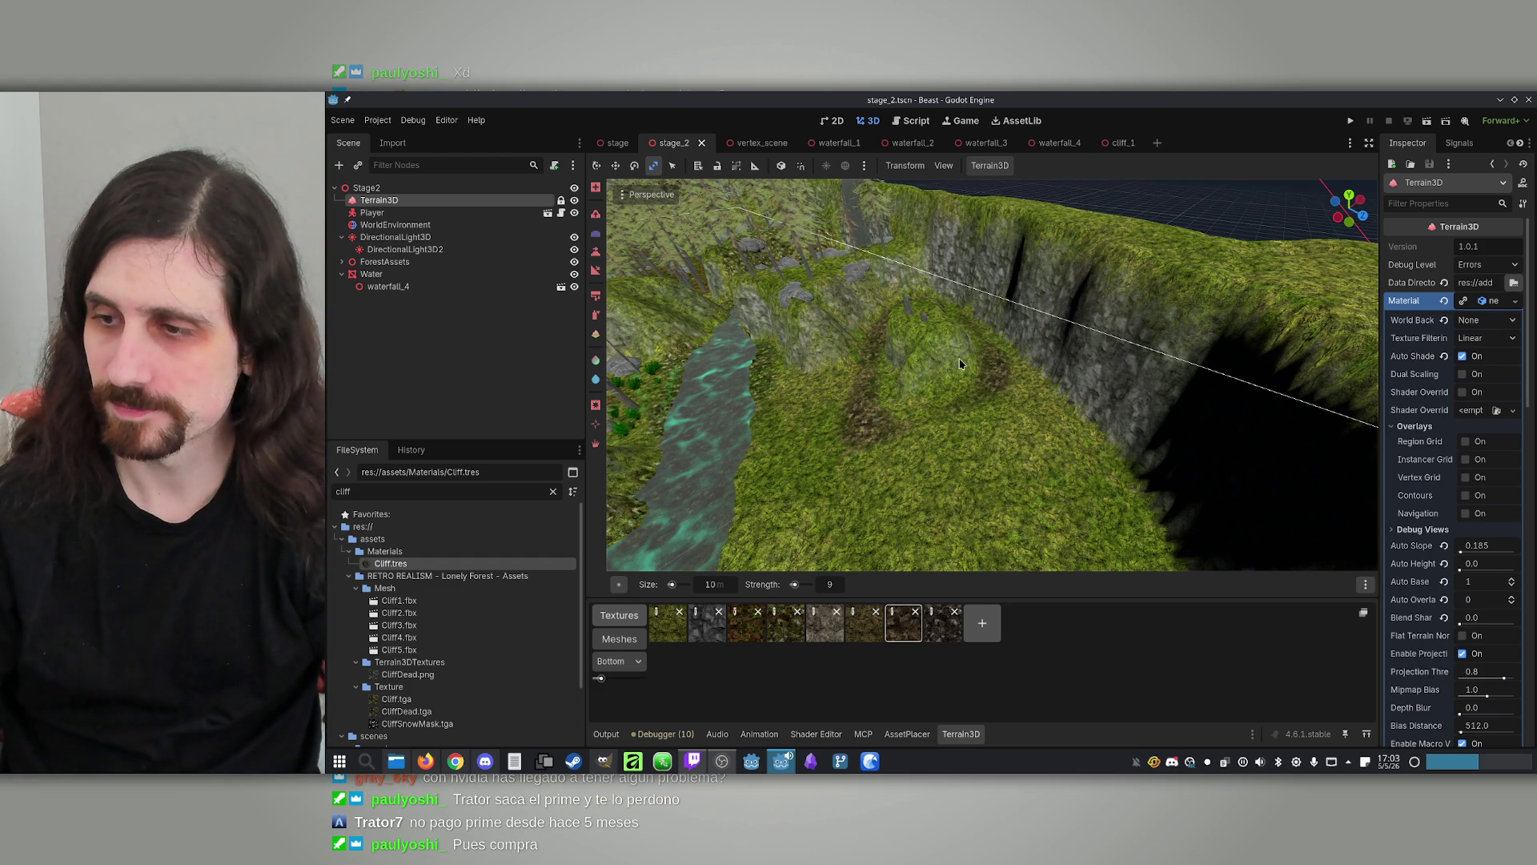
{"action": "left_click_drag", "start_coordinate": [876, 309], "coordinate": [950, 214]}
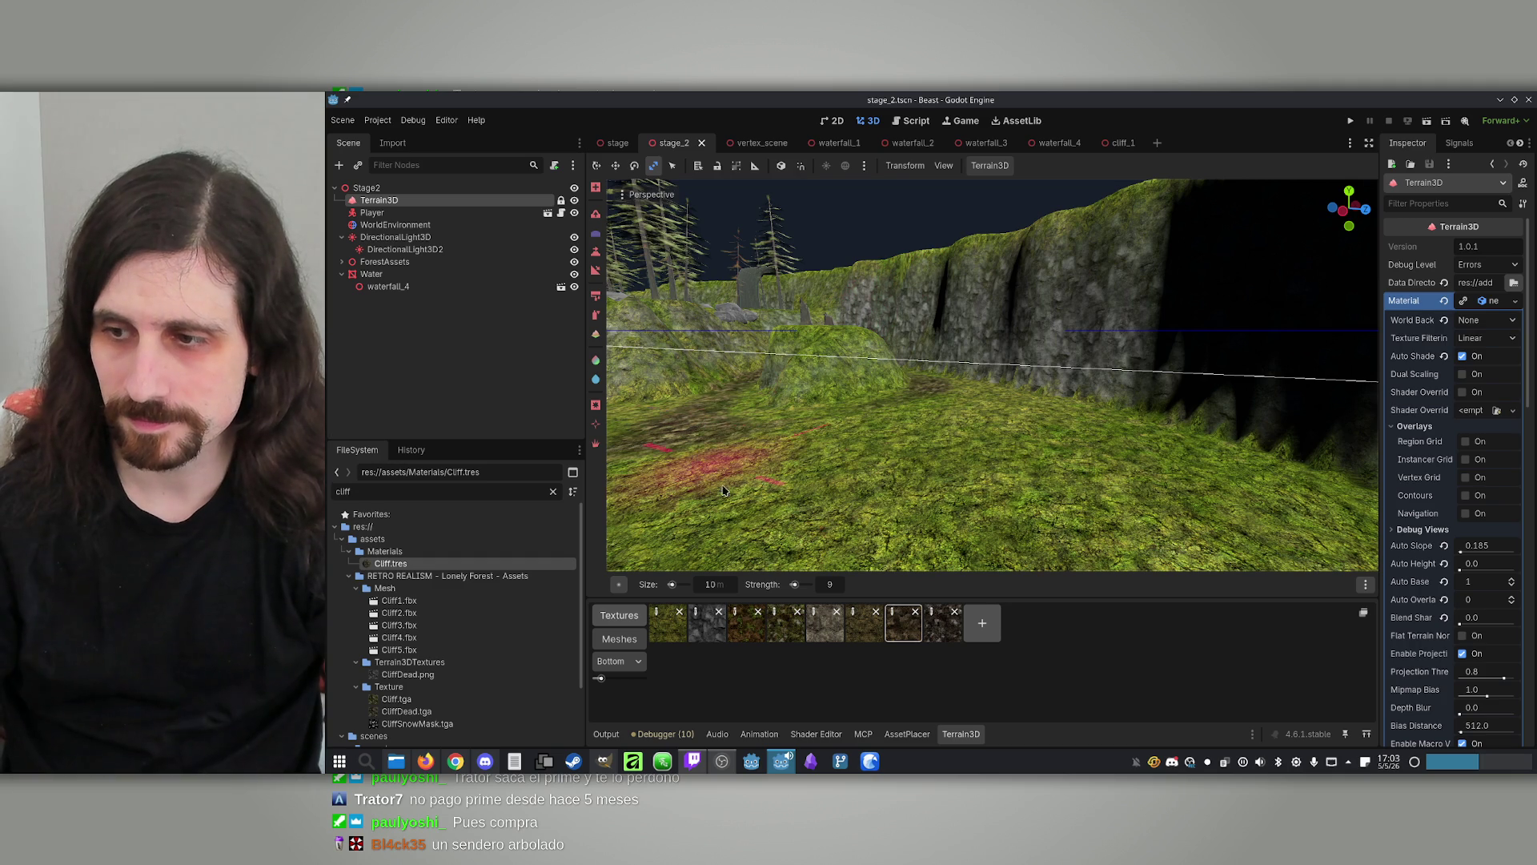
{"action": "right_click", "coordinate": [959, 360]}
{"action": "key", "text": "w"}
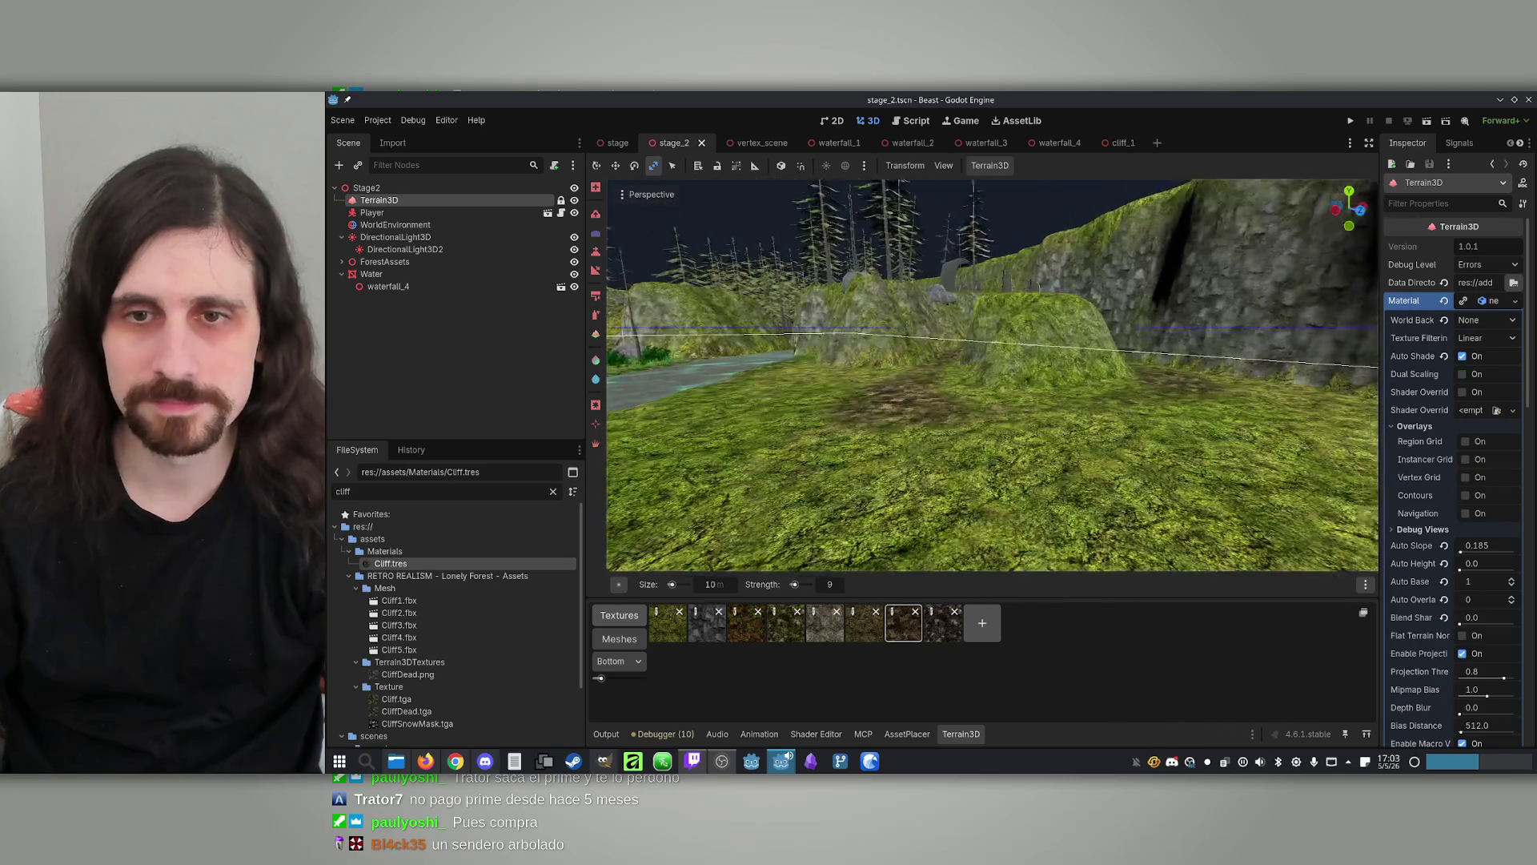
{"action": "key", "text": "w"}
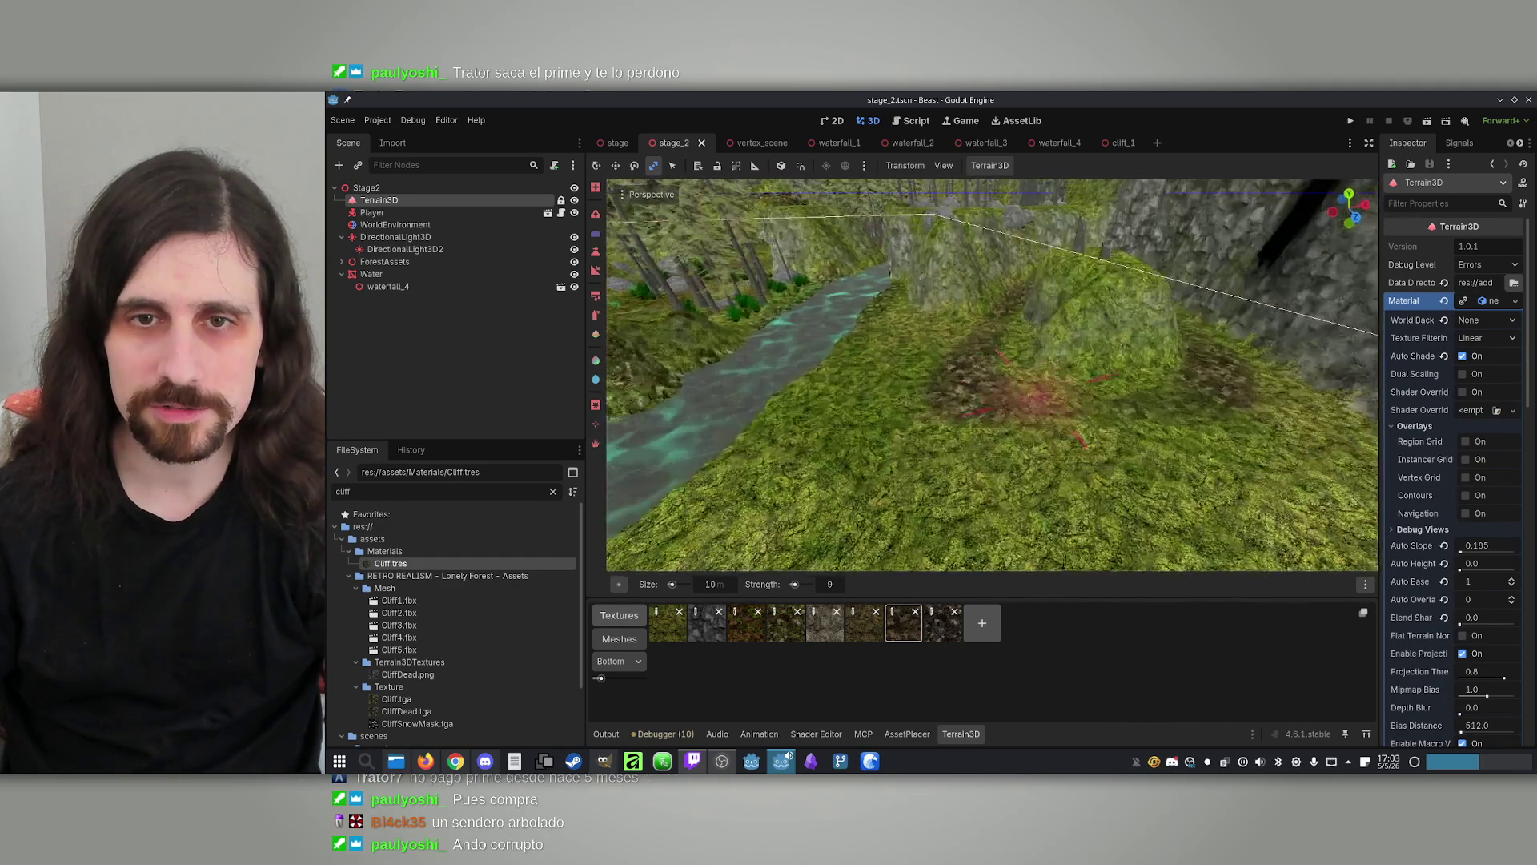
{"action": "key", "text": "w"}
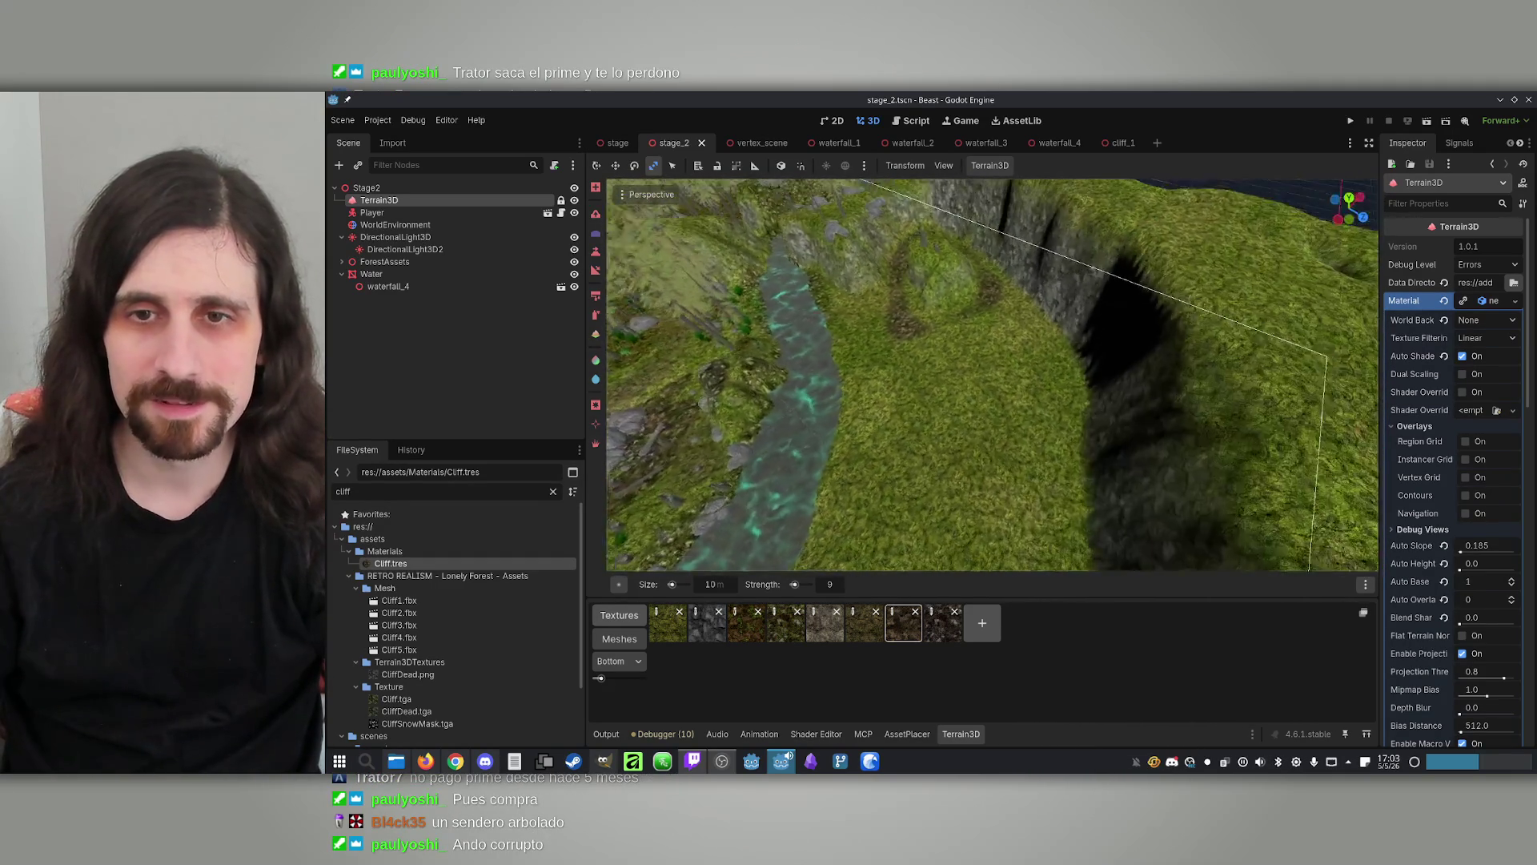
{"action": "key", "text": "w"}
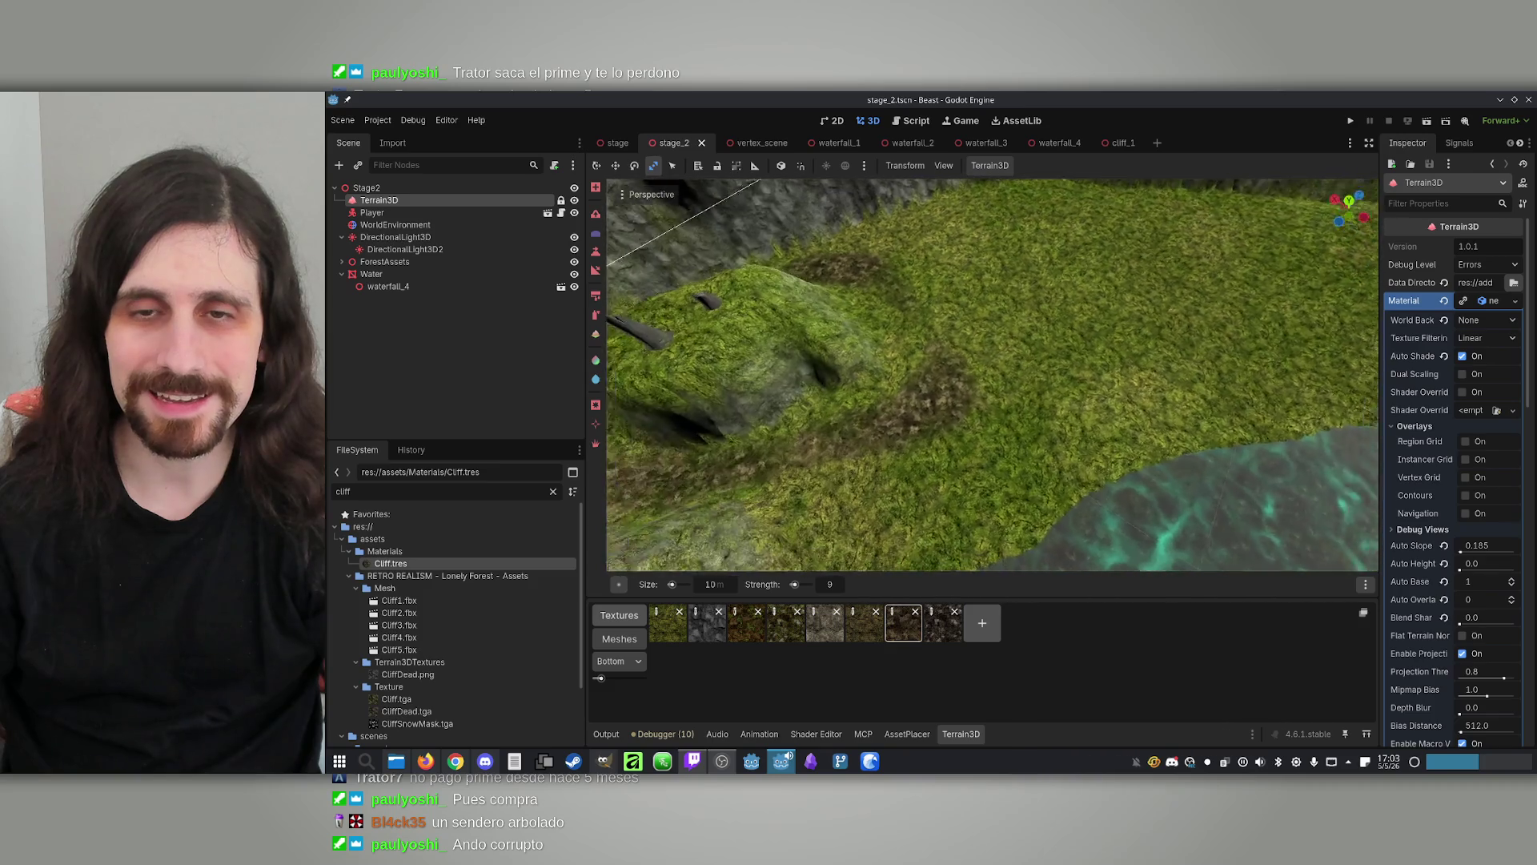
{"action": "key", "text": "w"}
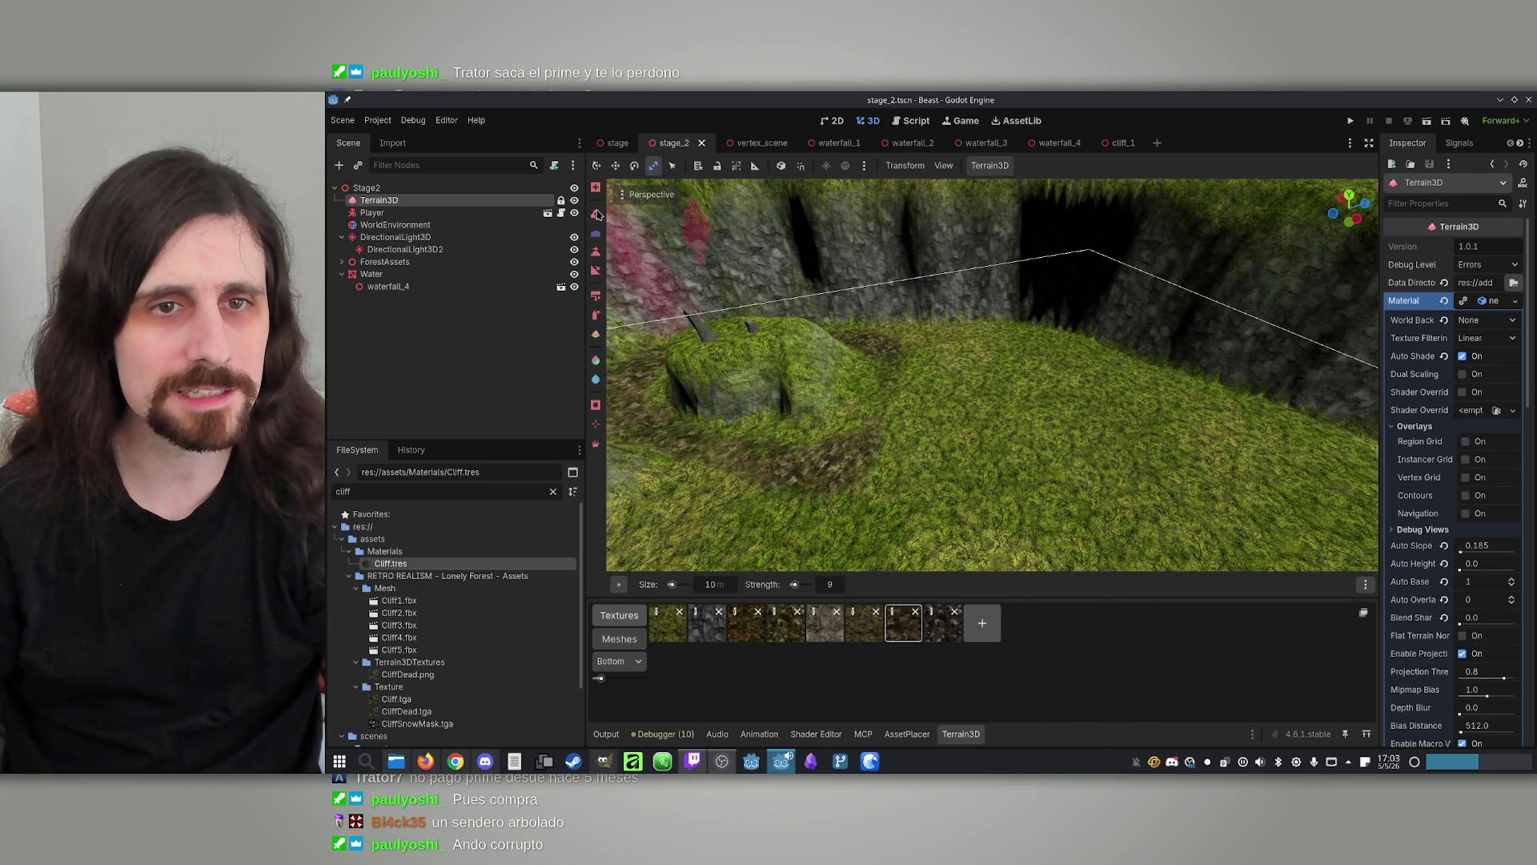
{"action": "key", "text": "w"}
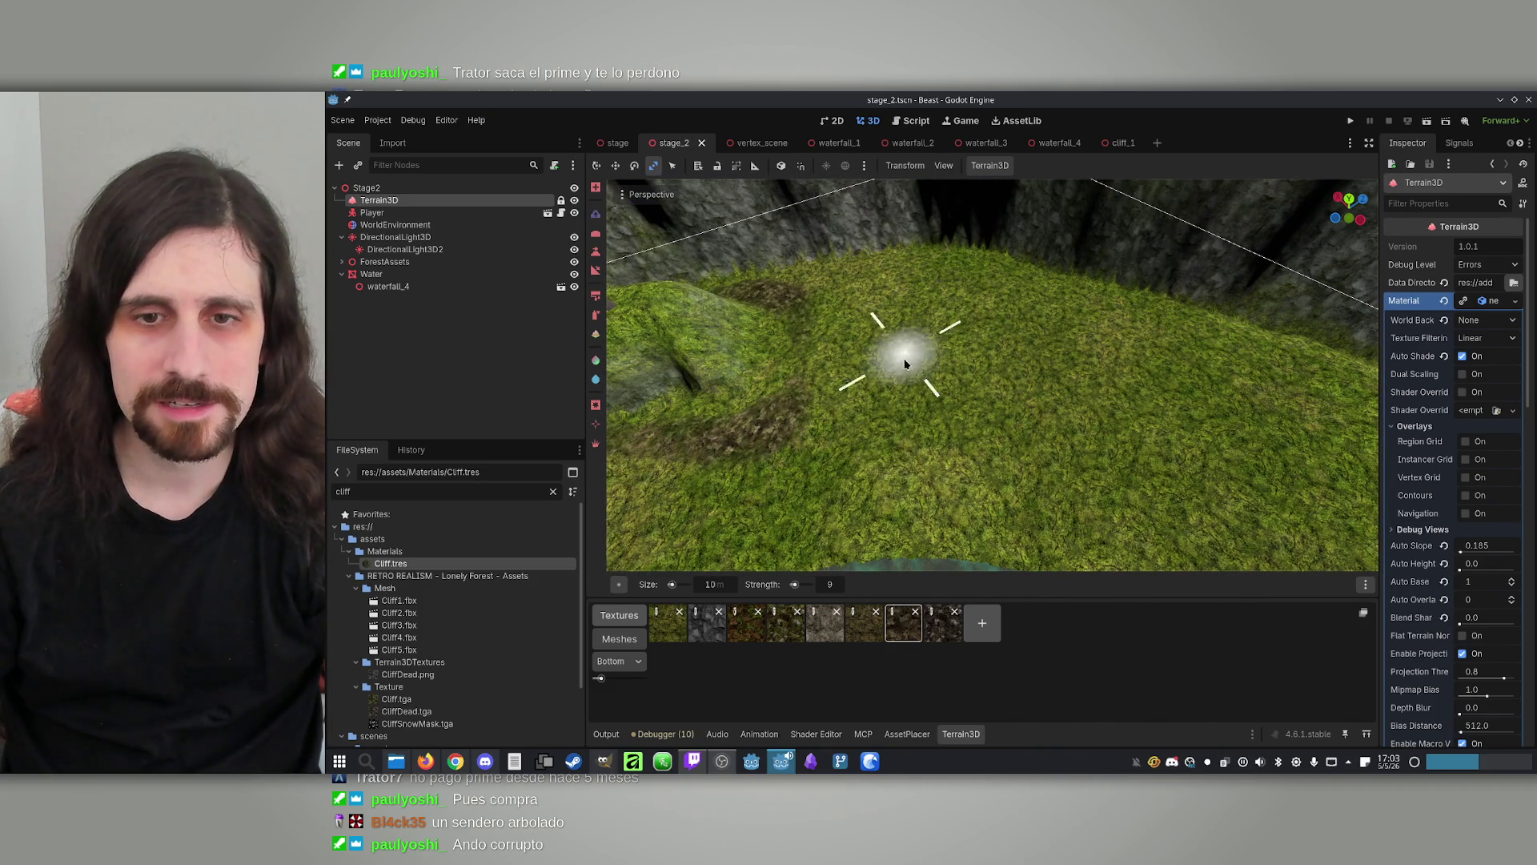
Raise a grass-covered mound near the water and set the sculpt height to 7.0
{"action": "scroll", "coordinate": [832, 554], "scroll_direction": "up", "scroll_amount": 10}
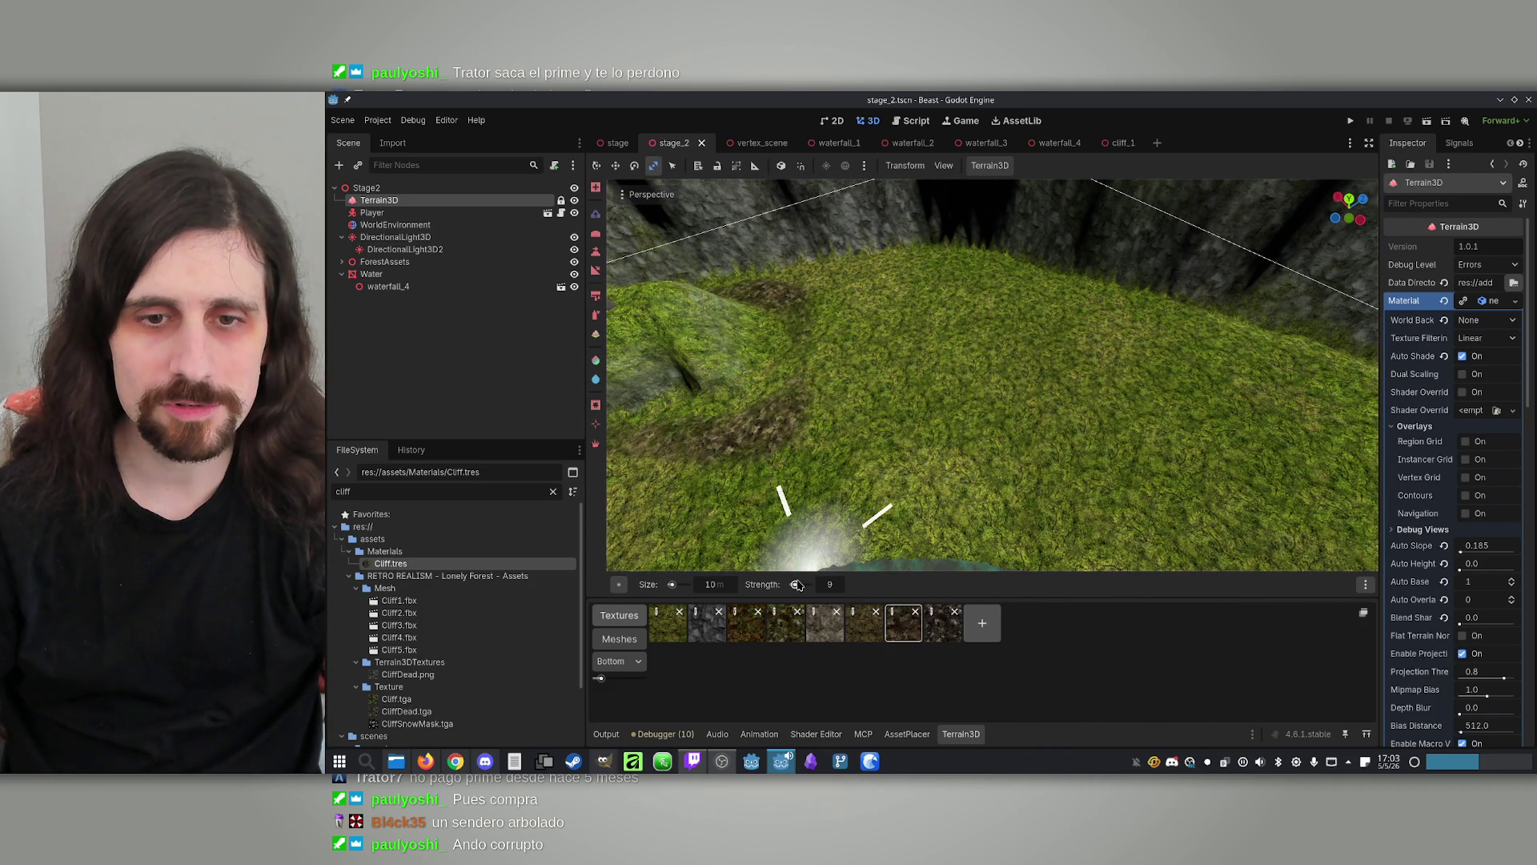
{"action": "left_click", "coordinate": [832, 554]}
{"action": "left_click_drag", "start_coordinate": [920, 333], "coordinate": [920, 338]}
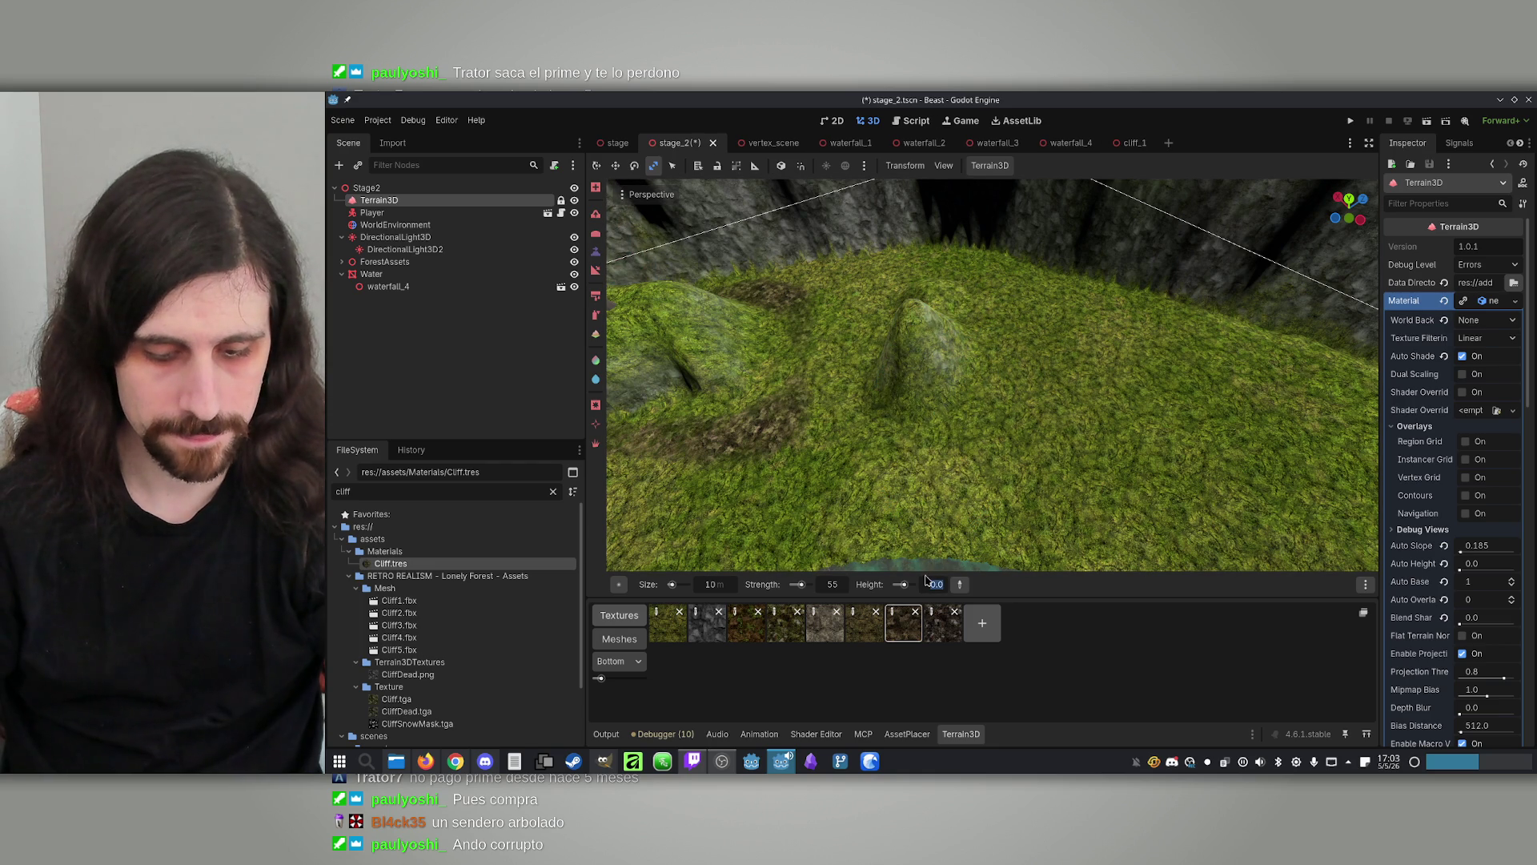
{"action": "type", "text": "7"}
{"action": "key", "text": "Return"}
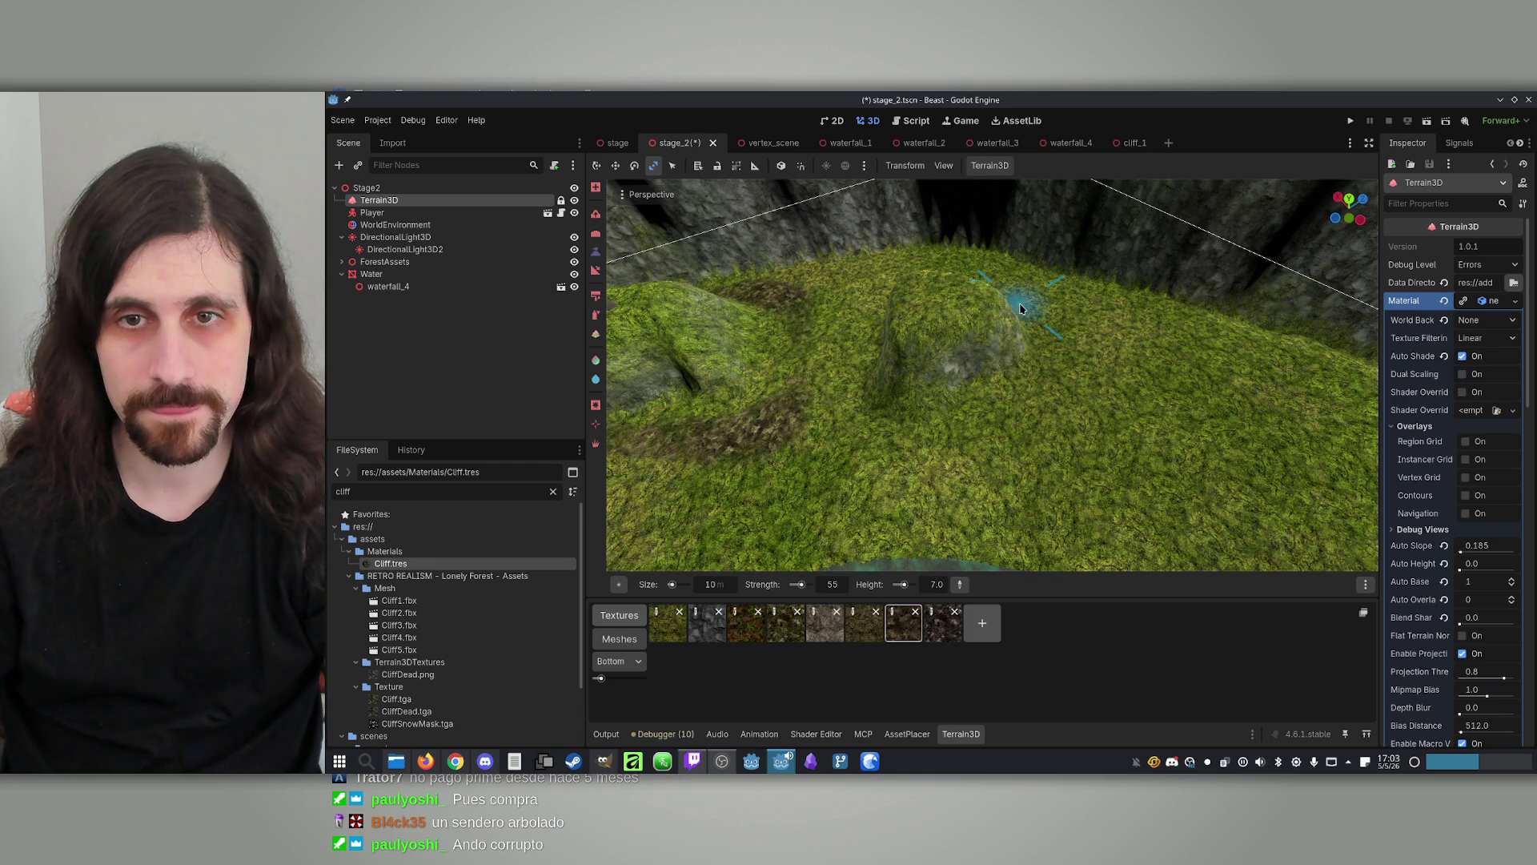
Raise a tall rocky mound across the terrain beside the mossy mound
{"action": "key", "text": "w"}
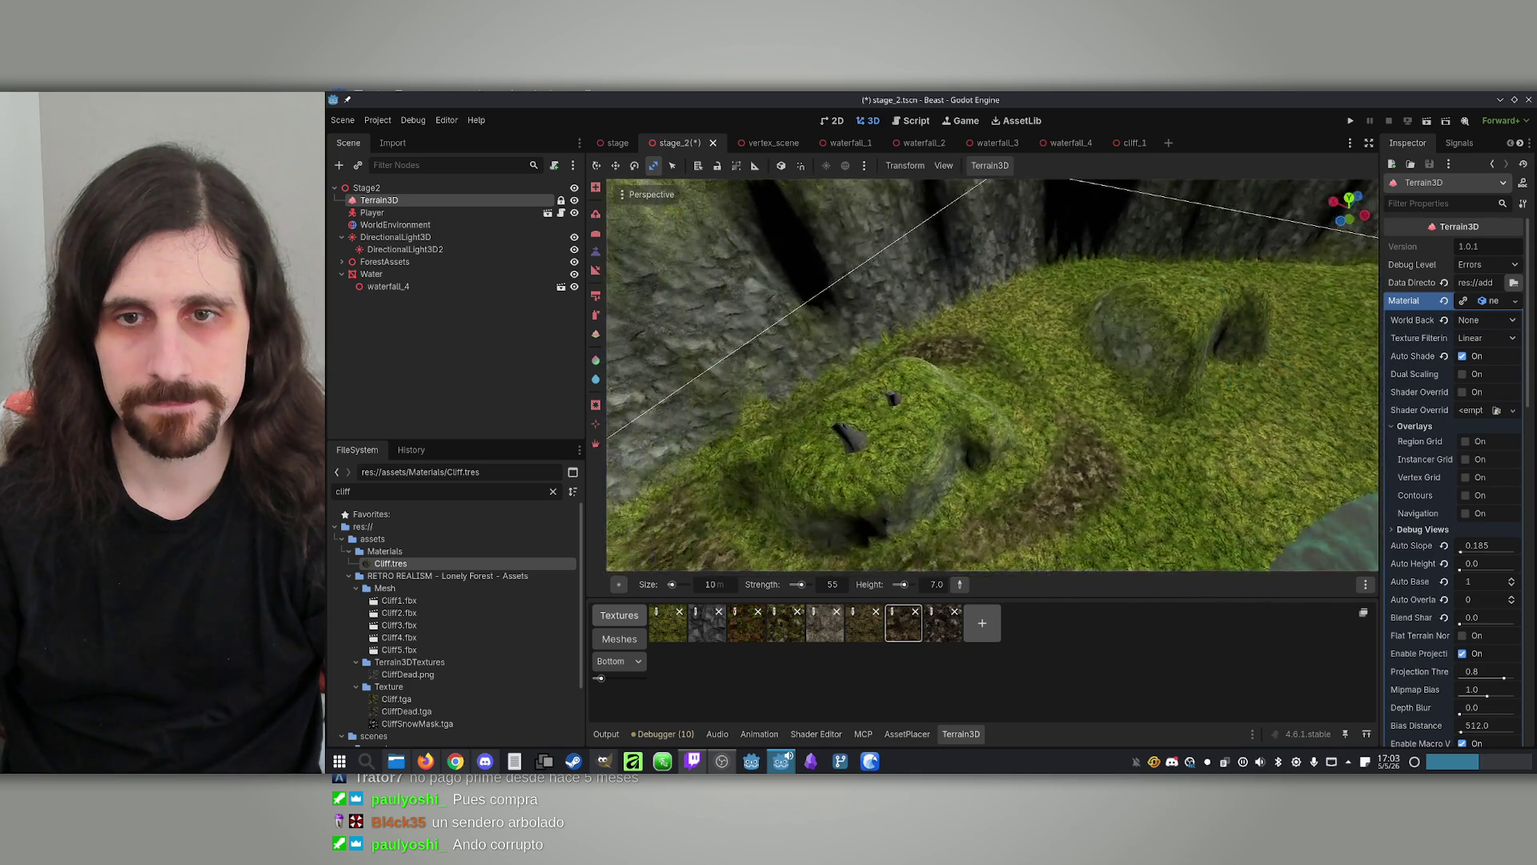
{"action": "key", "text": "w"}
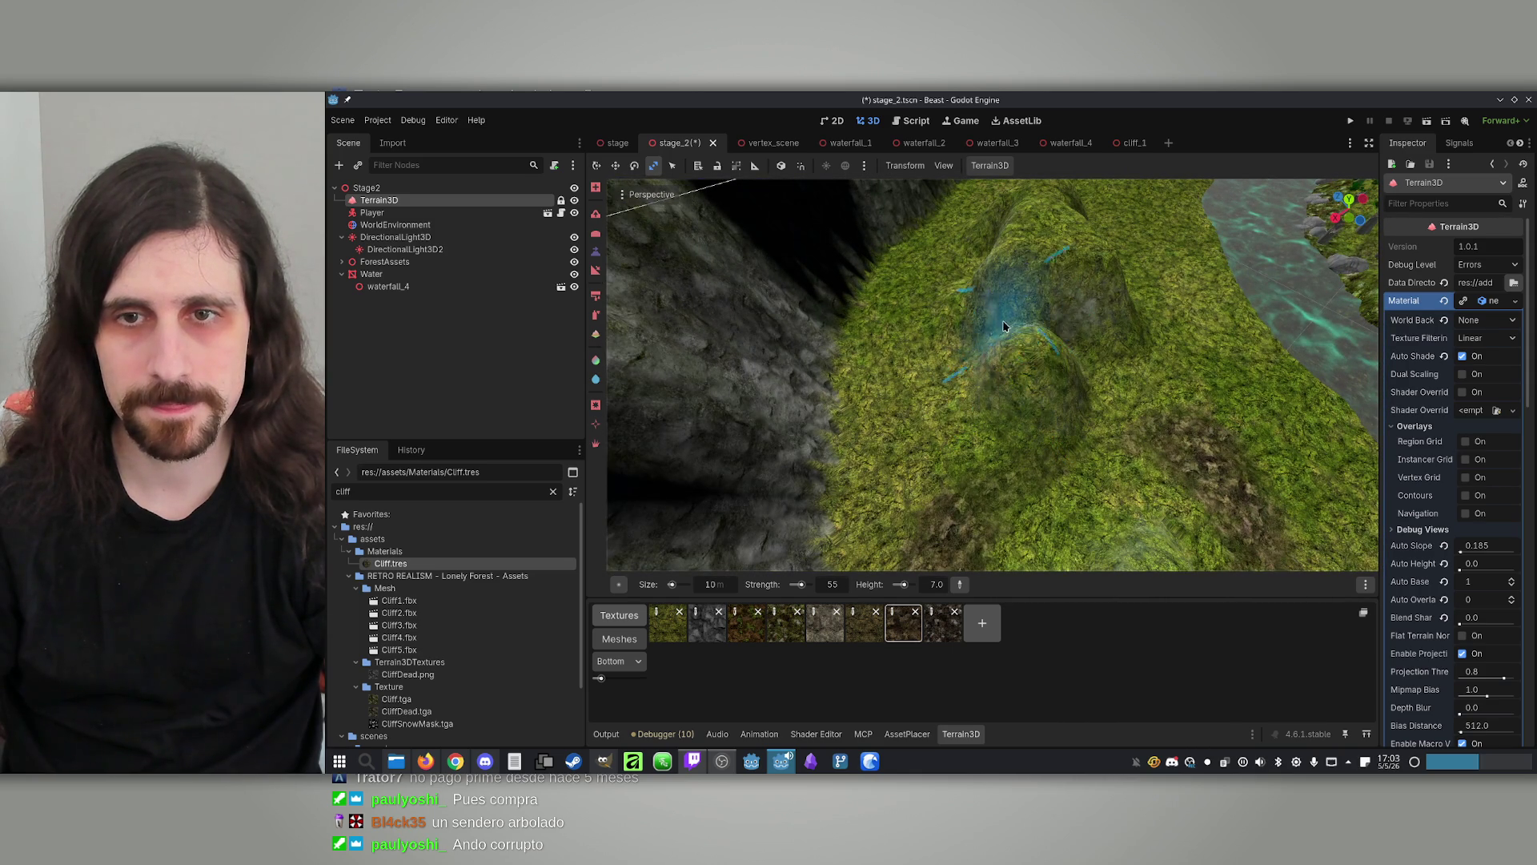
{"action": "key", "text": "w"}
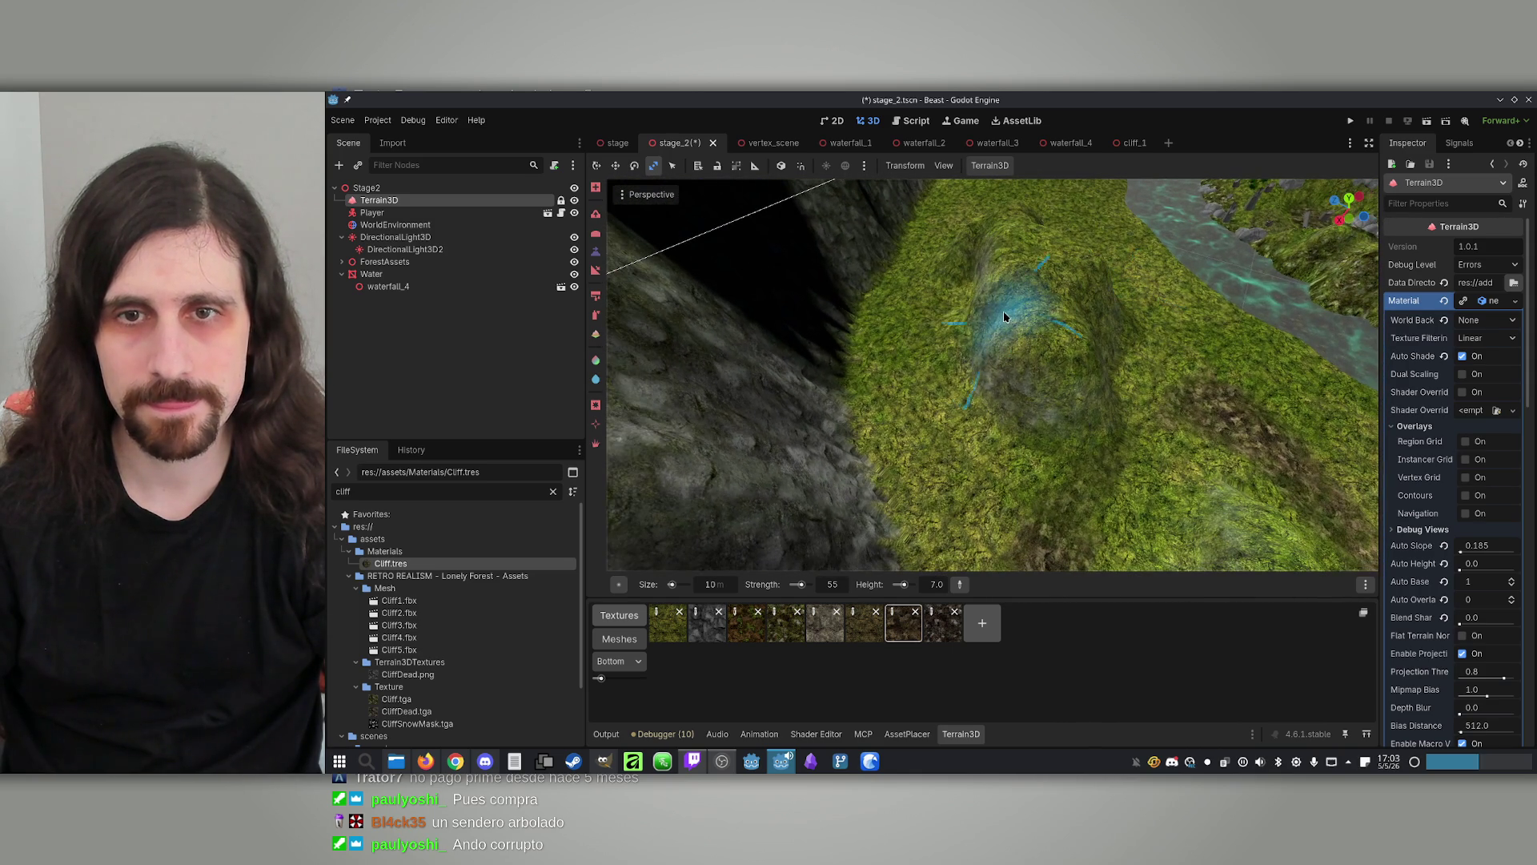
{"action": "key", "text": "s"}
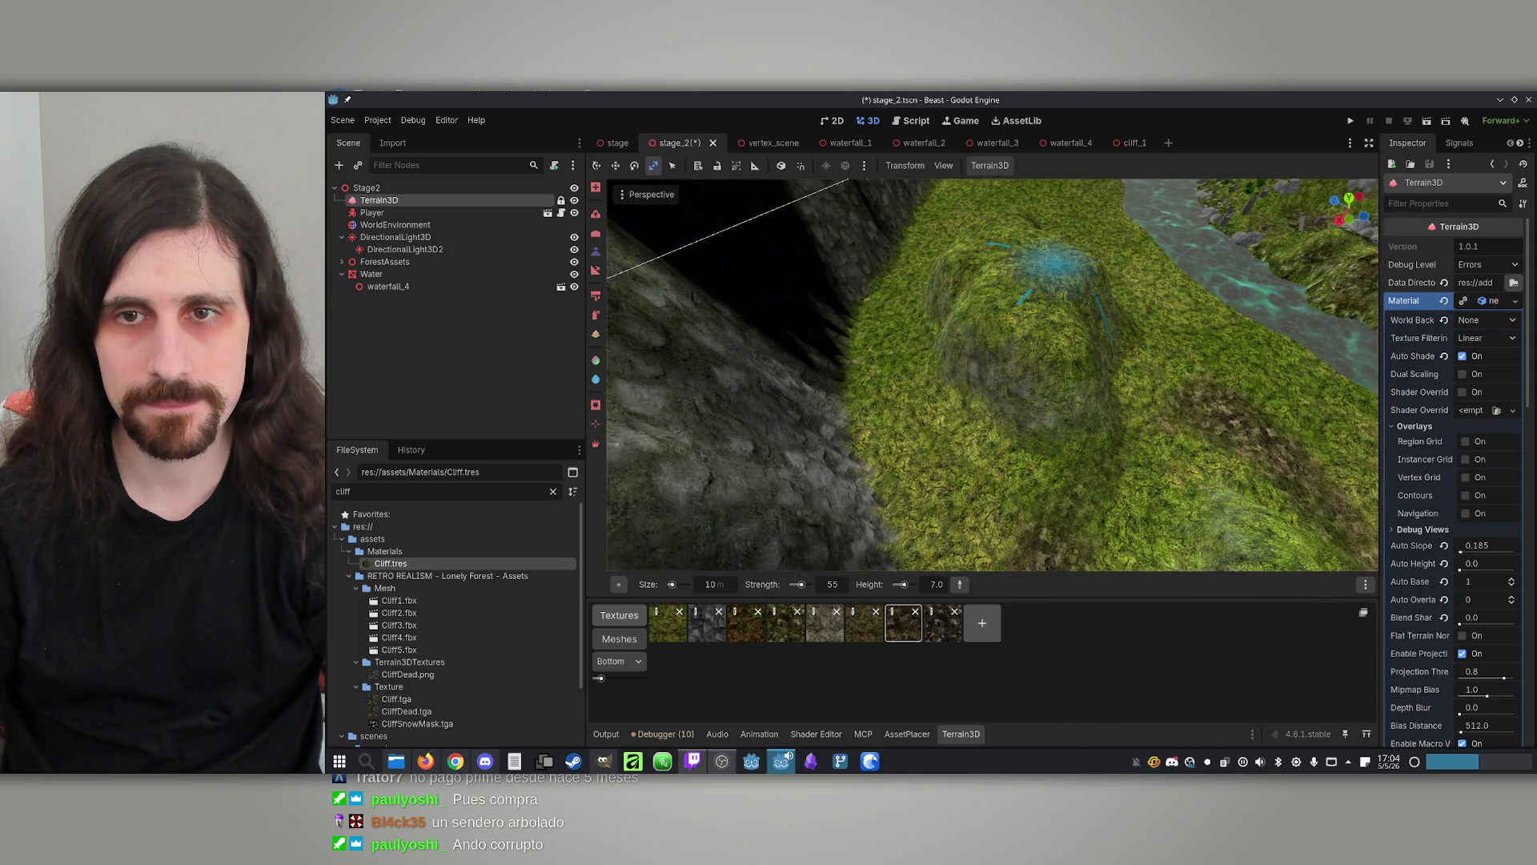
{"action": "key", "text": "w"}
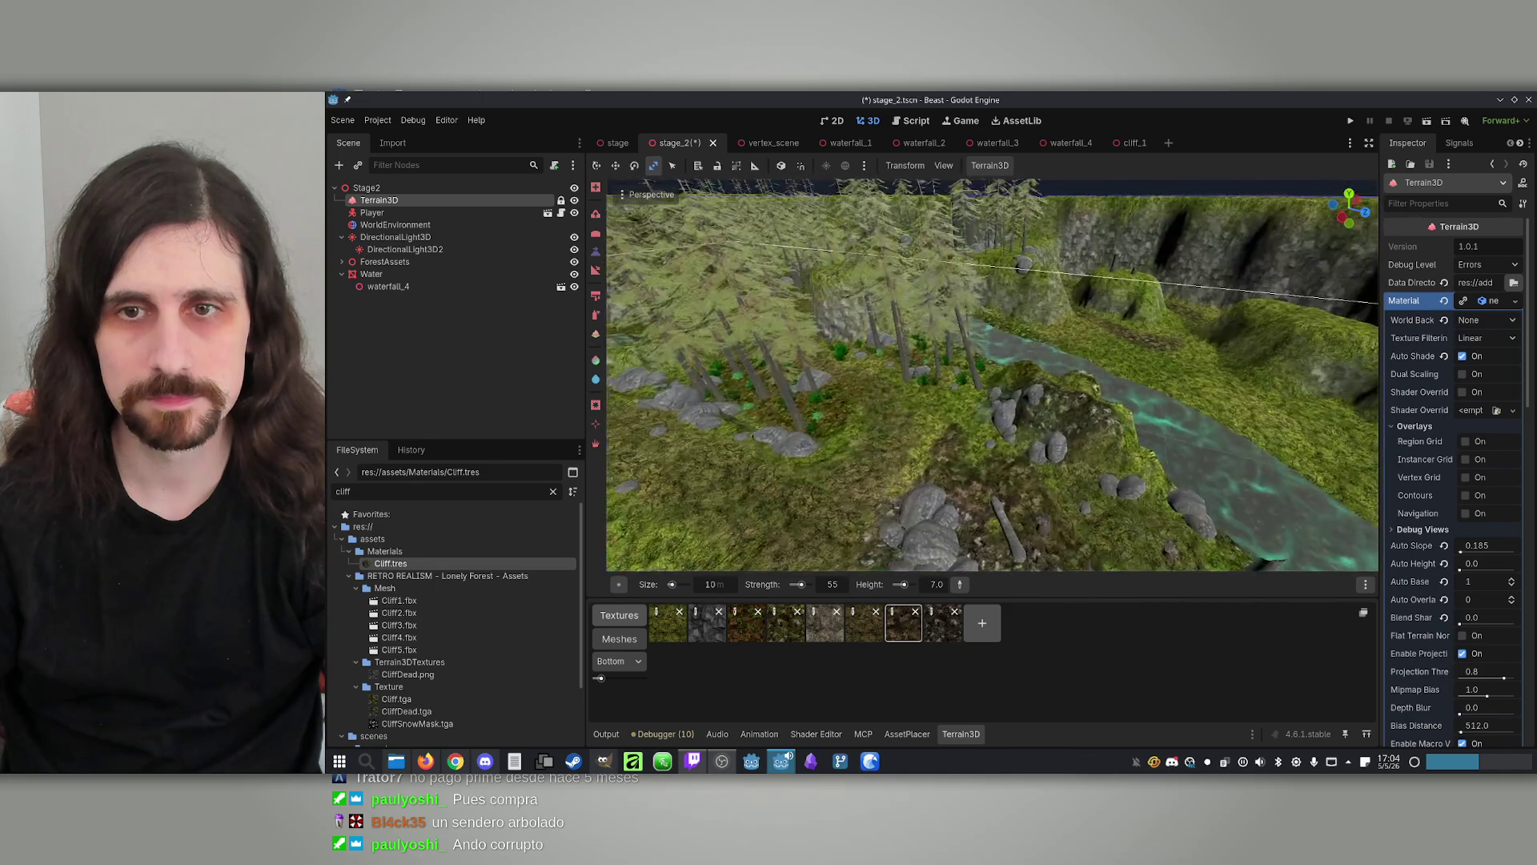
{"action": "key", "text": "w"}
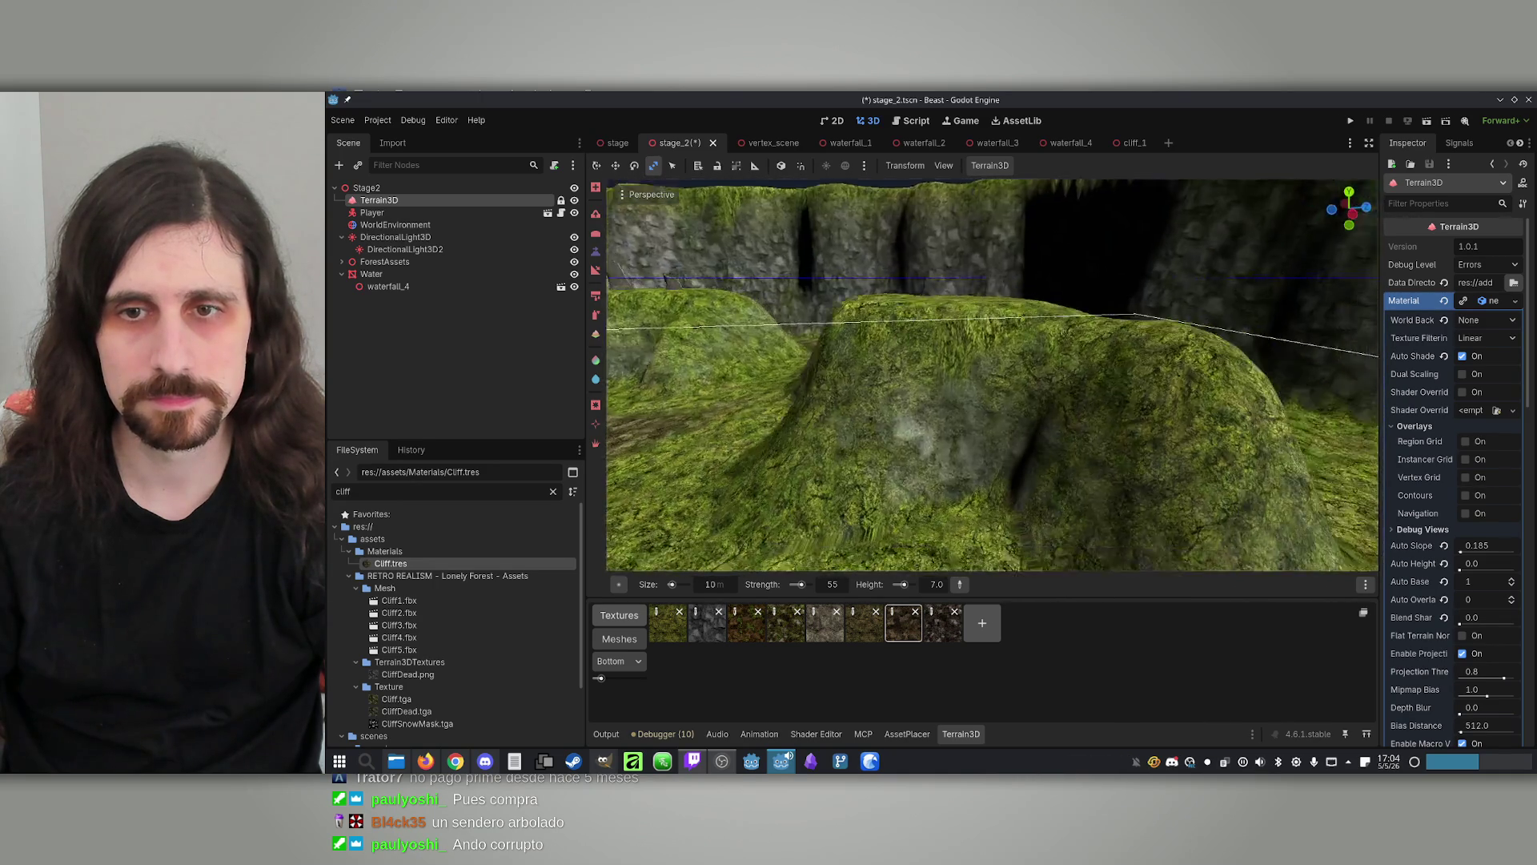
{"action": "left_click_drag", "start_coordinate": [989, 364], "coordinate": [877, 345]}
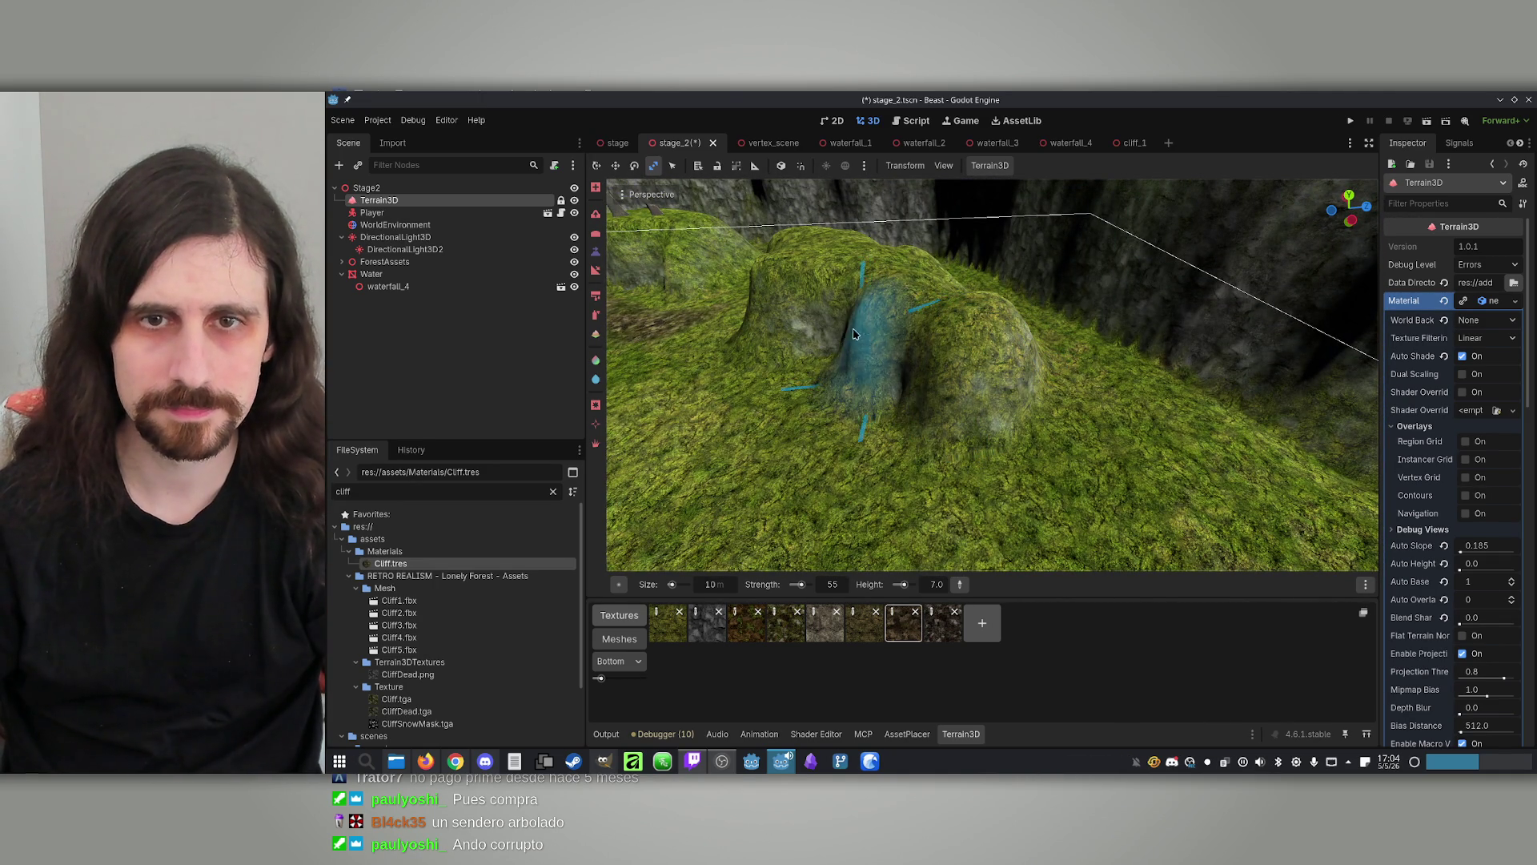
Set the sculpt height to 0.0 and switch the Terrain3D brush to texture painting
{"action": "key", "text": "s"}
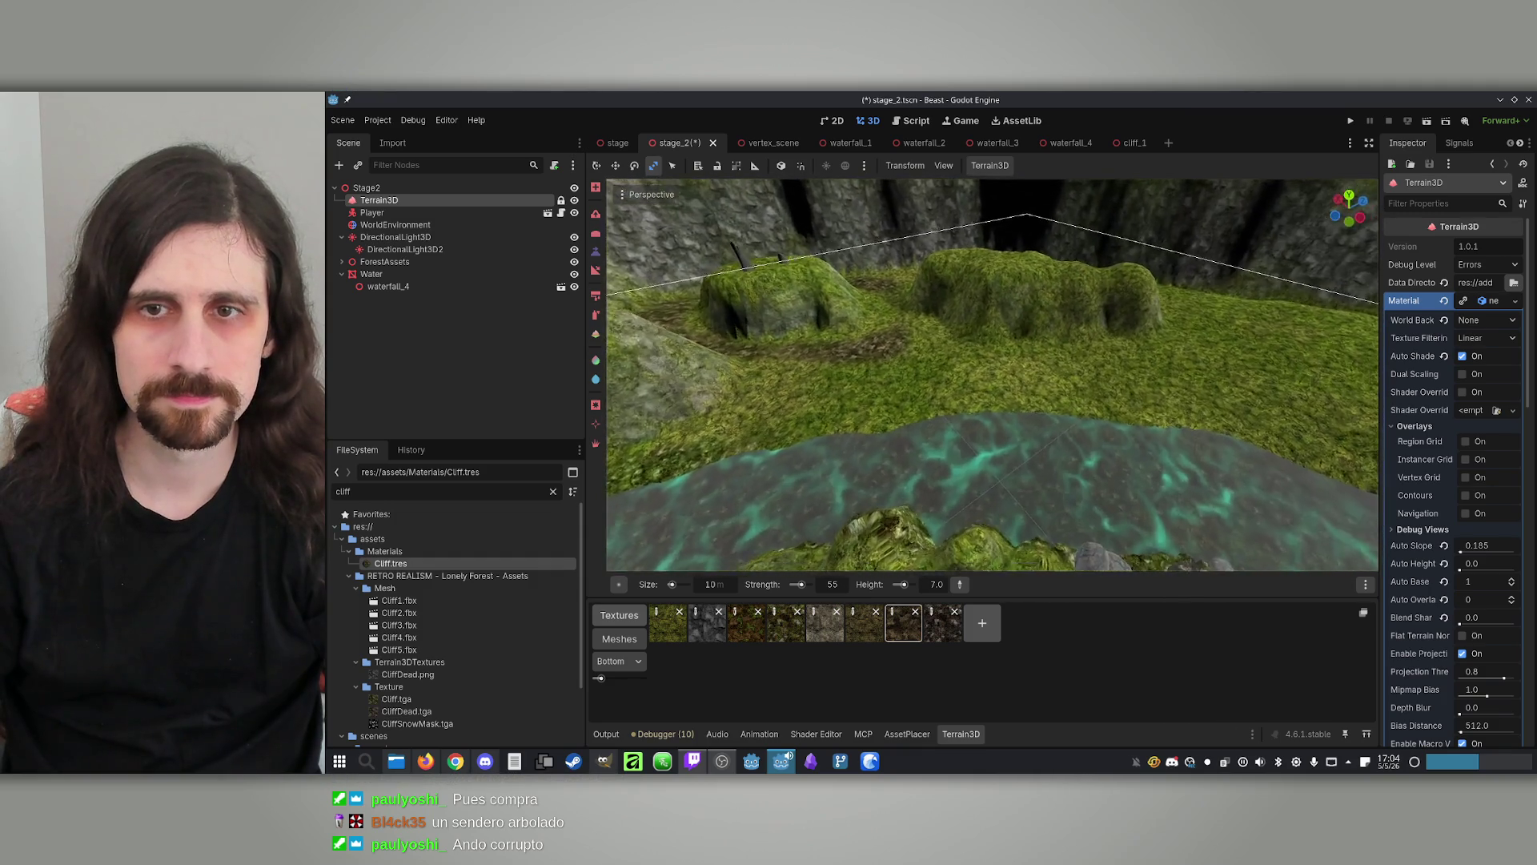
{"action": "key", "text": "s"}
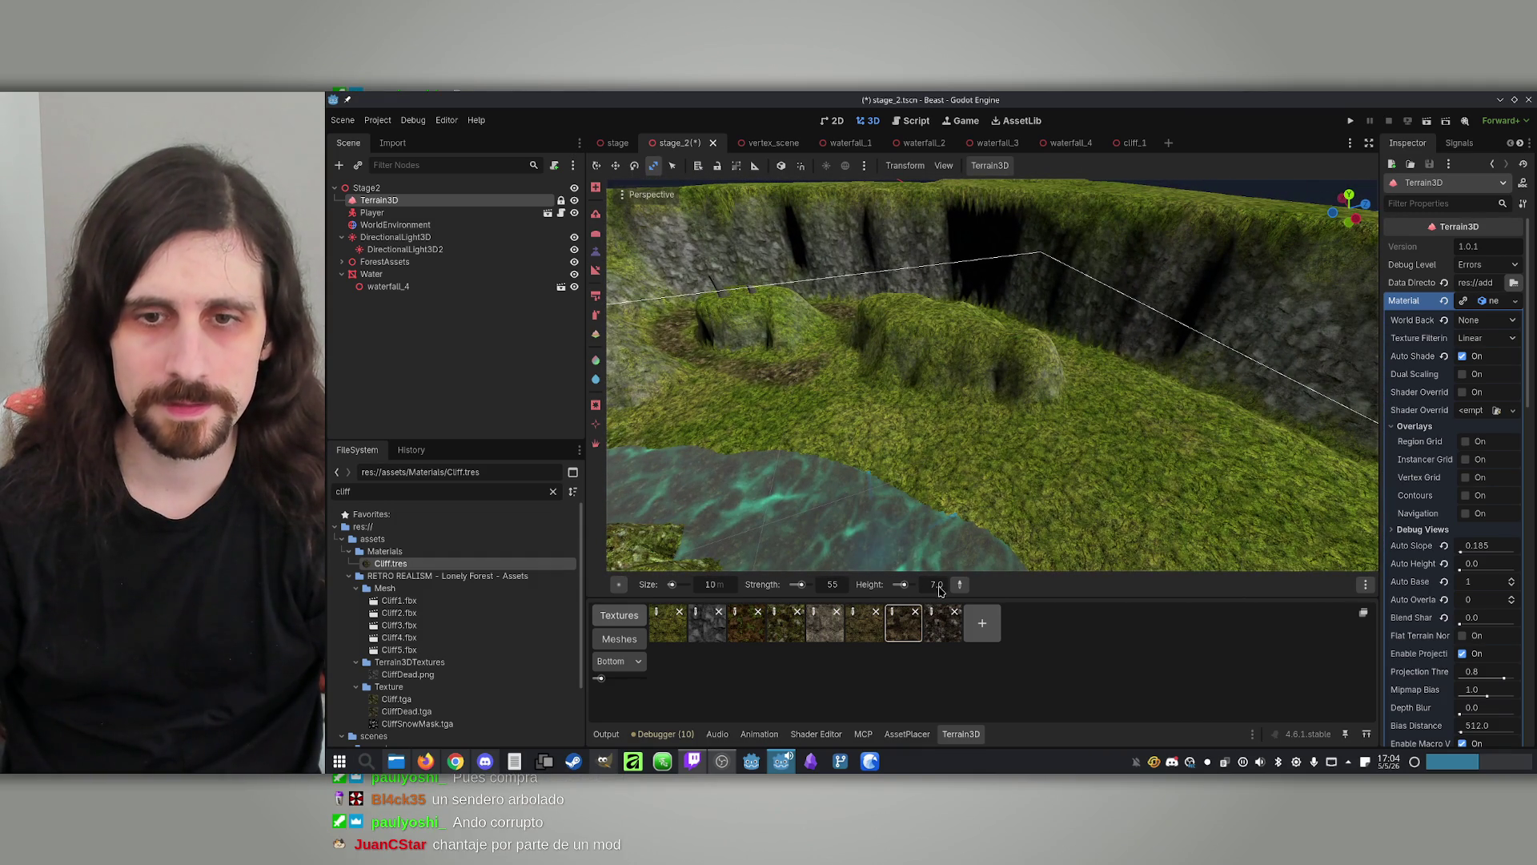
{"action": "type", "text": "0"}
{"action": "key", "text": "Return"}
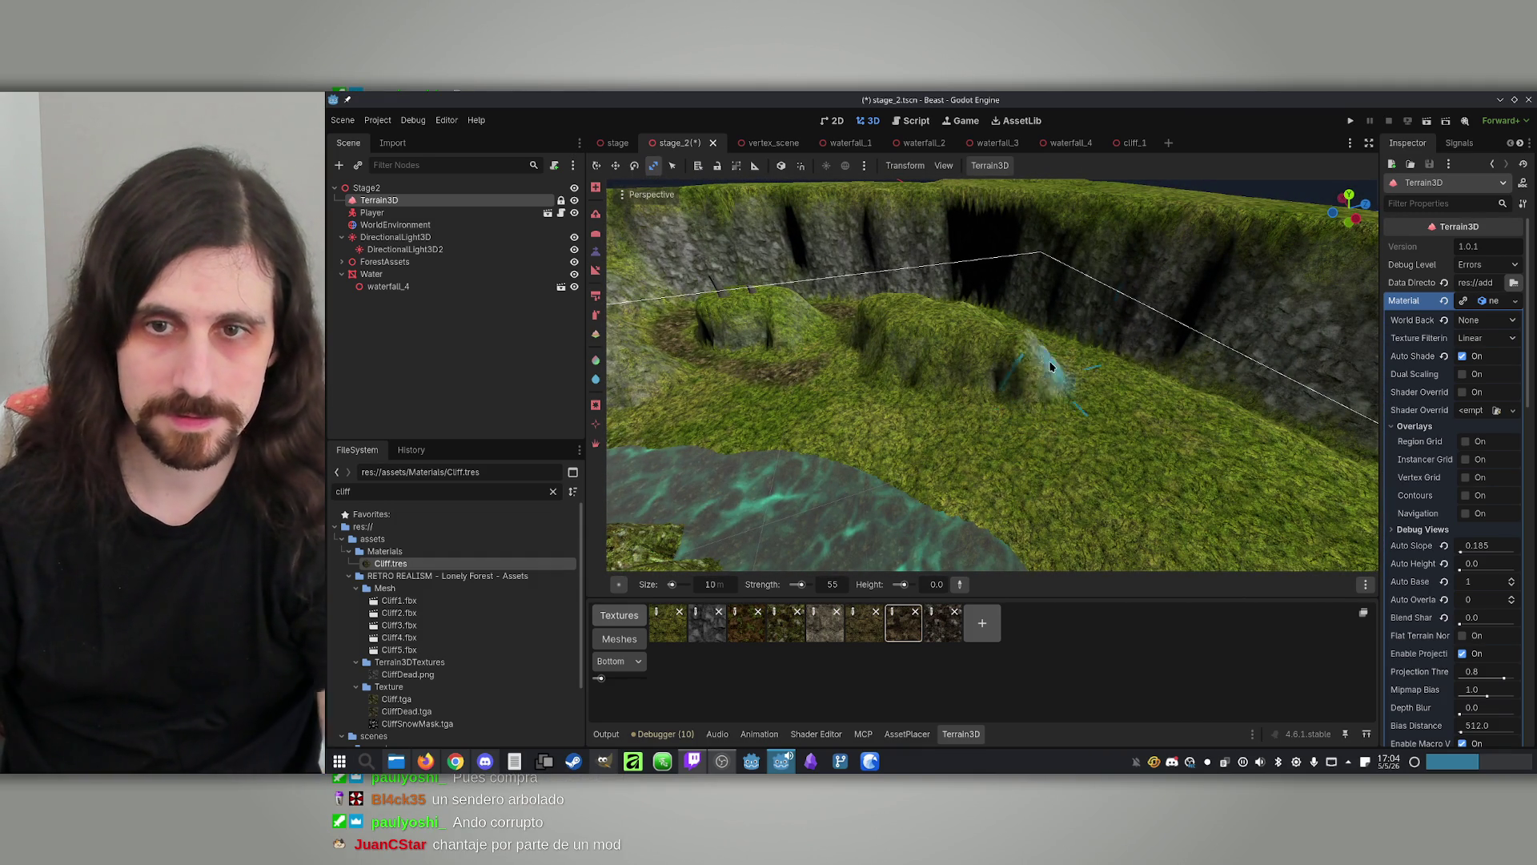
{"action": "key", "text": "w"}
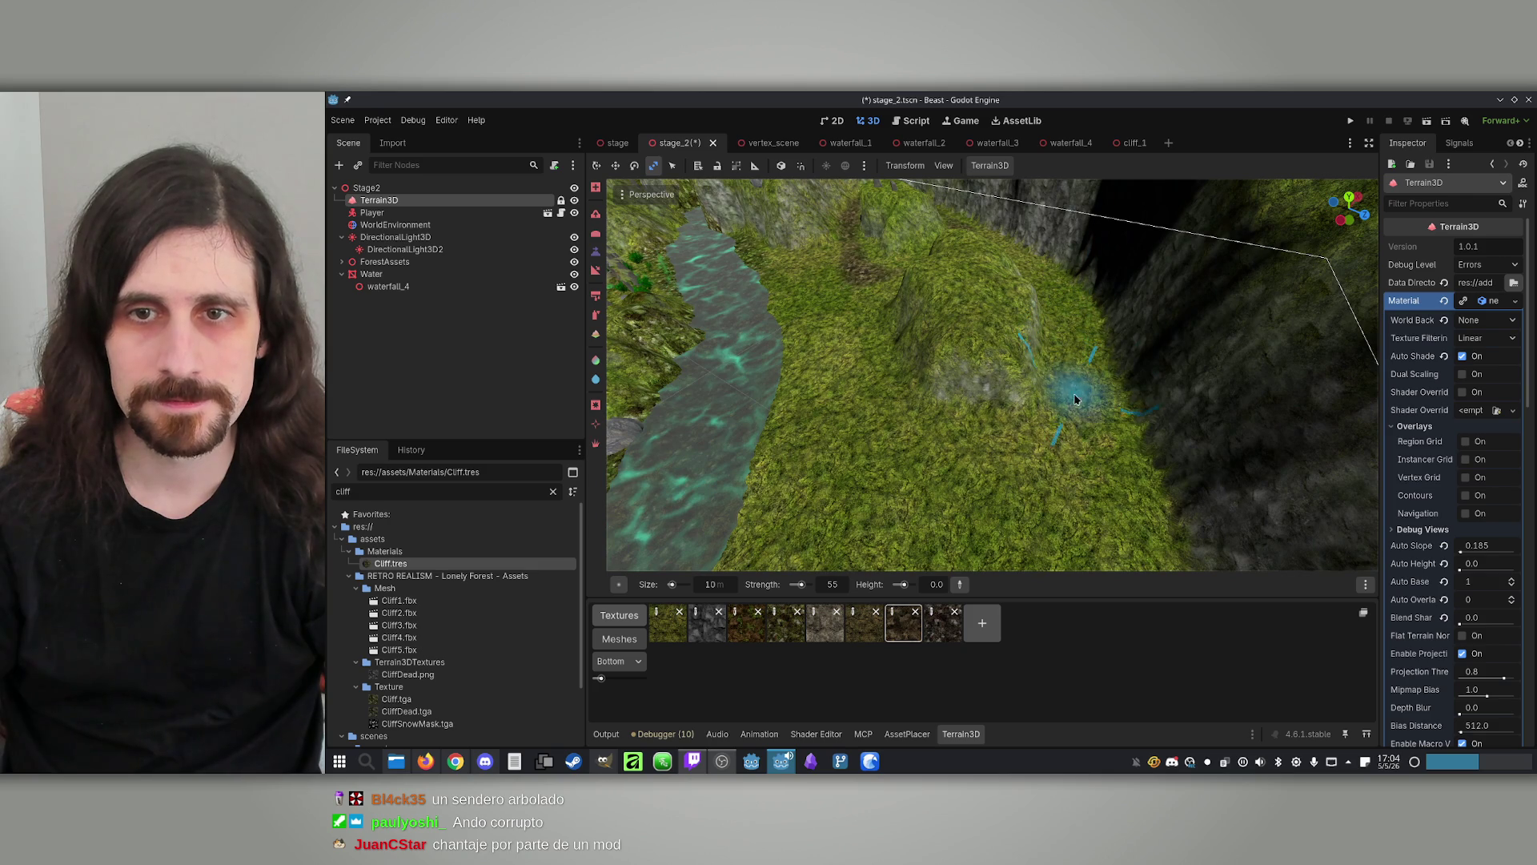
{"action": "key", "text": "w"}
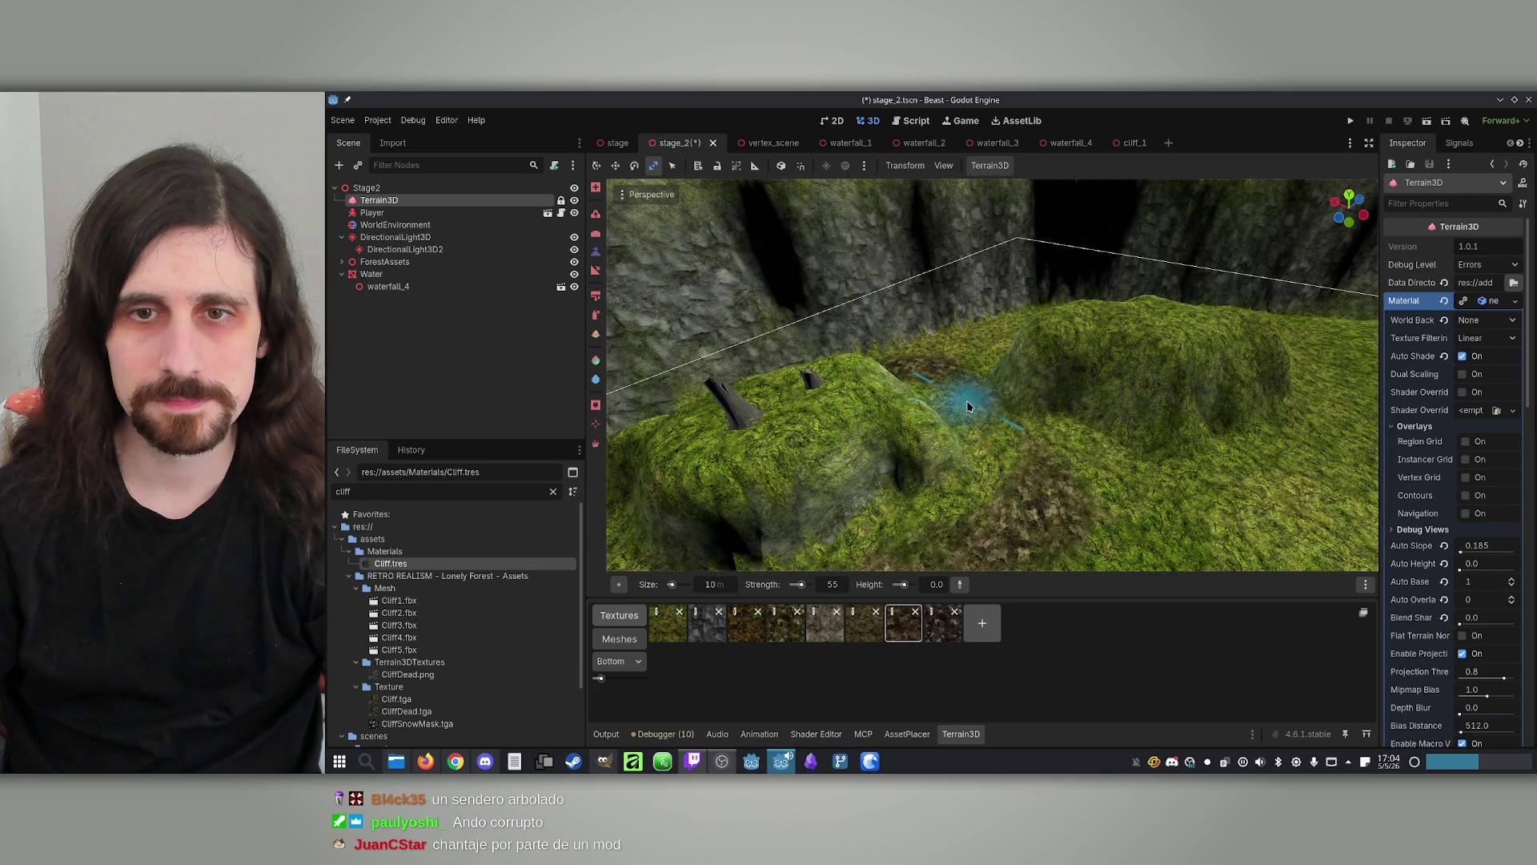
{"action": "key", "text": "w"}
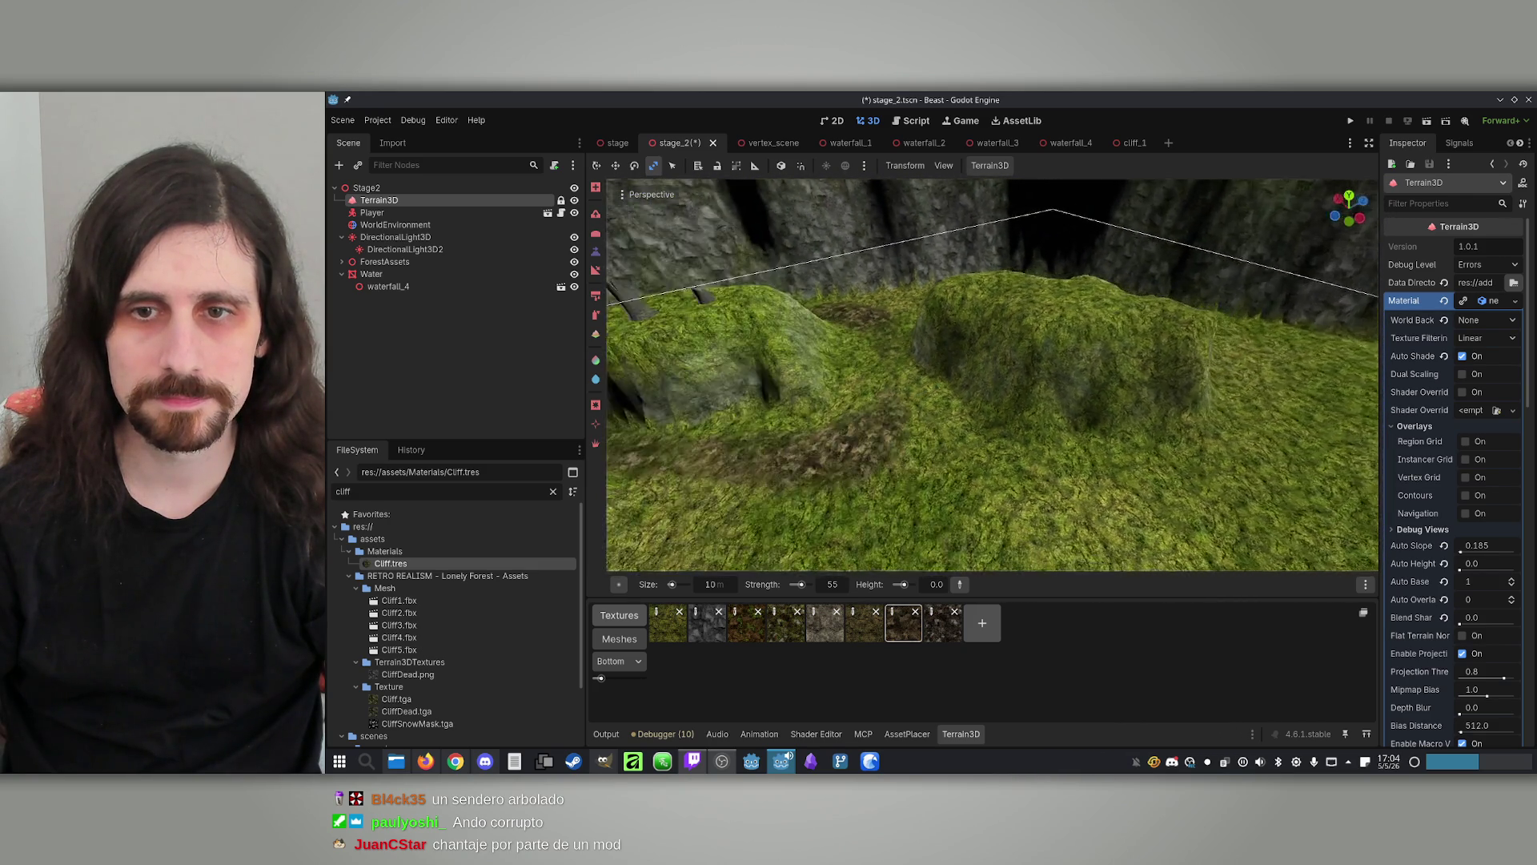
{"action": "key", "text": "w"}
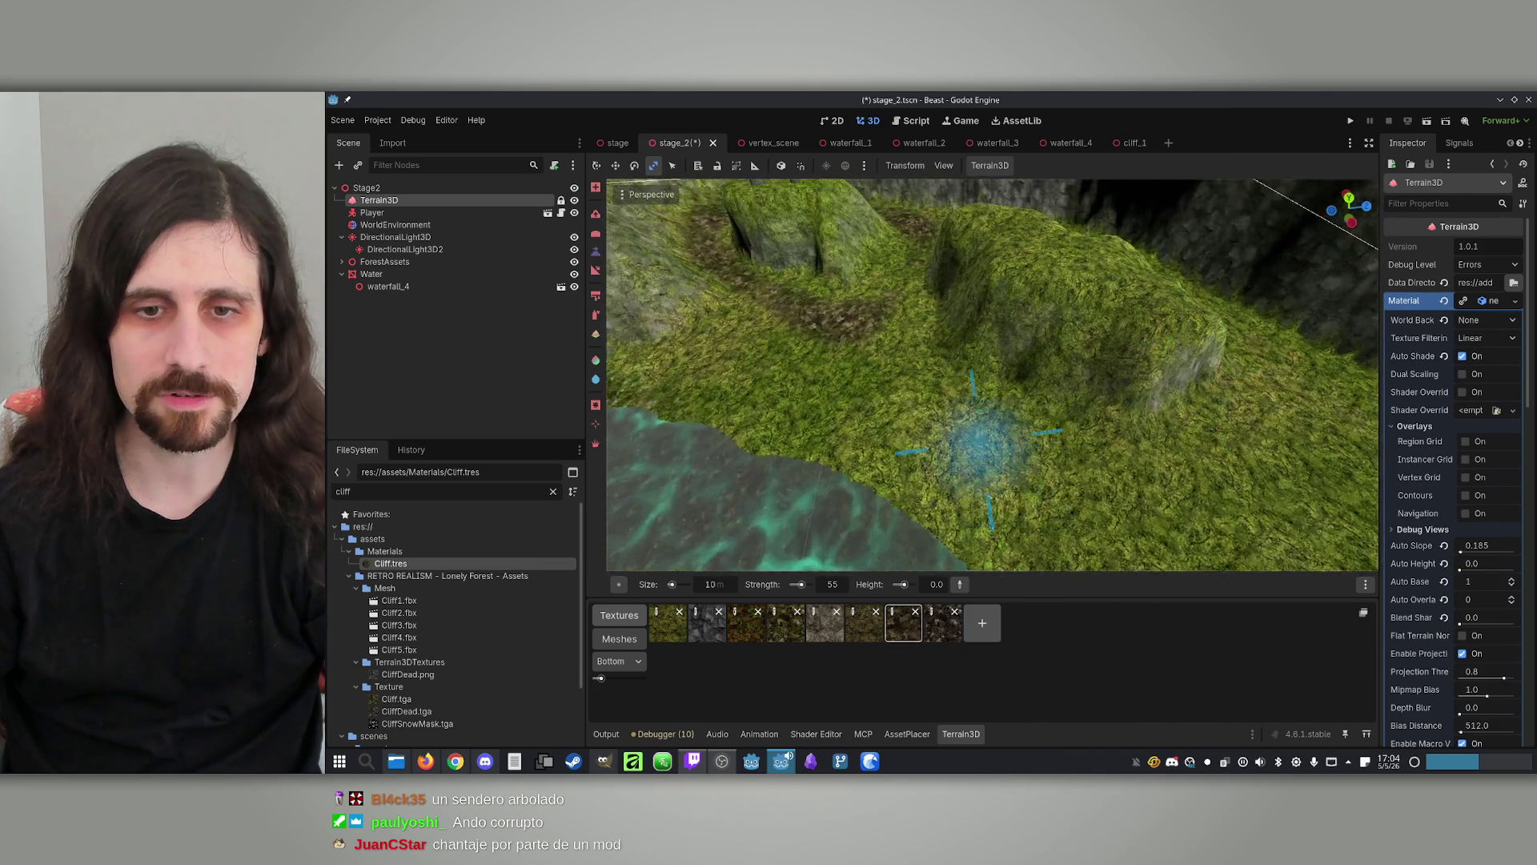
{"action": "left_click", "coordinate": [596, 314]}
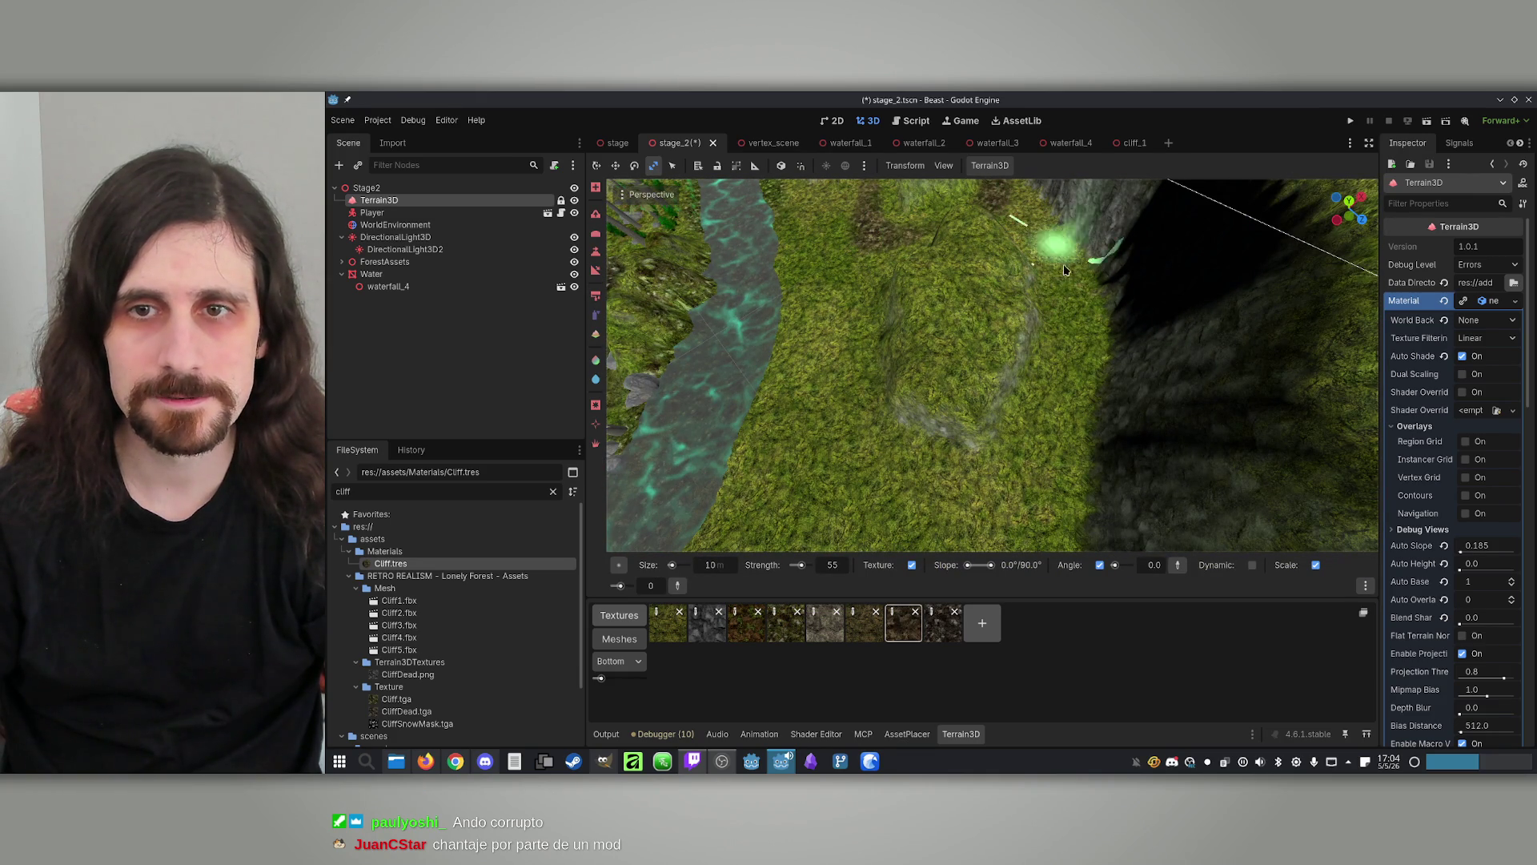
Brush brown dirt texture around the base of the two mossy mounds
{"action": "left_click", "coordinate": [1057, 336]}
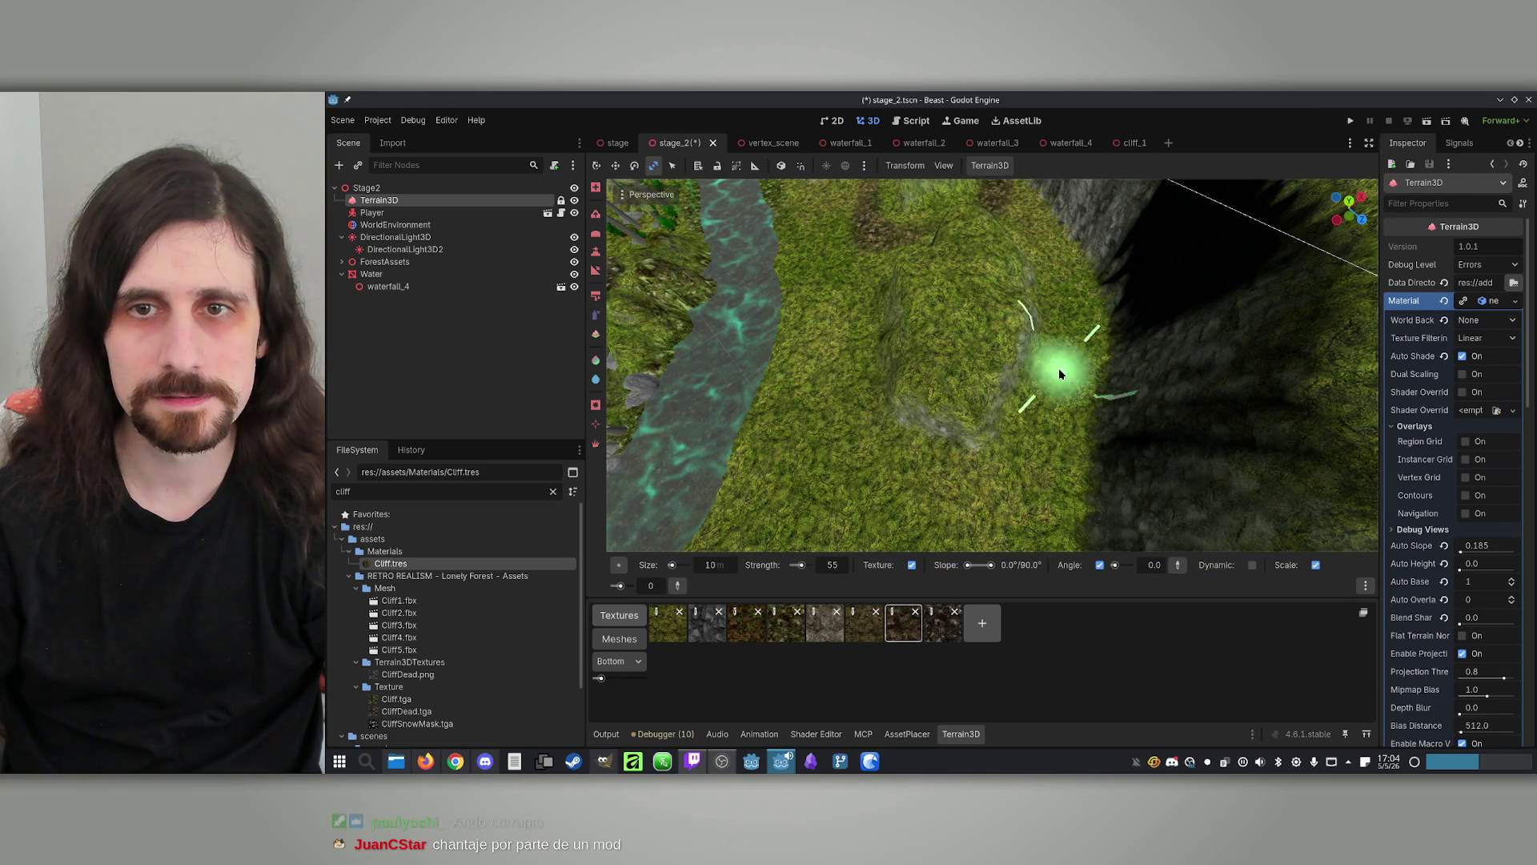
{"action": "mouse_move", "coordinate": [920, 488]}
{"action": "left_mouse_down"}
{"action": "mouse_move", "coordinate": [995, 446]}
{"action": "mouse_move", "coordinate": [961, 433]}
{"action": "mouse_move", "coordinate": [1109, 454]}
{"action": "left_mouse_up"}
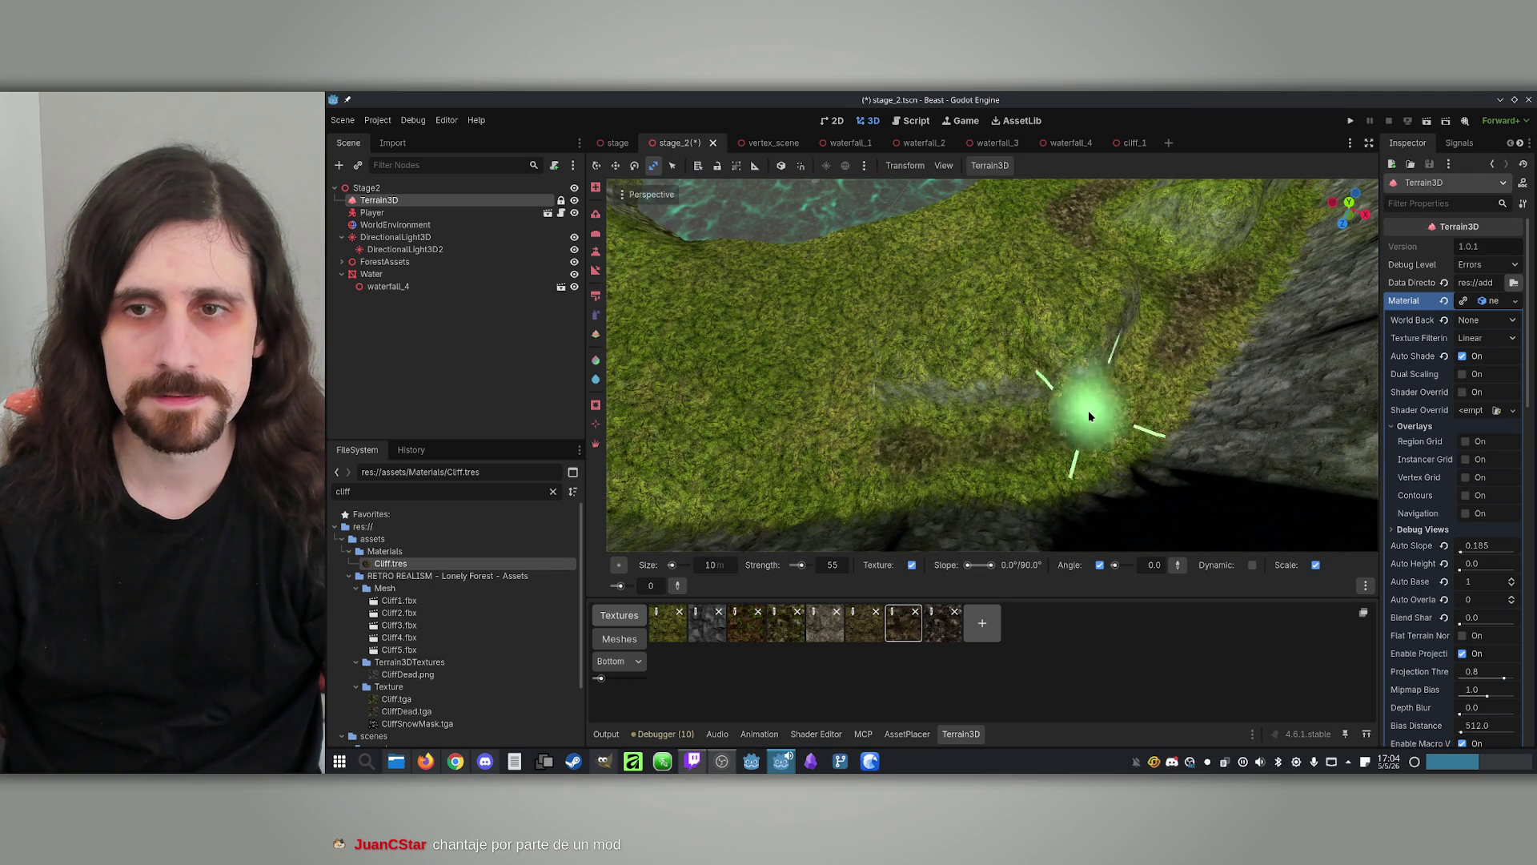
{"action": "mouse_move", "coordinate": [1191, 328]}
{"action": "left_mouse_down"}
{"action": "mouse_move", "coordinate": [1132, 292]}
{"action": "mouse_move", "coordinate": [1118, 394]}
{"action": "left_mouse_up"}
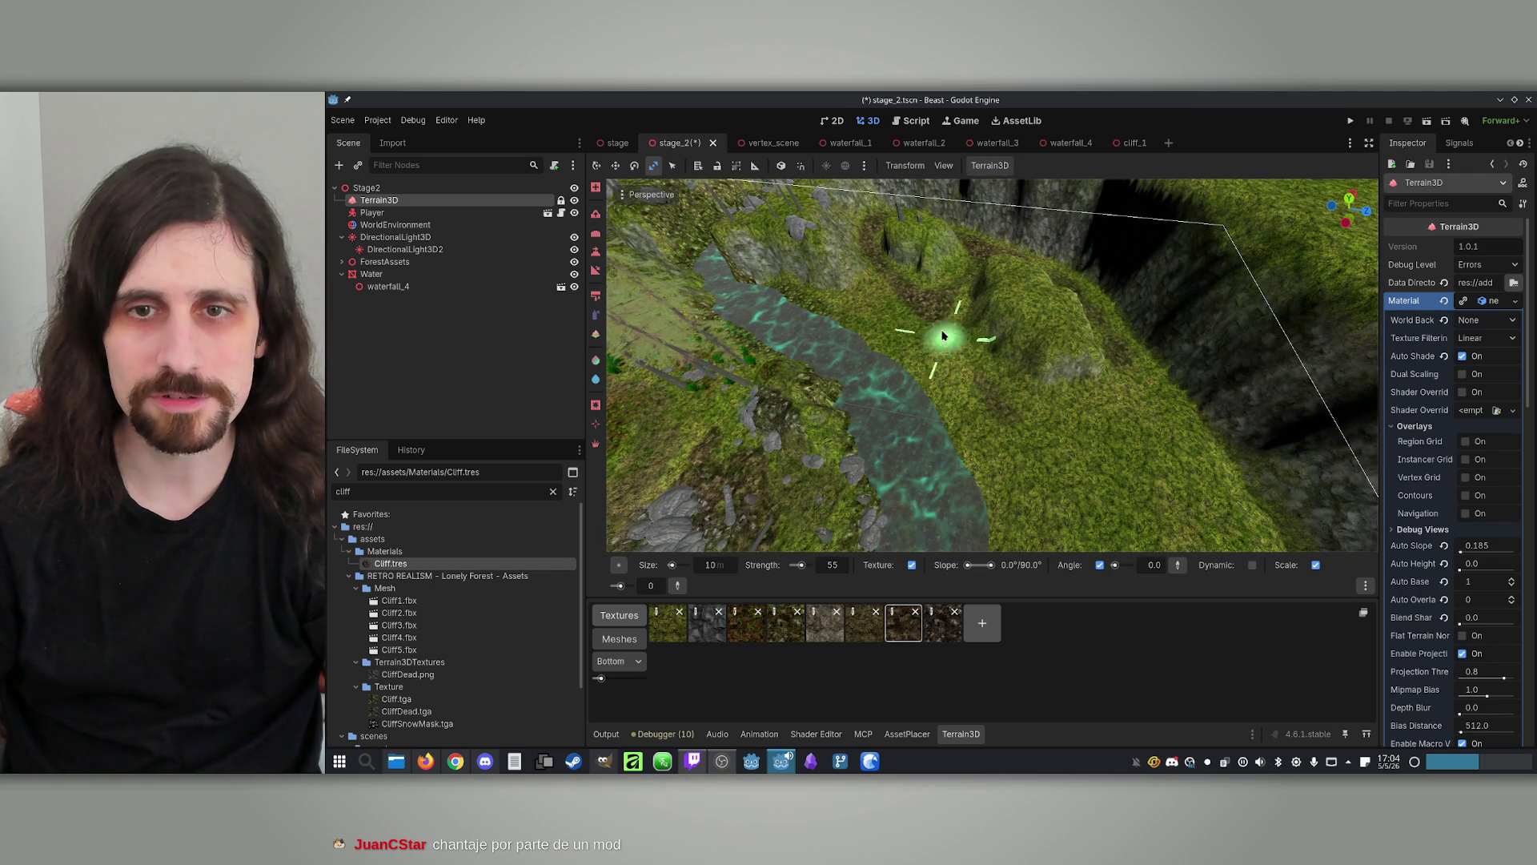
{"action": "mouse_move", "coordinate": [987, 404]}
{"action": "left_mouse_down"}
{"action": "mouse_move", "coordinate": [1041, 412]}
{"action": "mouse_move", "coordinate": [1134, 371]}
{"action": "mouse_move", "coordinate": [1055, 426]}
{"action": "mouse_move", "coordinate": [993, 394]}
{"action": "mouse_move", "coordinate": [1120, 513]}
{"action": "mouse_move", "coordinate": [976, 413]}
{"action": "left_mouse_up"}
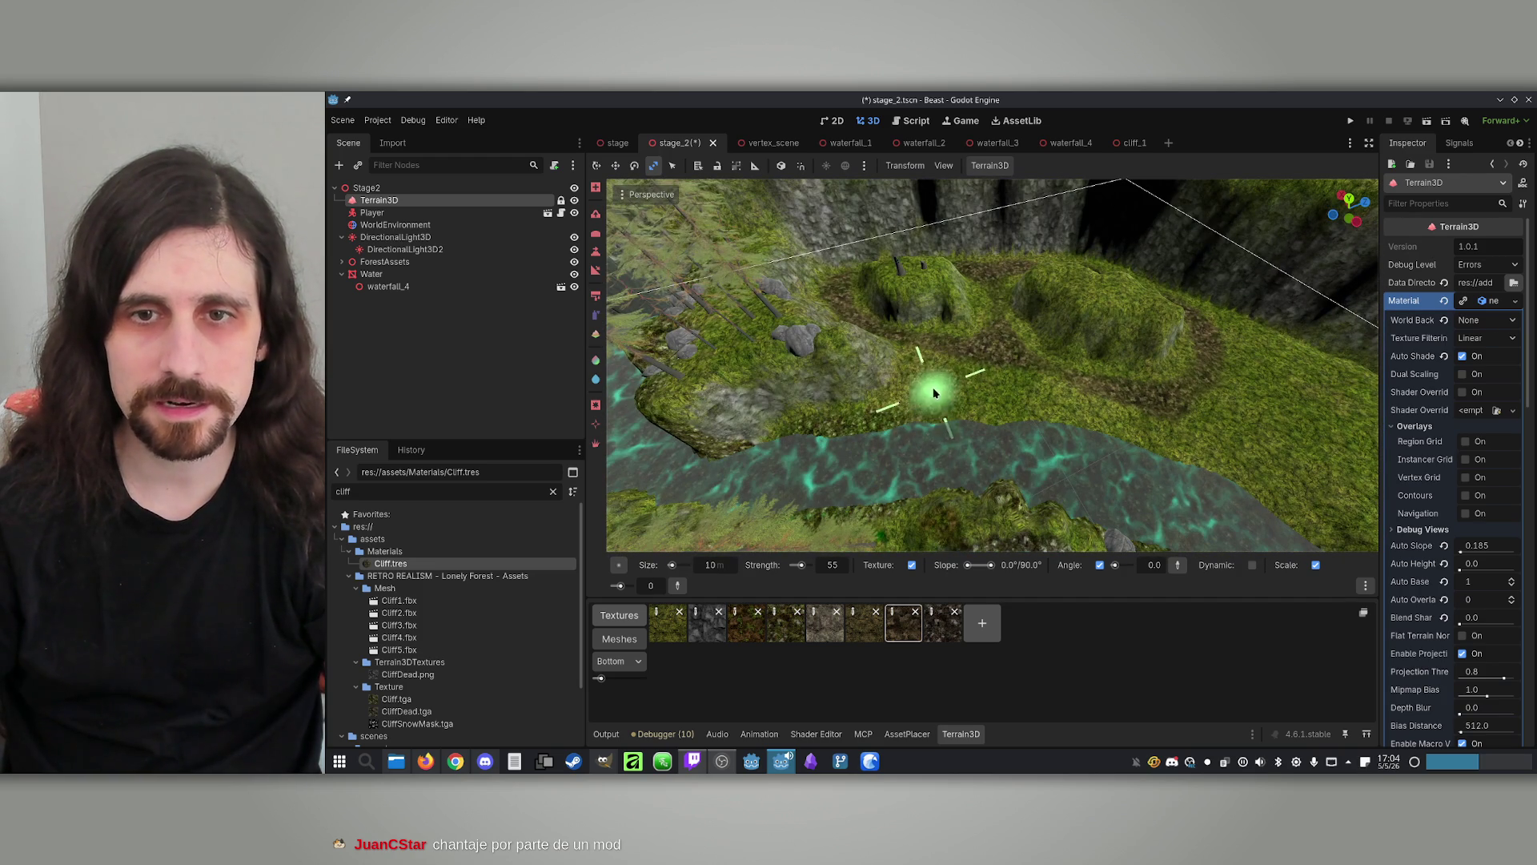
{"action": "scroll", "coordinate": [1036, 367], "scroll_direction": "up", "scroll_amount": 5}
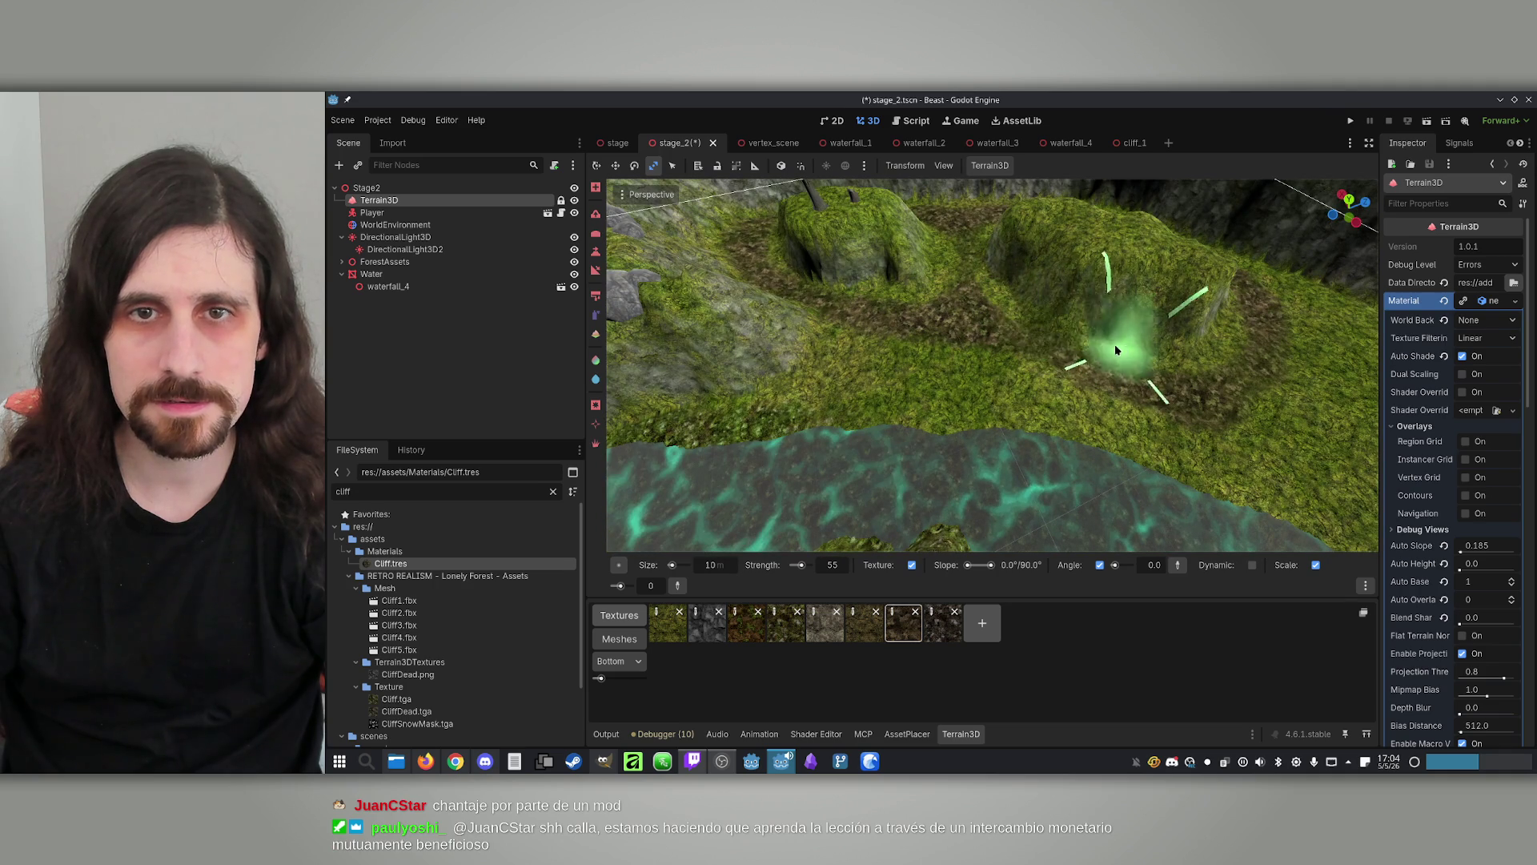
{"action": "left_click_drag", "start_coordinate": [1116, 349], "coordinate": [1193, 355]}
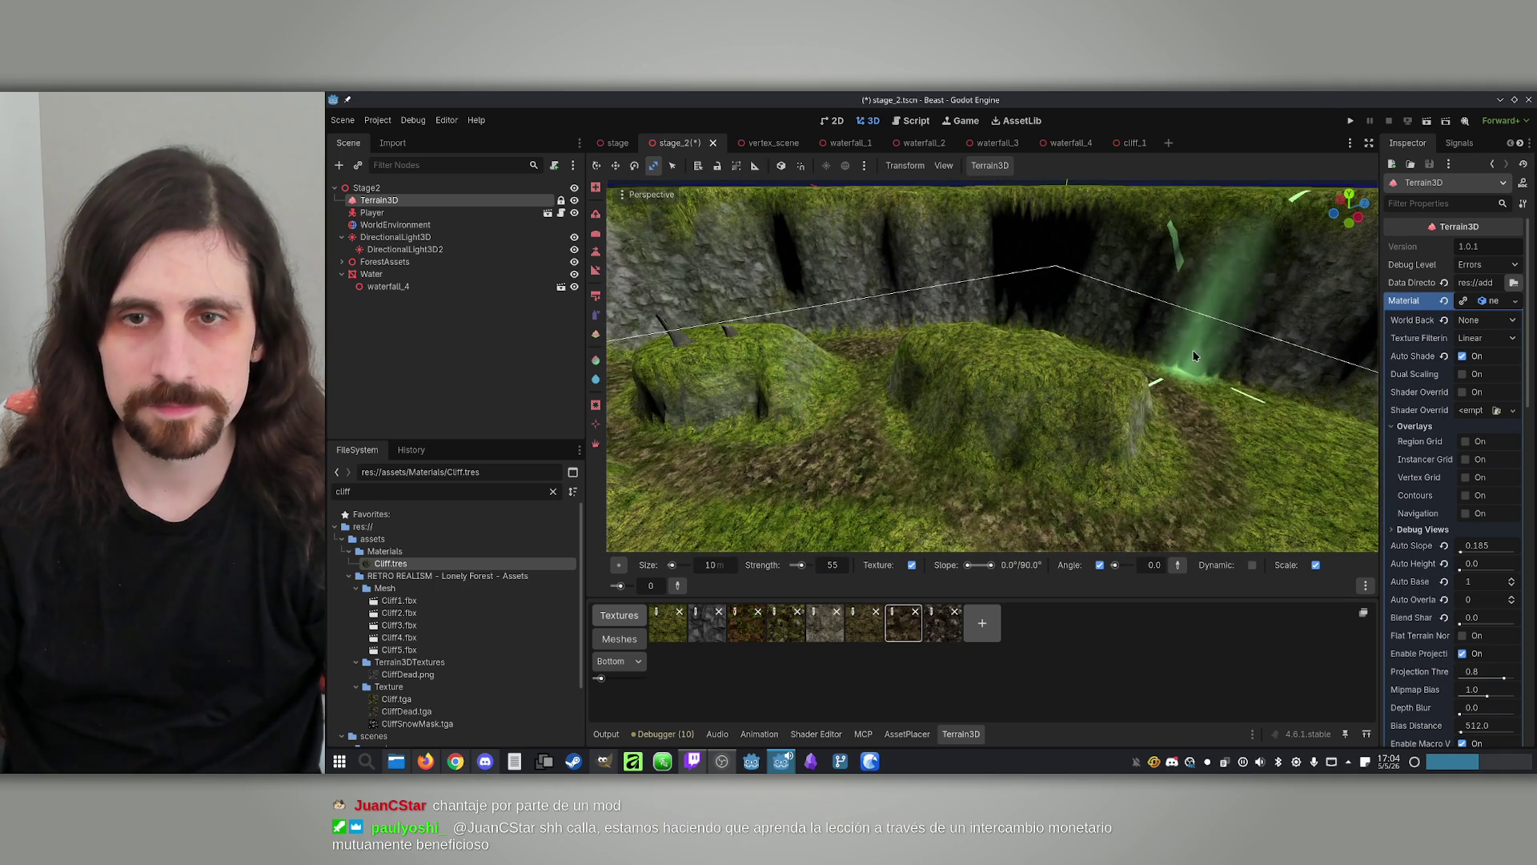
{"action": "left_click", "coordinate": [907, 734]}
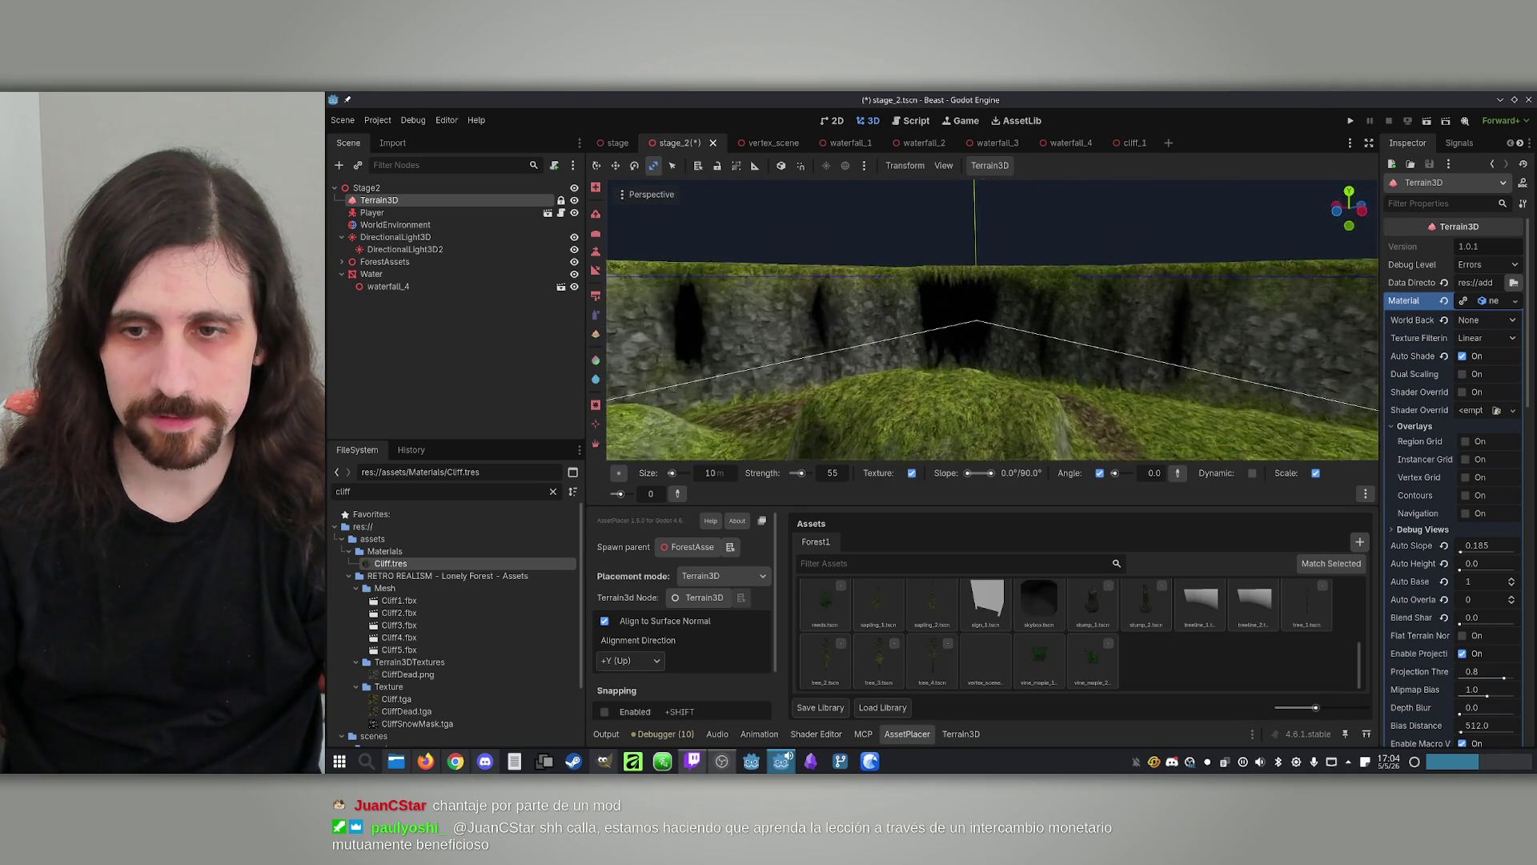
{"action": "scroll", "coordinate": [1033, 396], "scroll_direction": "up", "scroll_amount": 3}
{"action": "left_click", "coordinate": [932, 661]}
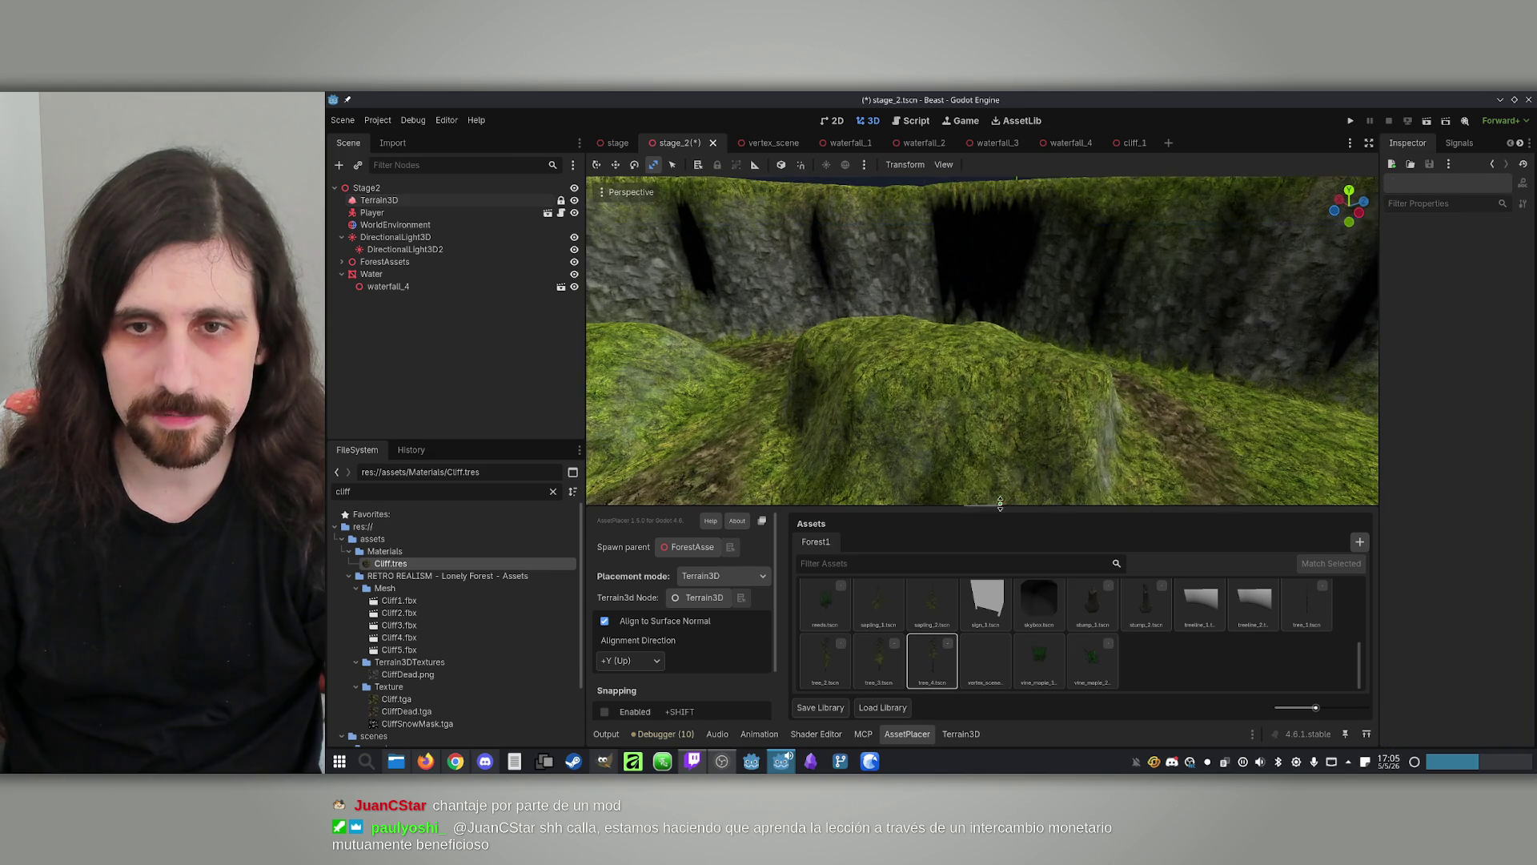
{"action": "scroll", "coordinate": [1038, 379], "scroll_direction": "down", "scroll_amount": 5}
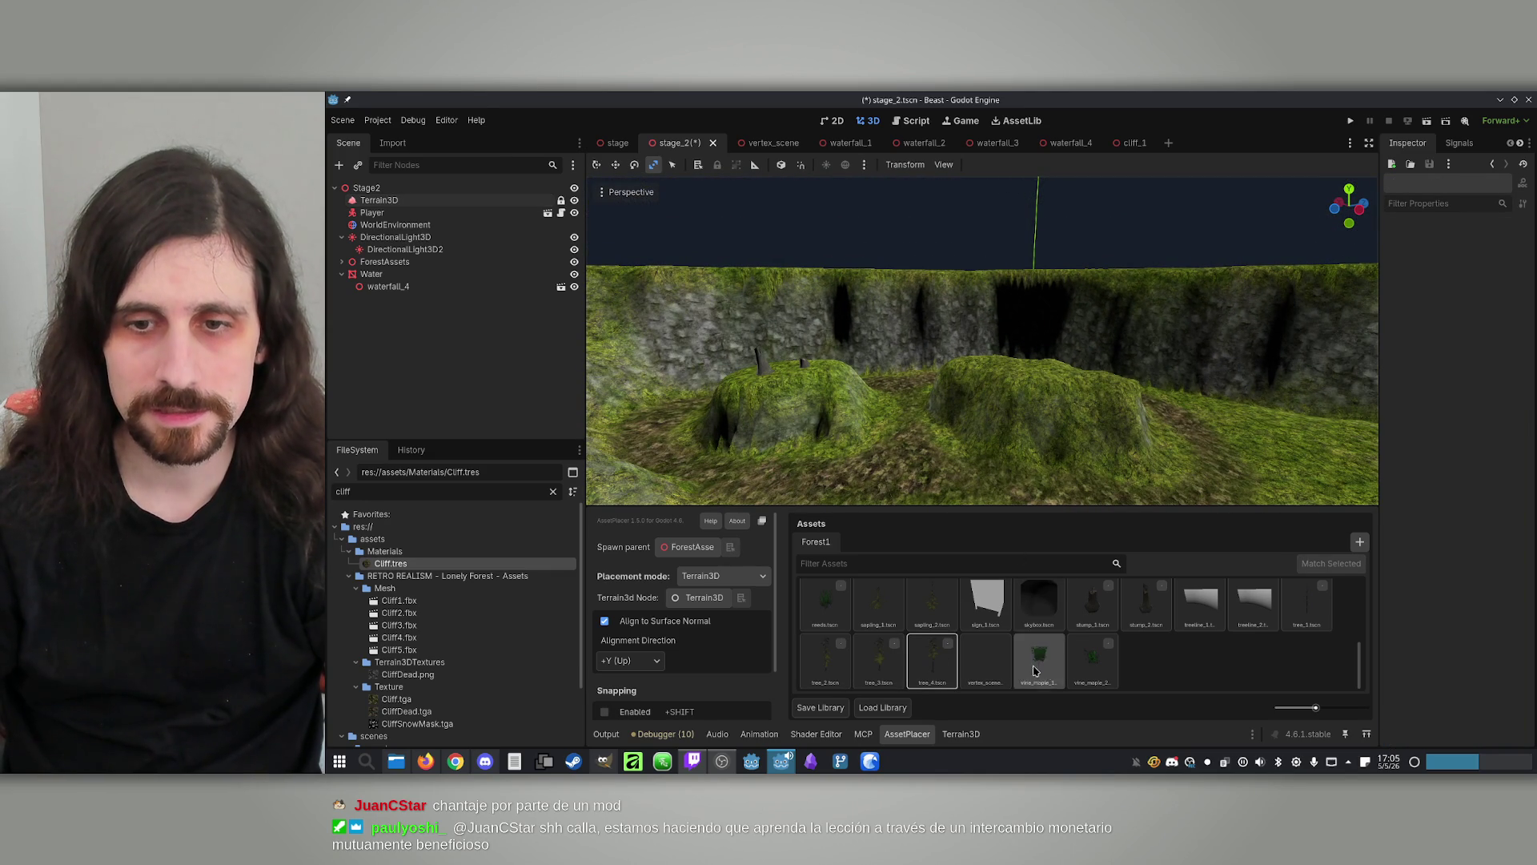
{"action": "scroll", "coordinate": [1081, 653], "scroll_direction": "up", "scroll_amount": 2}
{"action": "scroll", "coordinate": [1119, 629], "scroll_direction": "down", "scroll_amount": 1}
{"action": "scroll", "coordinate": [1005, 359], "scroll_direction": "up", "scroll_amount": 3}
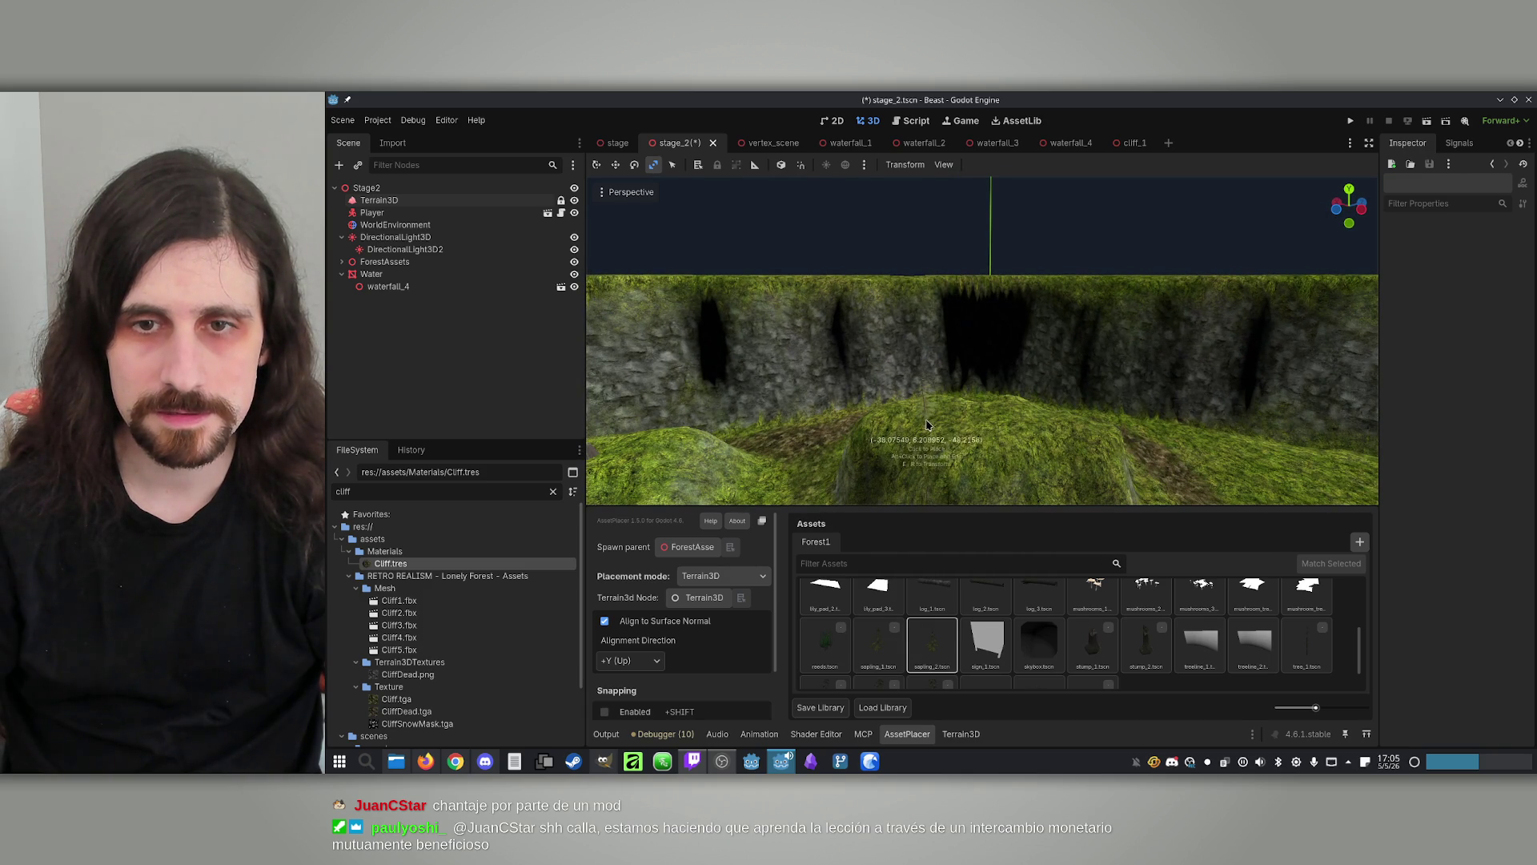
{"action": "left_click_drag", "start_coordinate": [1054, 420], "coordinate": [961, 419]}
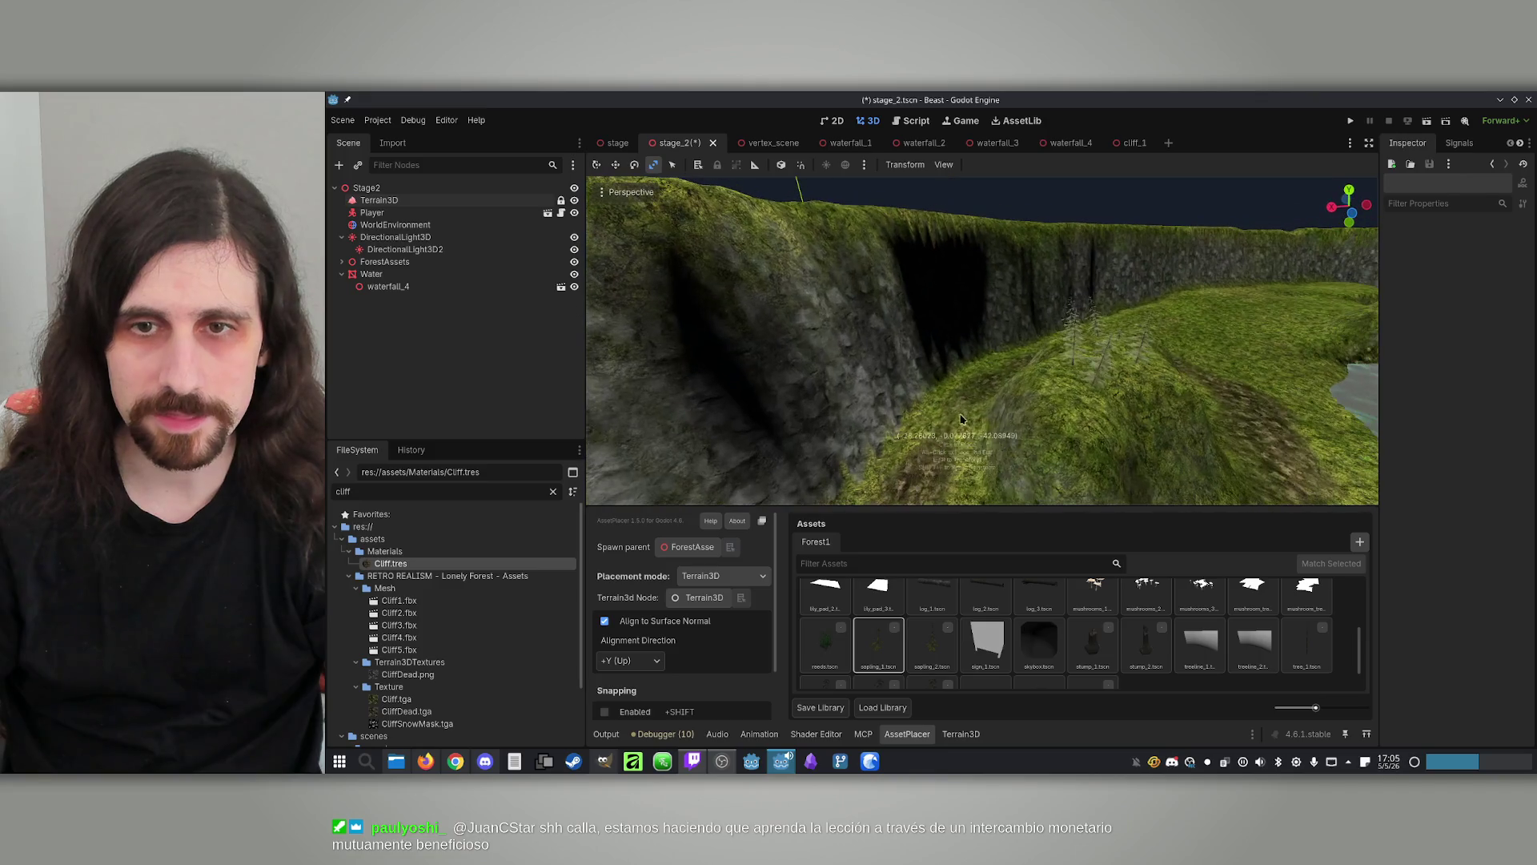
{"action": "left_click_drag", "start_coordinate": [1063, 409], "coordinate": [1066, 439]}
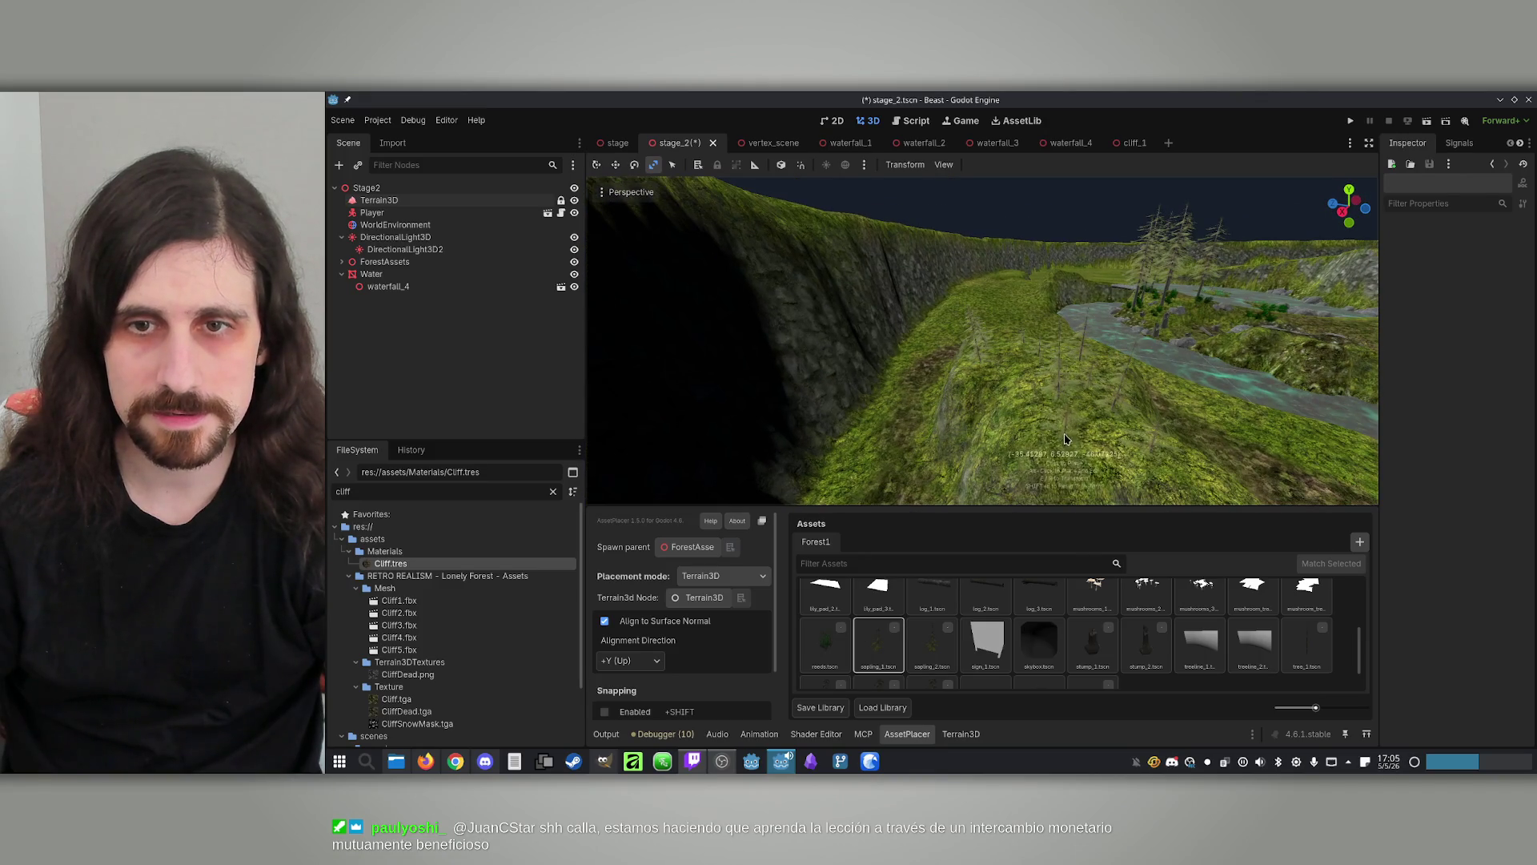
{"action": "left_click_drag", "start_coordinate": [1099, 360], "coordinate": [1094, 362]}
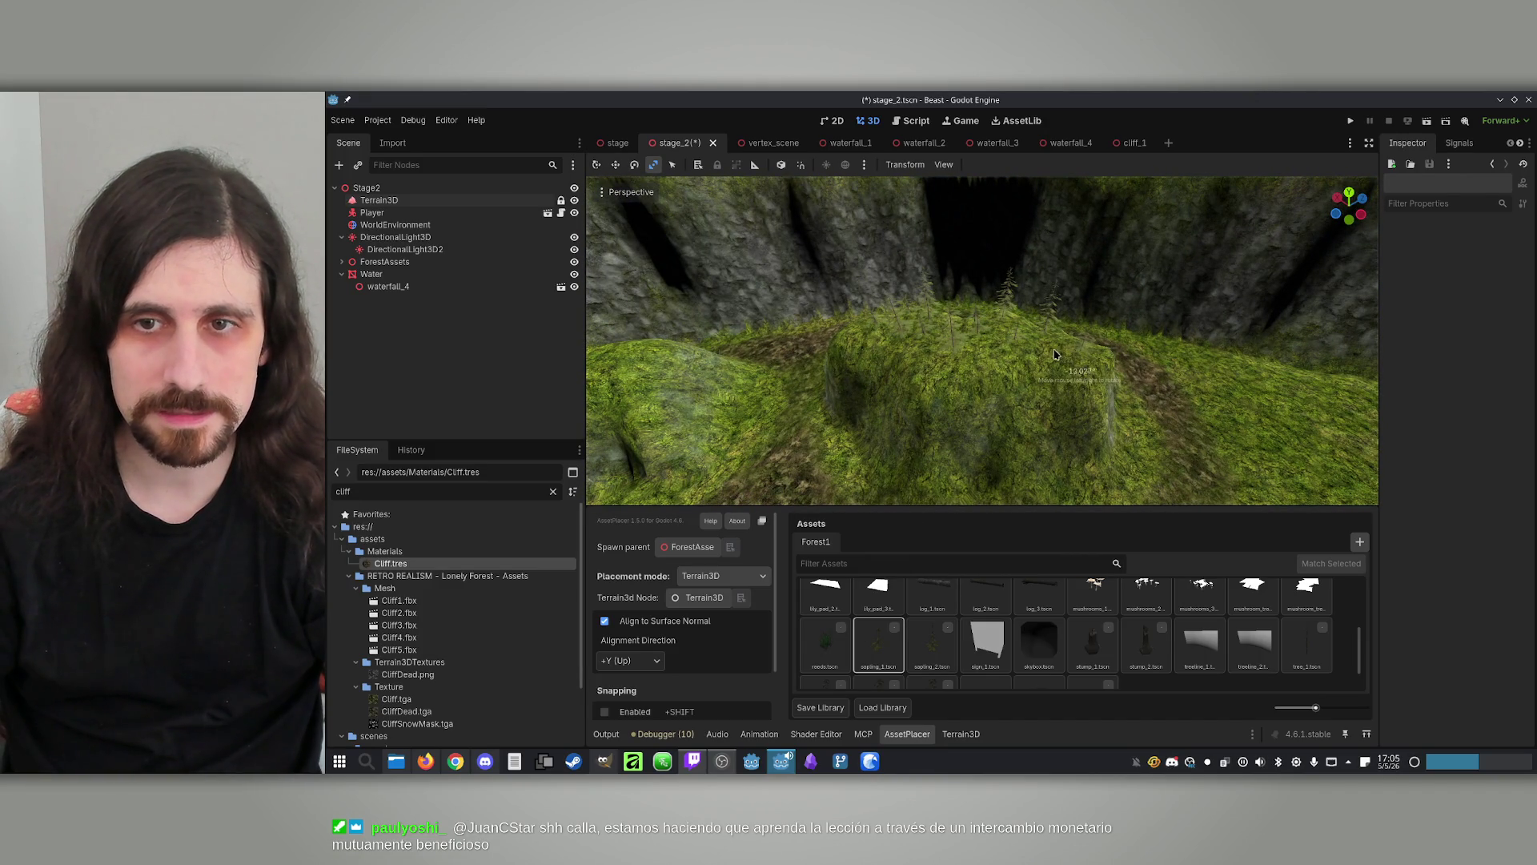
{"action": "left_click", "coordinate": [374, 202]}
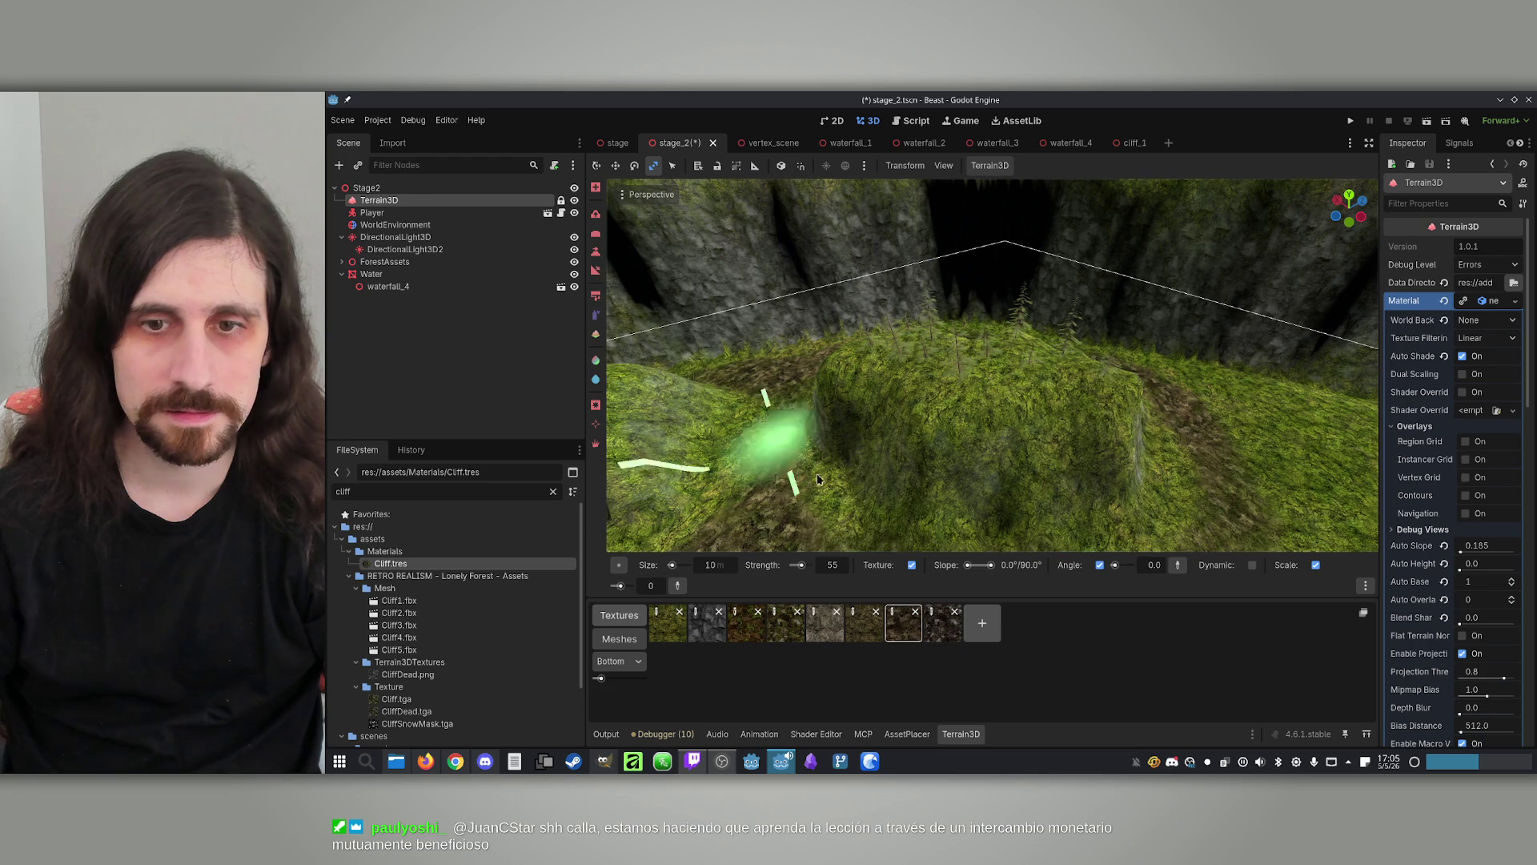
Paint across the mossy mound and fly around to frame both mounds and the water
{"action": "left_click_drag", "start_coordinate": [1041, 308], "coordinate": [991, 225]}
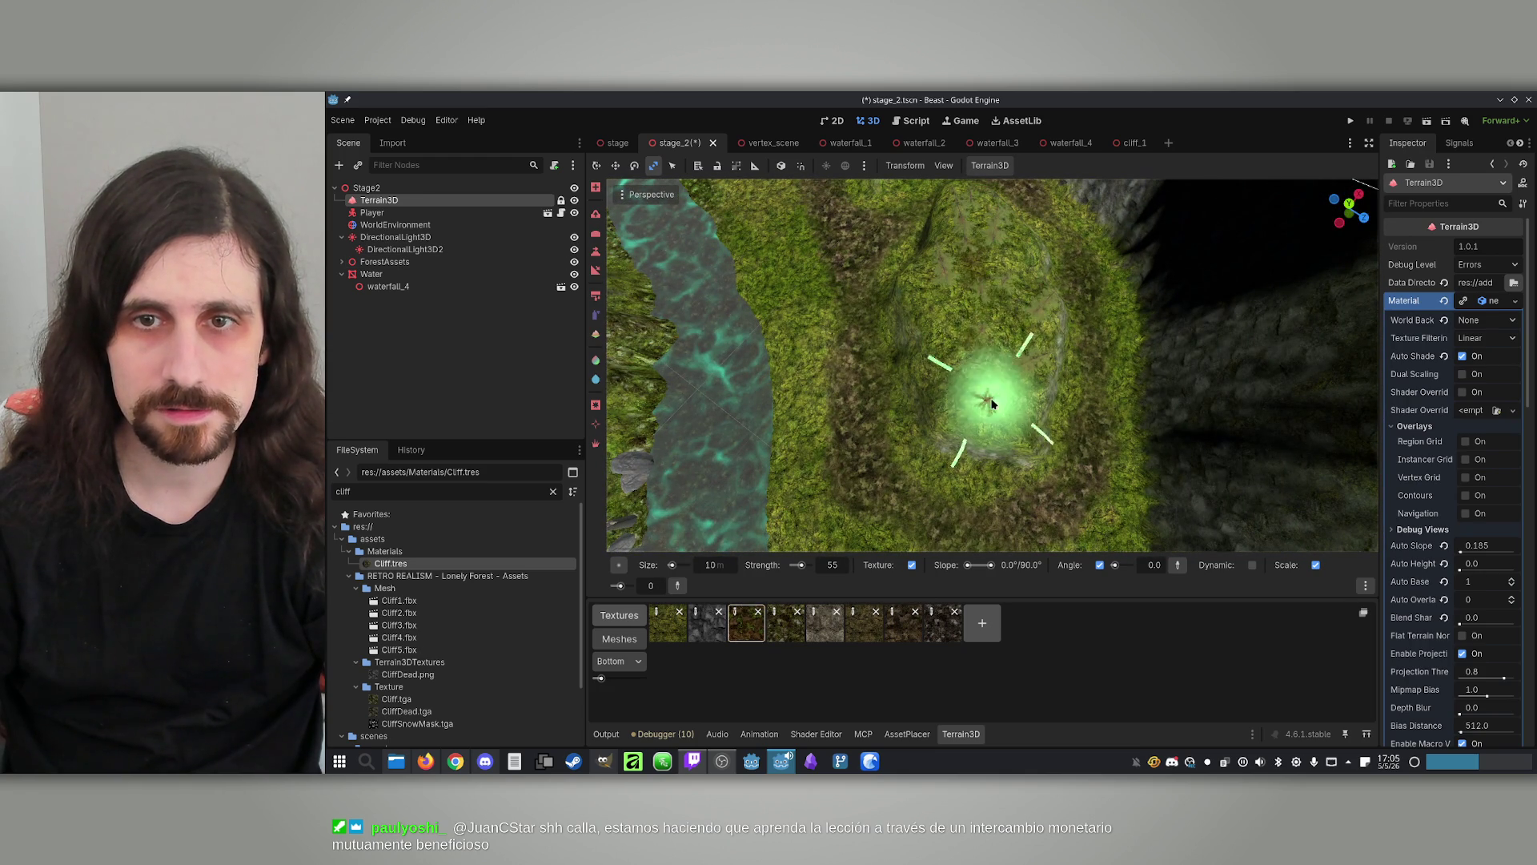
{"action": "left_click_drag", "start_coordinate": [998, 400], "coordinate": [881, 390]}
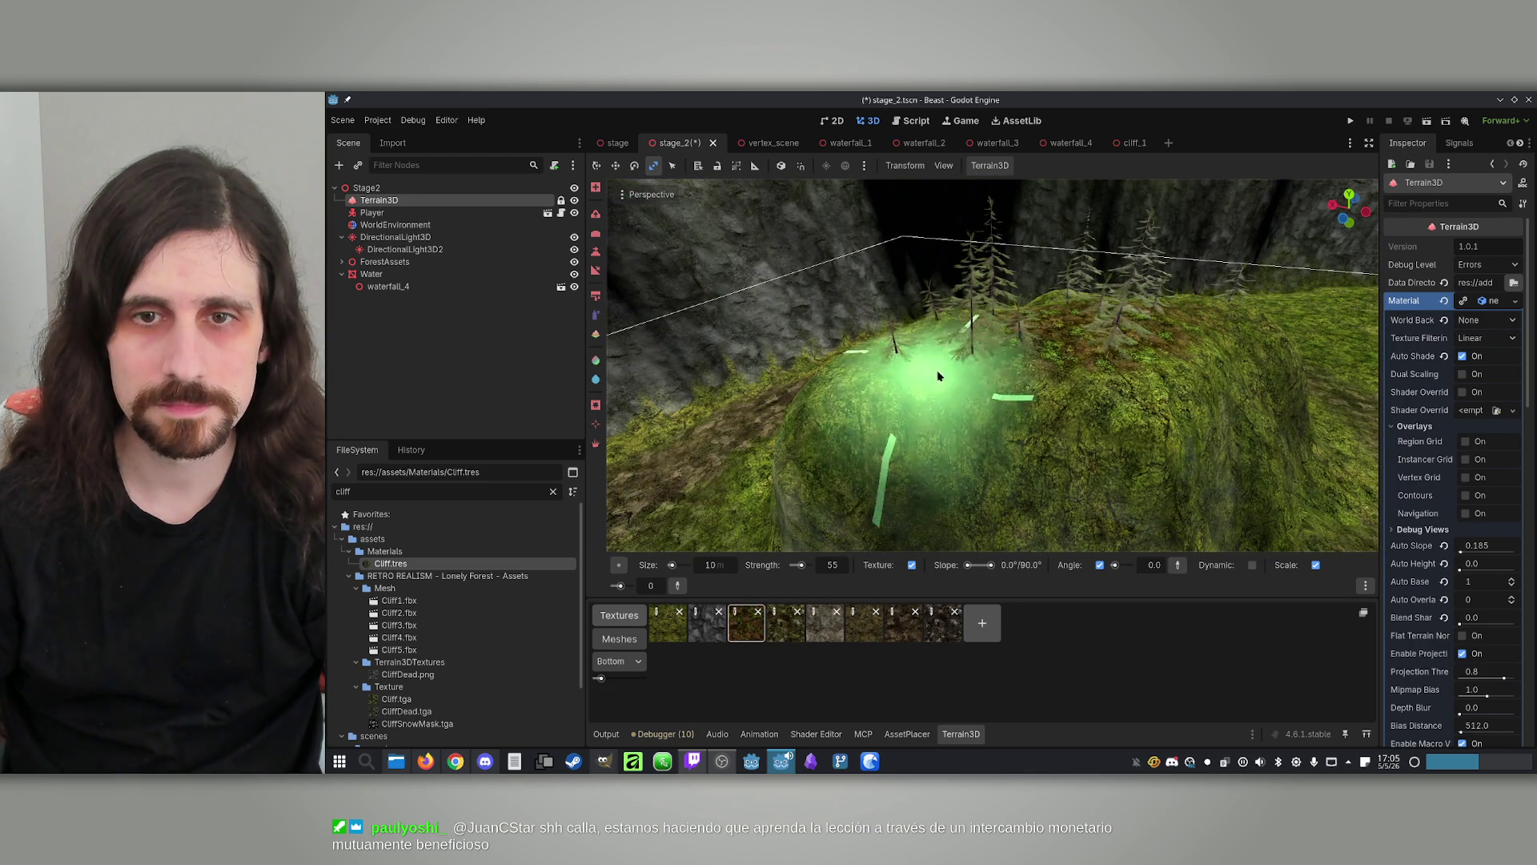
{"action": "left_click_drag", "start_coordinate": [1235, 405], "coordinate": [1121, 344]}
{"action": "key", "text": "w"}
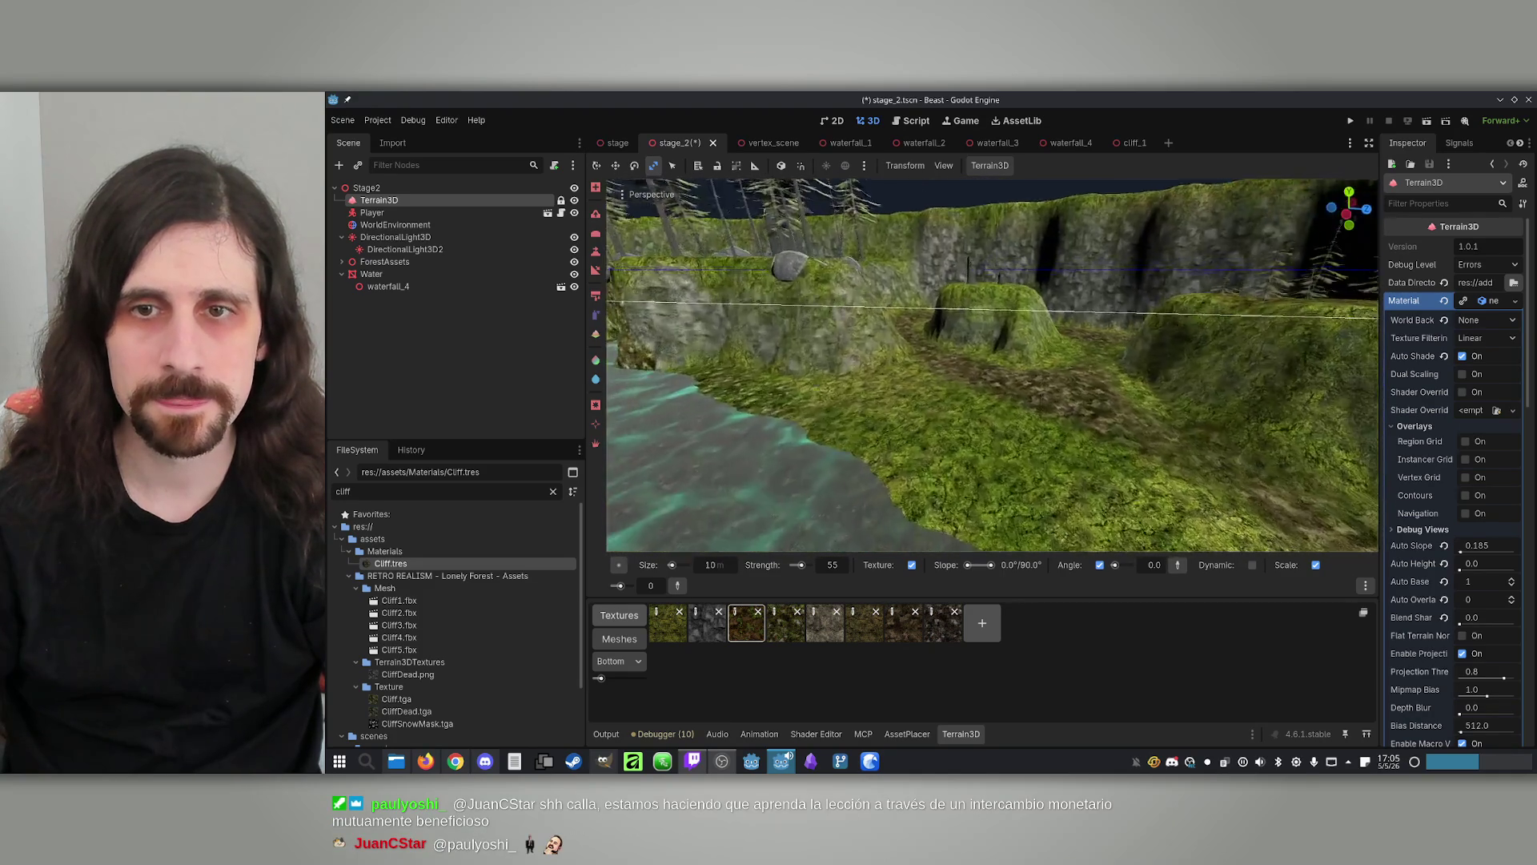
{"action": "key", "text": "w"}
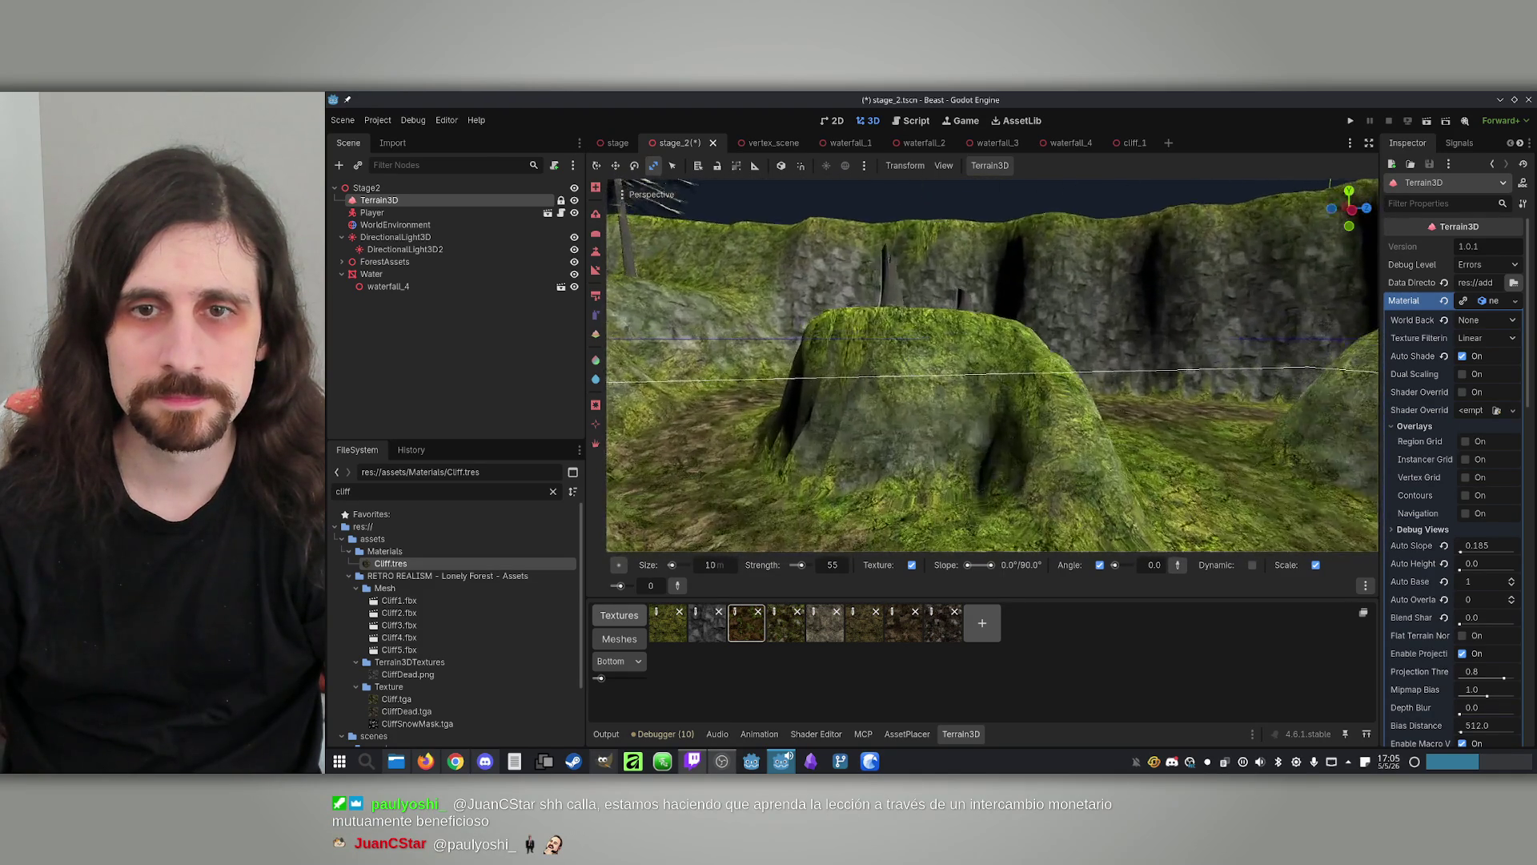
{"action": "key", "text": "s"}
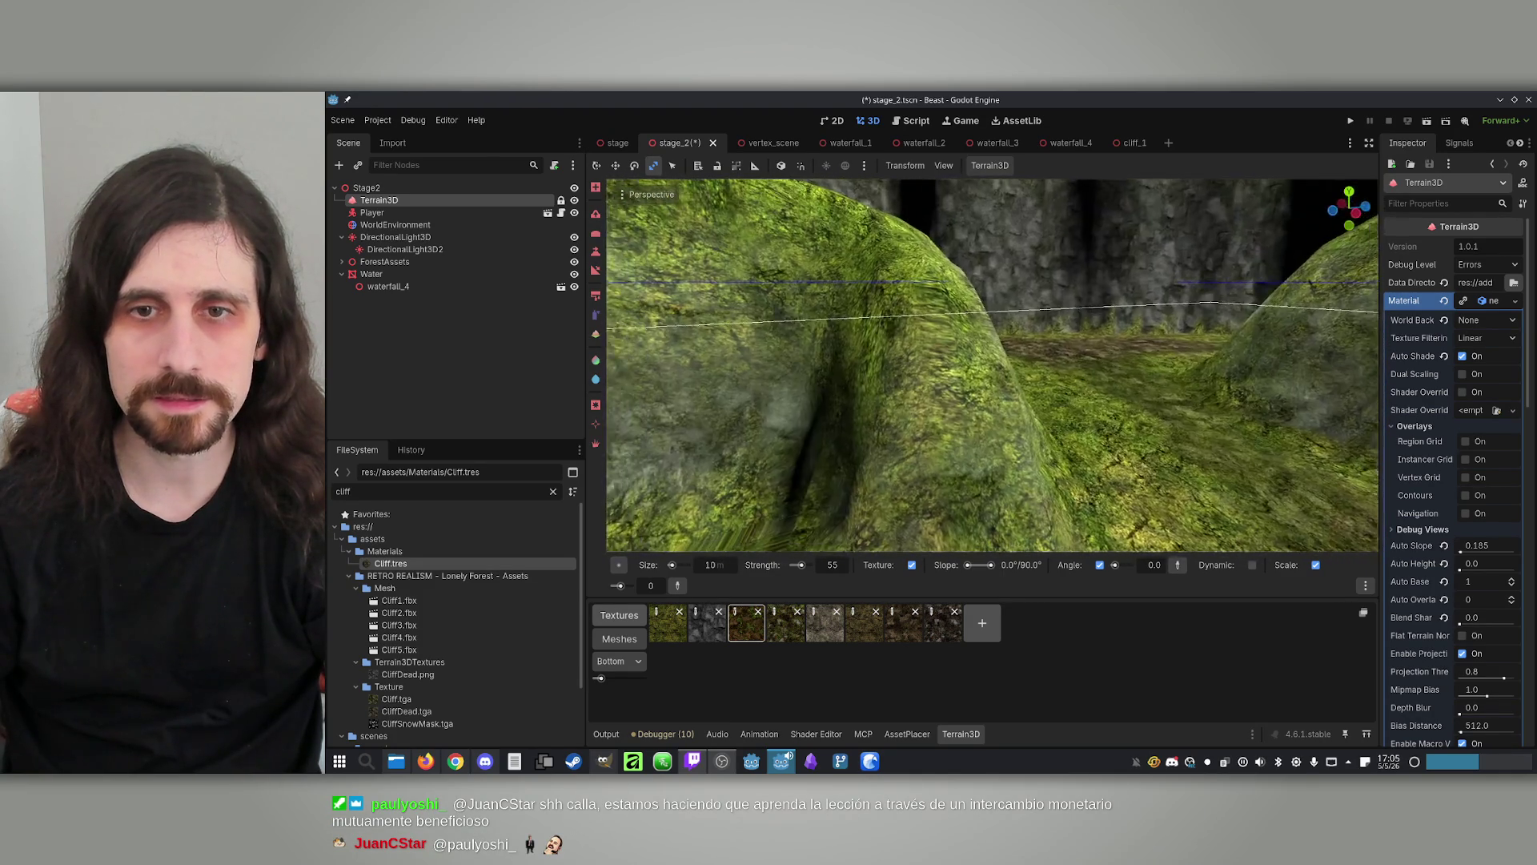
{"action": "key", "text": "w"}
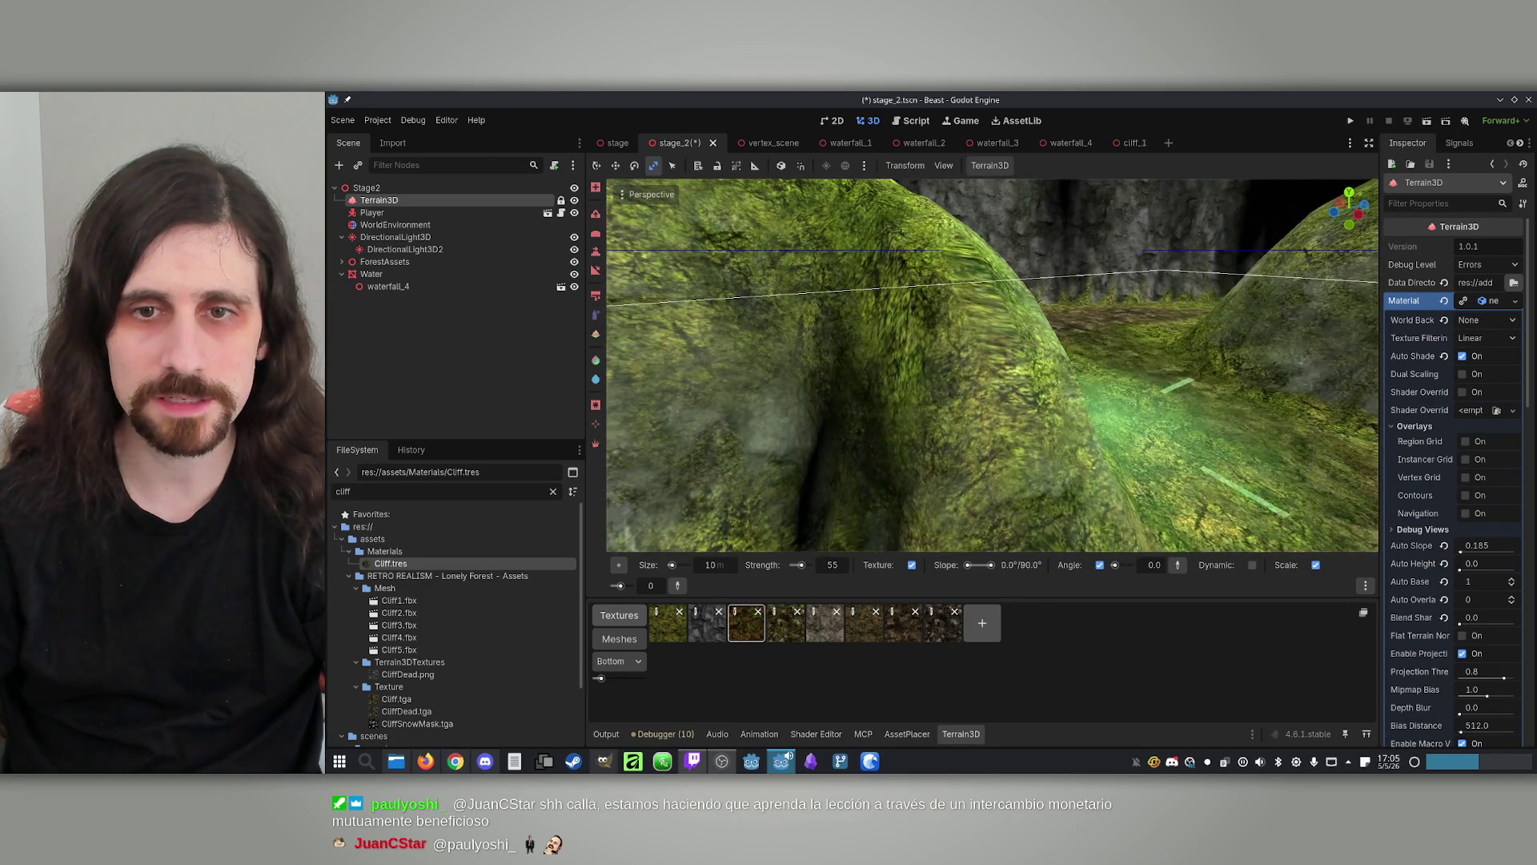
{"action": "key", "text": "s"}
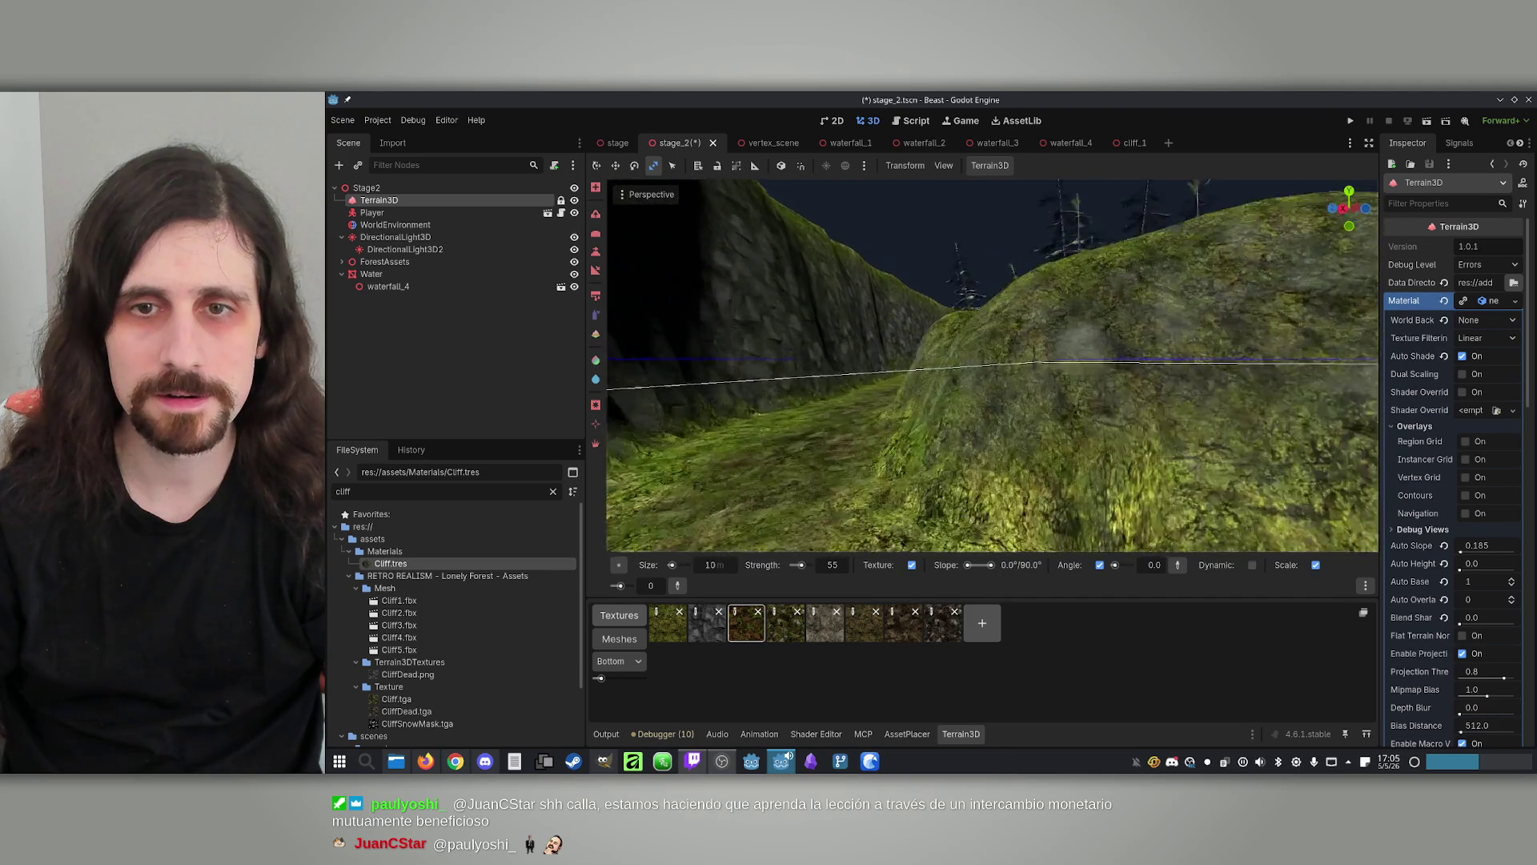
{"action": "key", "text": "w"}
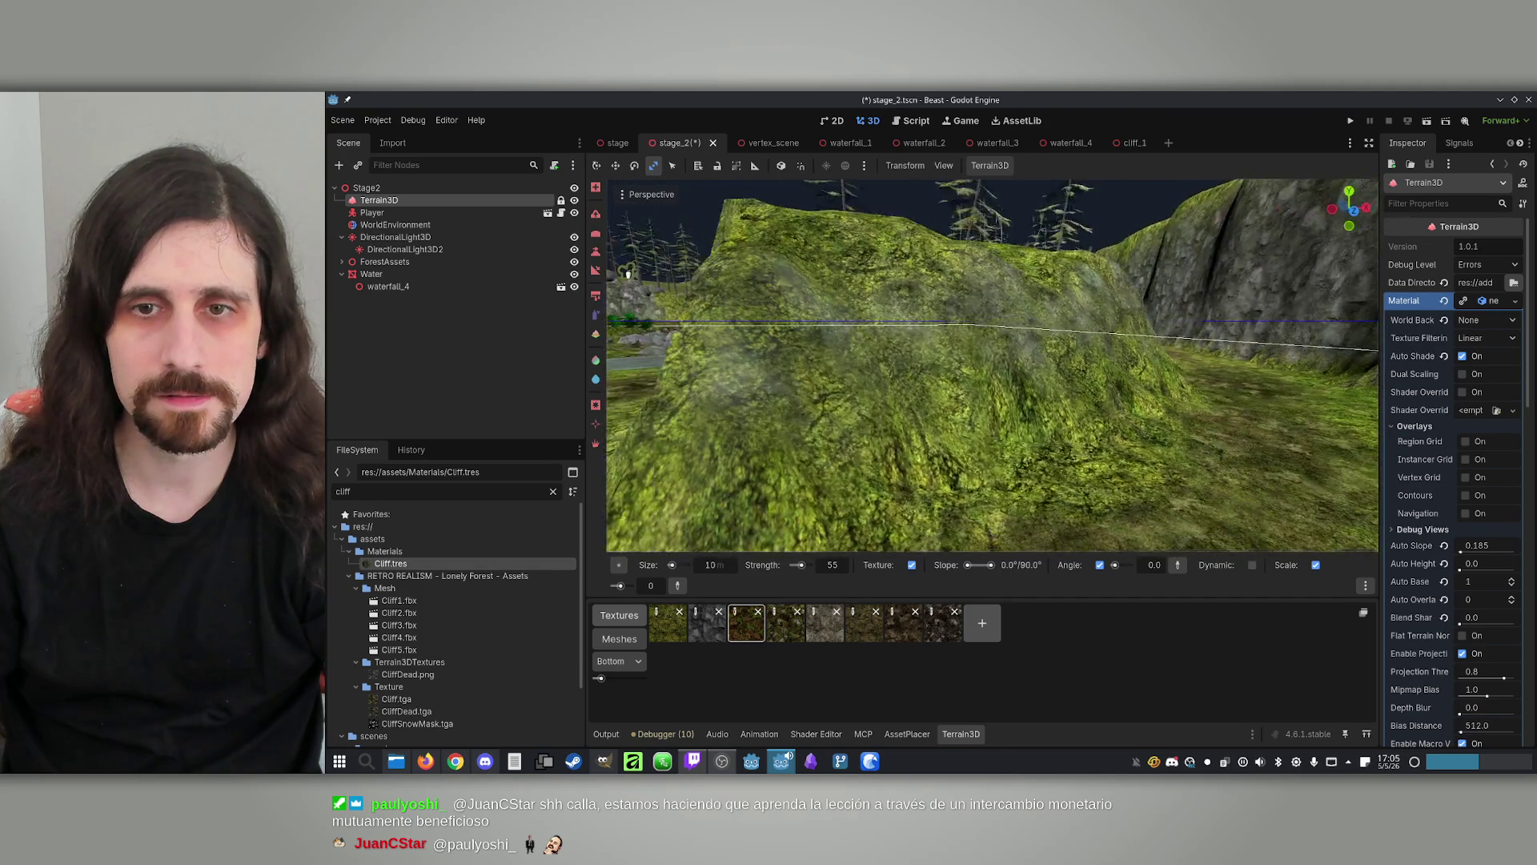
{"action": "key", "text": "s"}
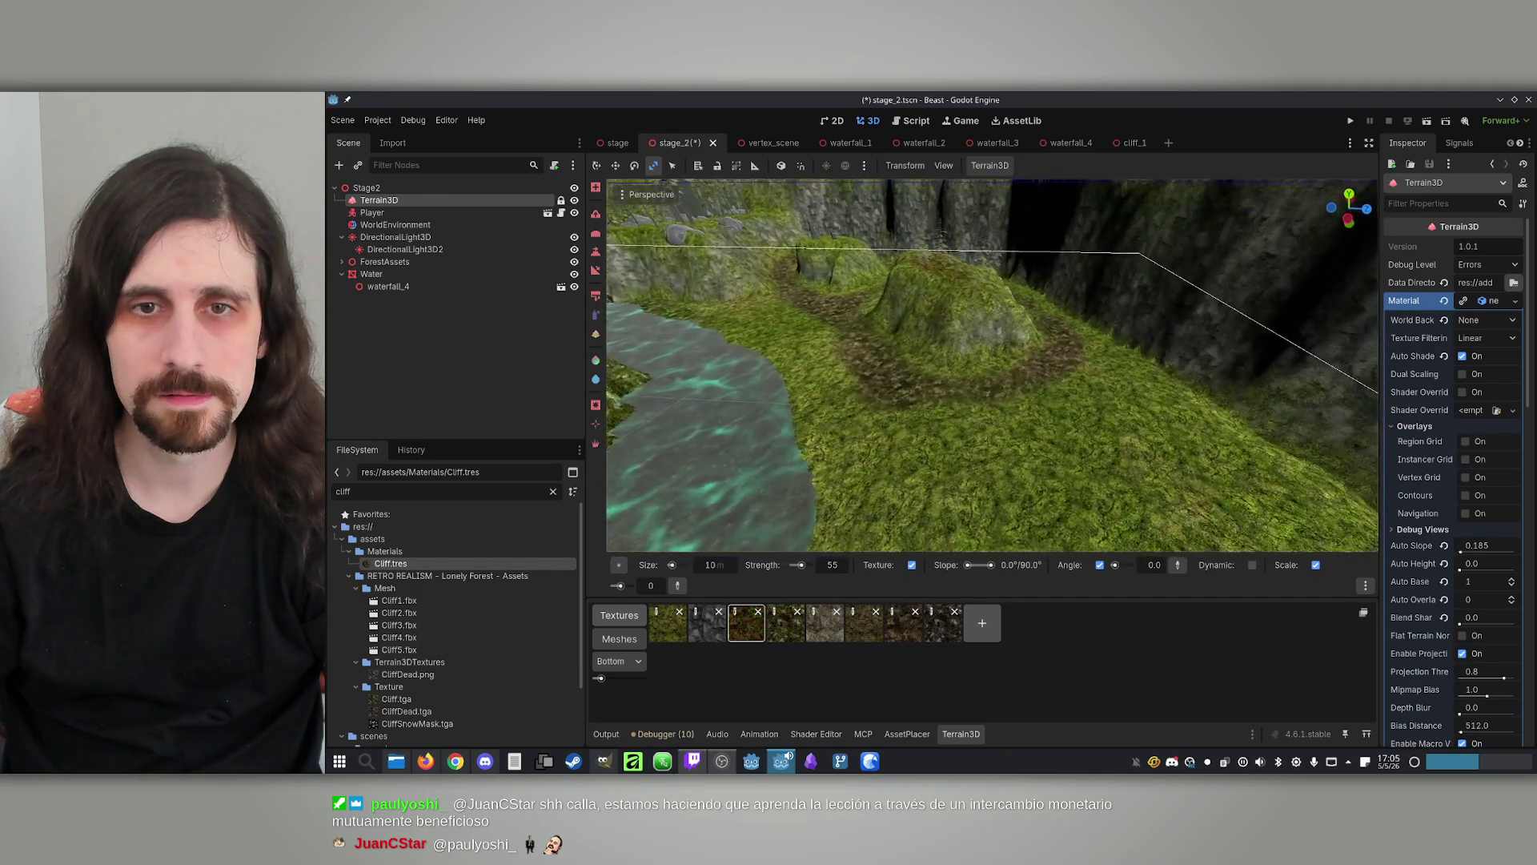
{"action": "key", "text": "s"}
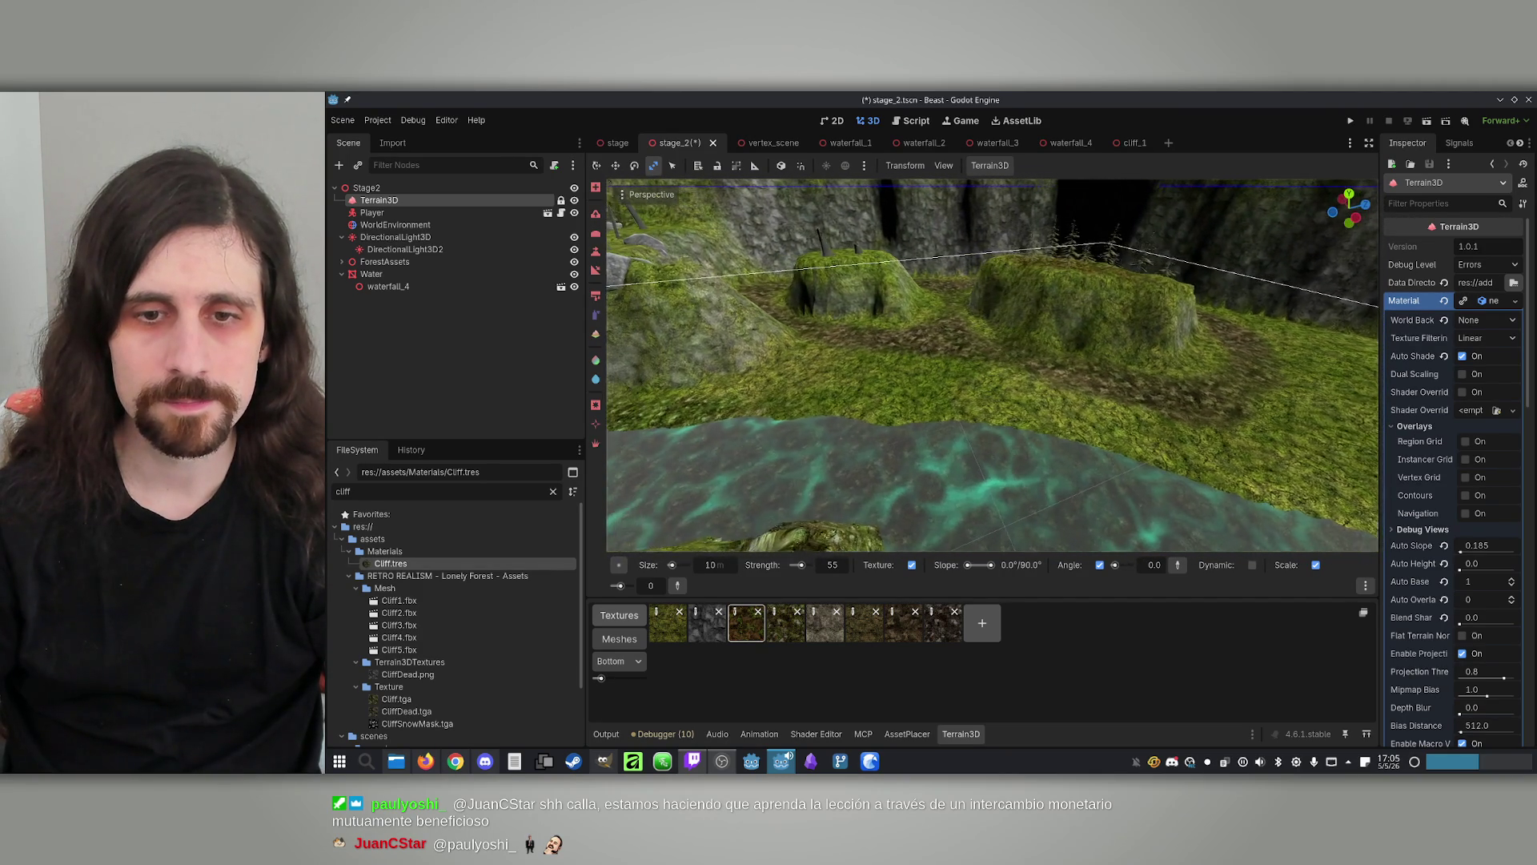
Paint a reddish-brown dirt streak along the grassy riverbank with the fourth texture
{"action": "scroll", "coordinate": [988, 360], "scroll_direction": "up", "scroll_amount": 3}
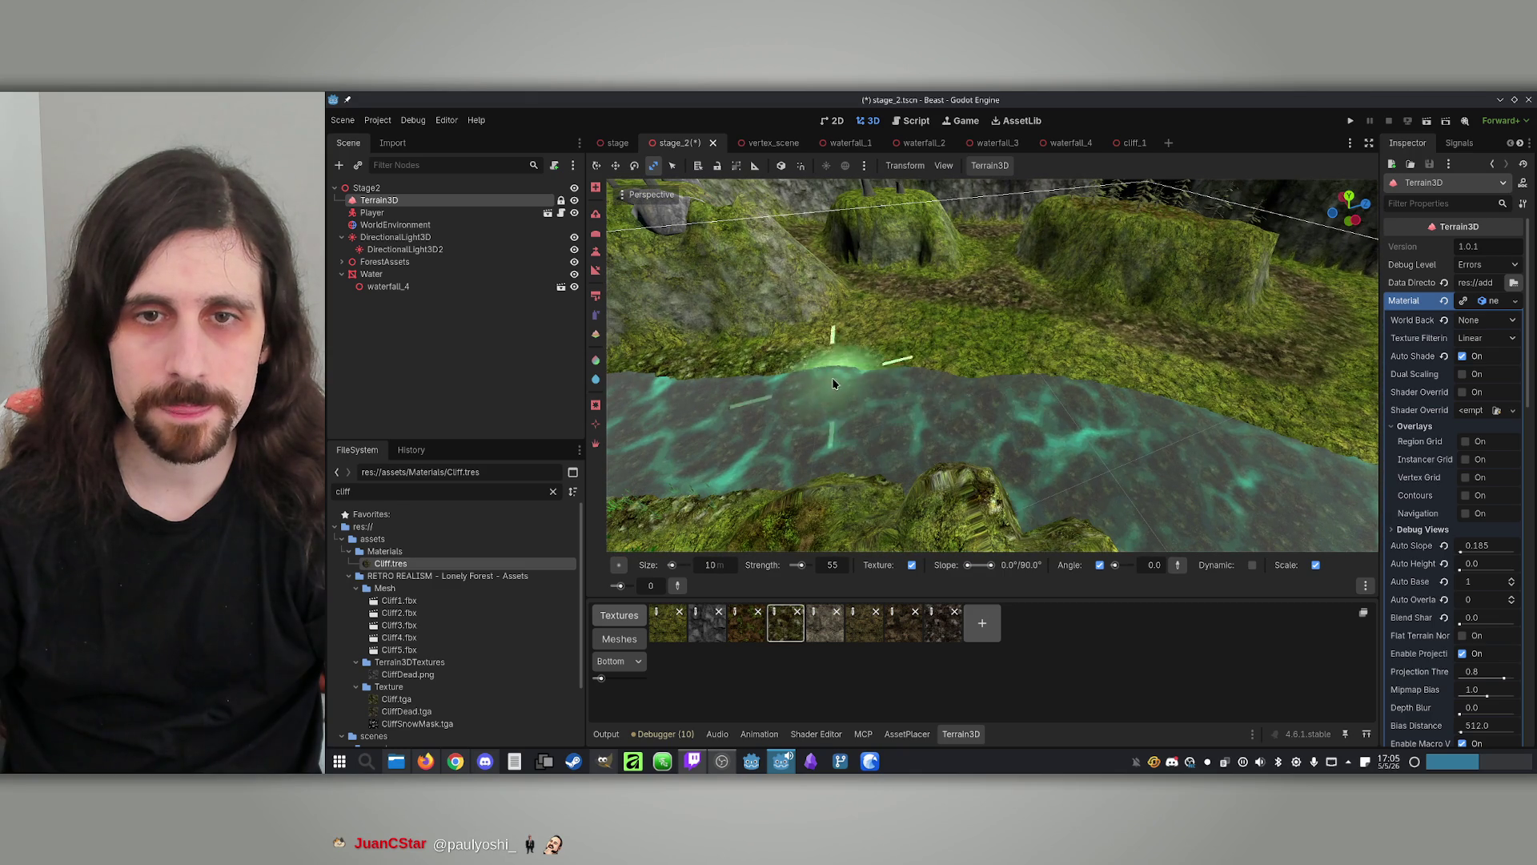
{"action": "left_click_drag", "start_coordinate": [917, 372], "coordinate": [907, 406]}
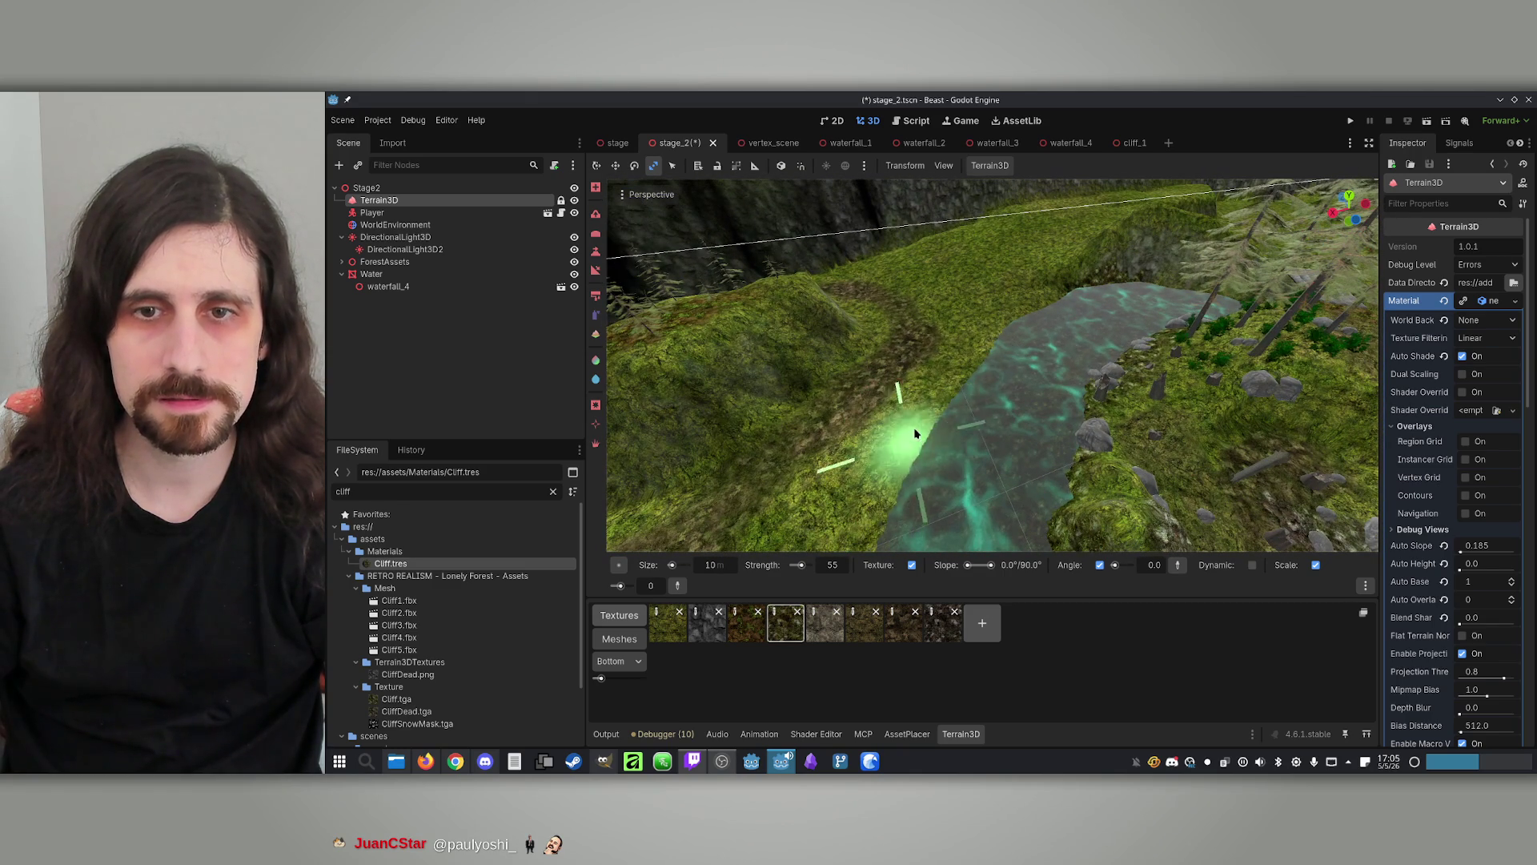
{"action": "mouse_move", "coordinate": [844, 513]}
{"action": "left_mouse_down"}
{"action": "mouse_move", "coordinate": [1150, 446]}
{"action": "mouse_move", "coordinate": [1091, 384]}
{"action": "left_mouse_up"}
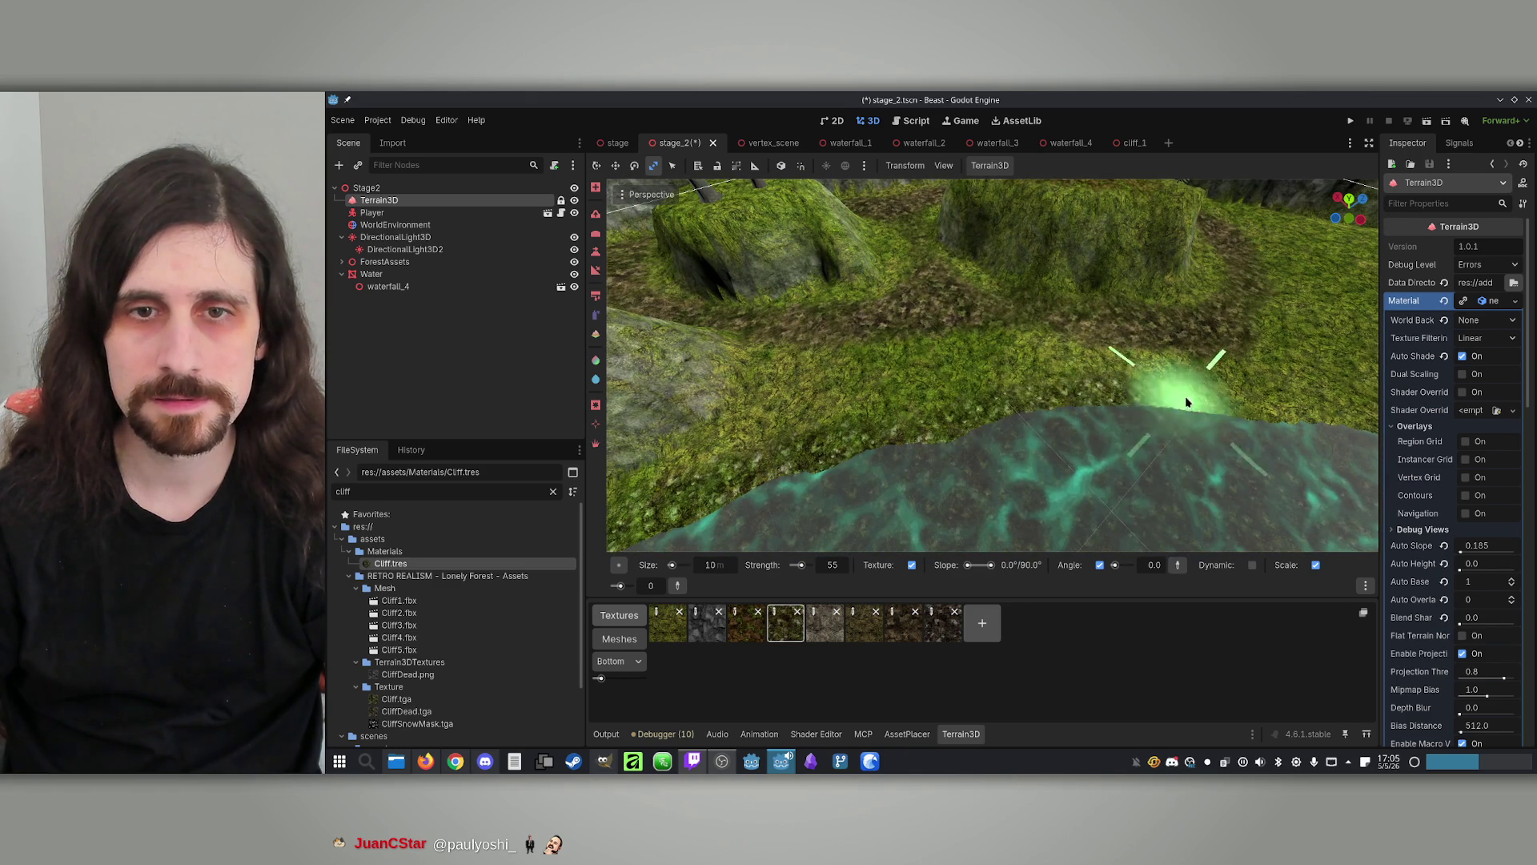
{"action": "left_click_drag", "start_coordinate": [1187, 402], "coordinate": [1062, 413]}
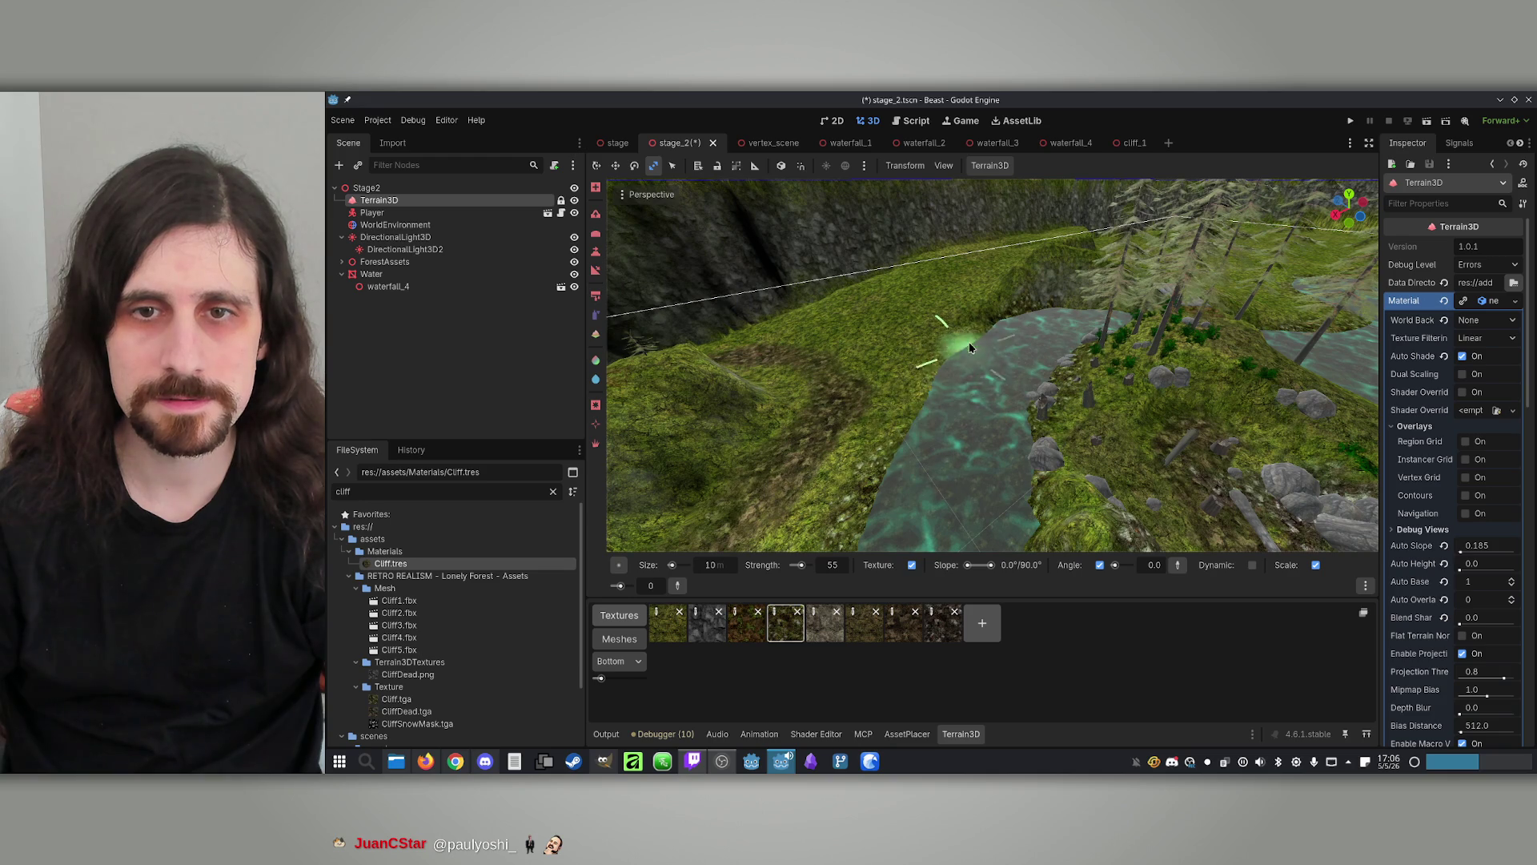
{"action": "mouse_move", "coordinate": [901, 405]}
{"action": "left_mouse_down"}
{"action": "mouse_move", "coordinate": [945, 376]}
{"action": "mouse_move", "coordinate": [881, 384]}
{"action": "mouse_move", "coordinate": [921, 334]}
{"action": "mouse_move", "coordinate": [1011, 444]}
{"action": "mouse_move", "coordinate": [996, 531]}
{"action": "mouse_move", "coordinate": [900, 525]}
{"action": "mouse_move", "coordinate": [963, 380]}
{"action": "mouse_move", "coordinate": [774, 590]}
{"action": "left_mouse_up"}
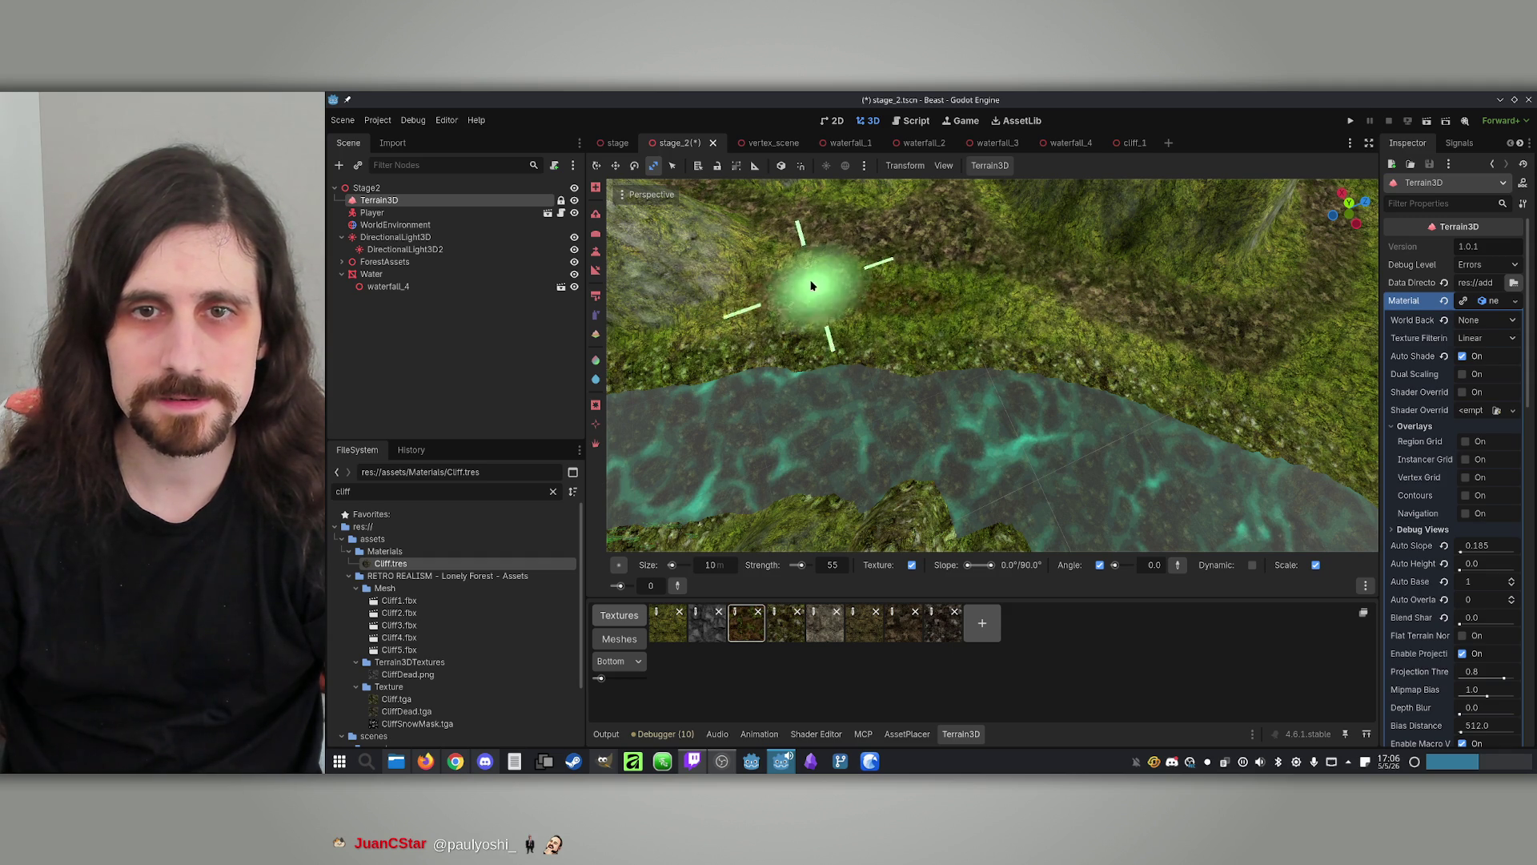
{"action": "mouse_move", "coordinate": [827, 282]}
{"action": "left_mouse_down"}
{"action": "mouse_move", "coordinate": [919, 281]}
{"action": "mouse_move", "coordinate": [1013, 330]}
{"action": "mouse_move", "coordinate": [807, 256]}
{"action": "mouse_move", "coordinate": [1065, 319]}
{"action": "left_mouse_up"}
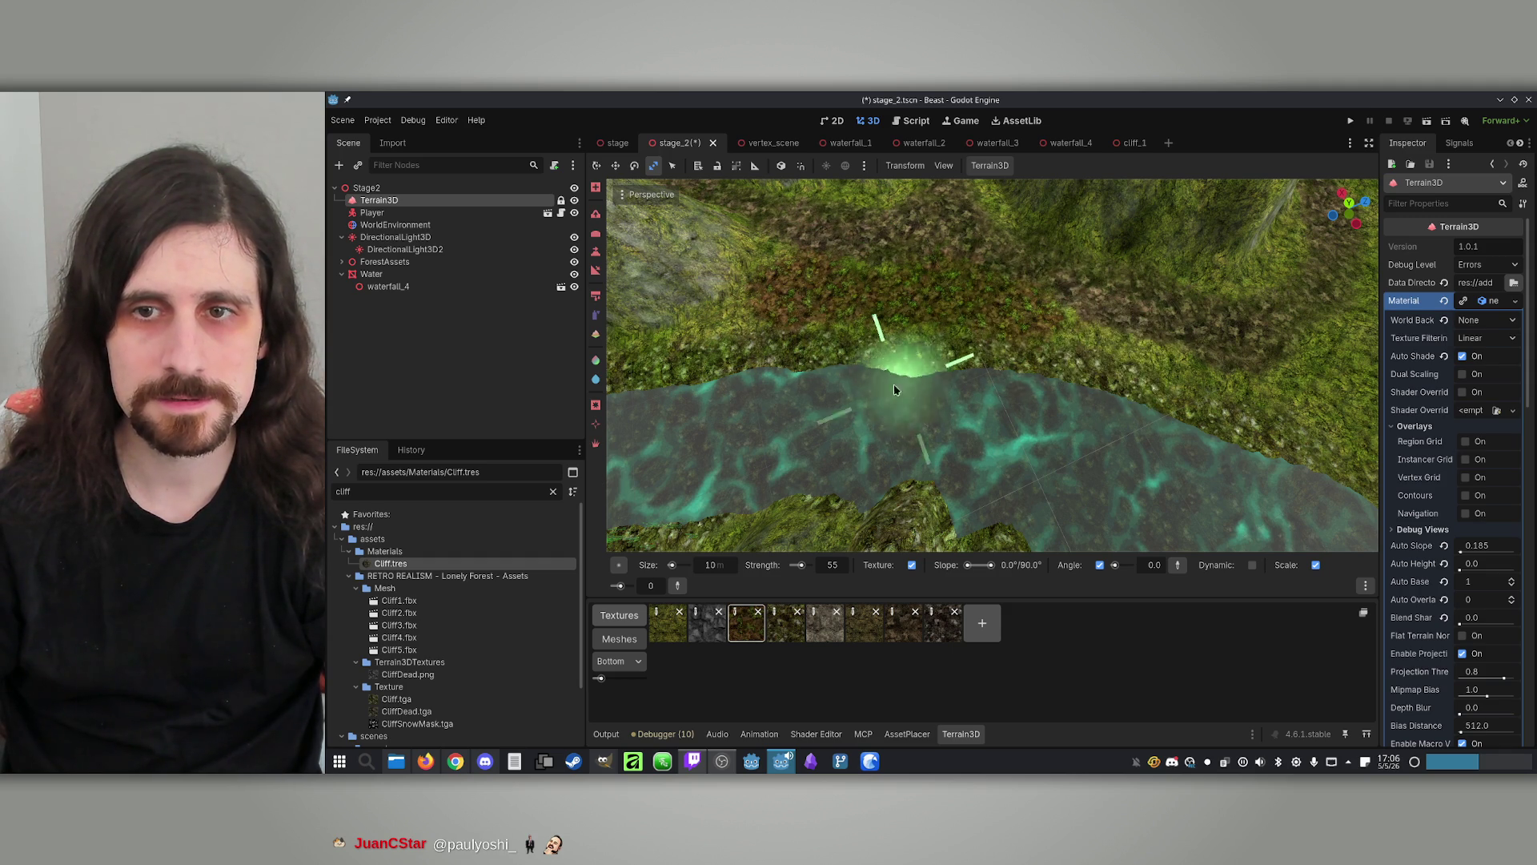
{"action": "left_click_drag", "start_coordinate": [895, 390], "coordinate": [868, 457]}
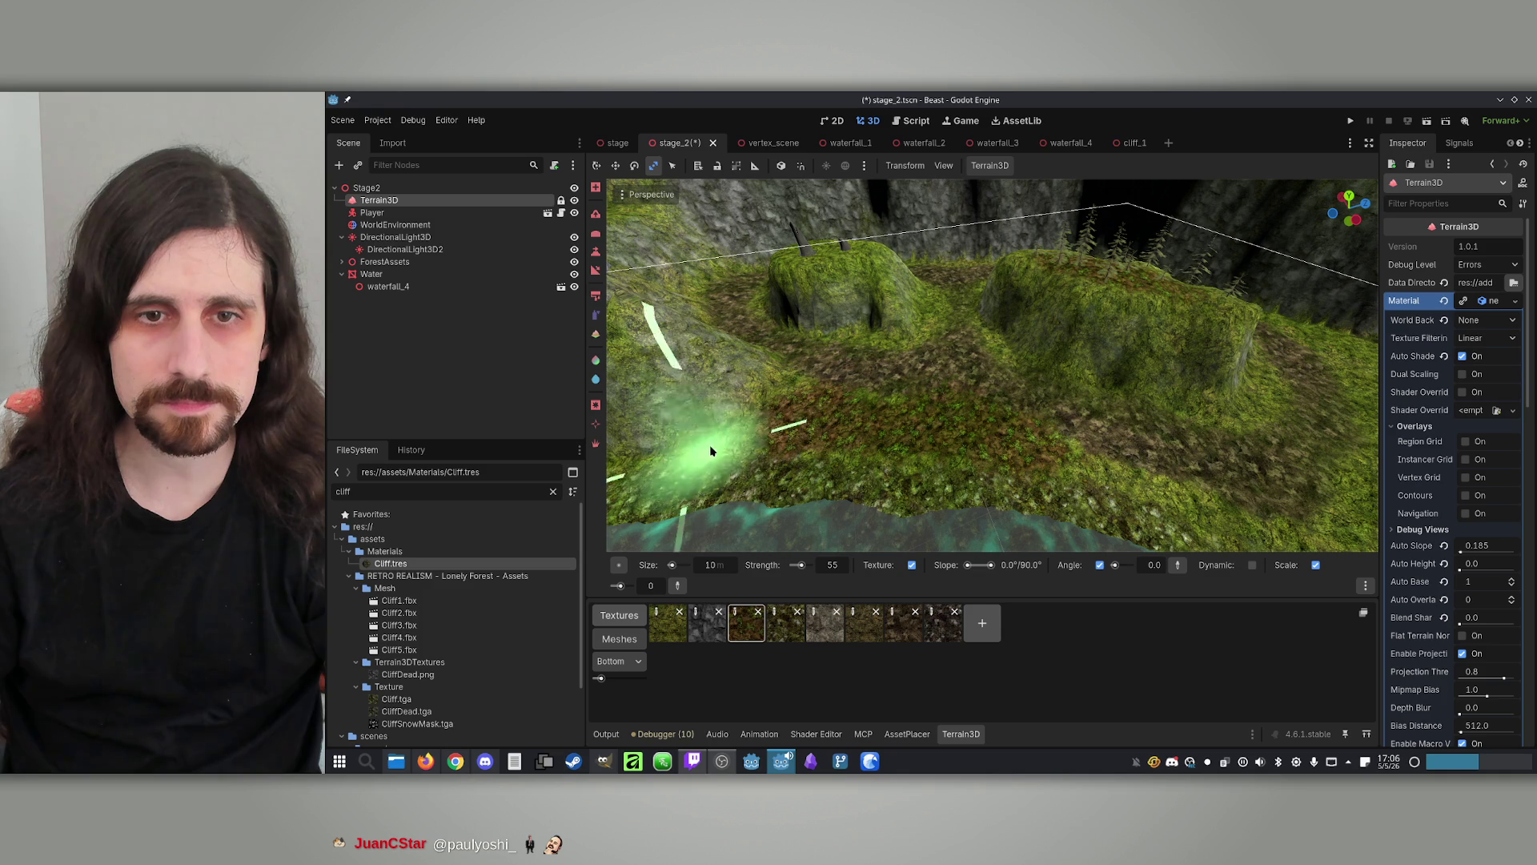
From the AssetPlacer library, plant a tree_4, three tree_3 and a tree_2 pine between the mounds
{"action": "left_click", "coordinate": [907, 733]}
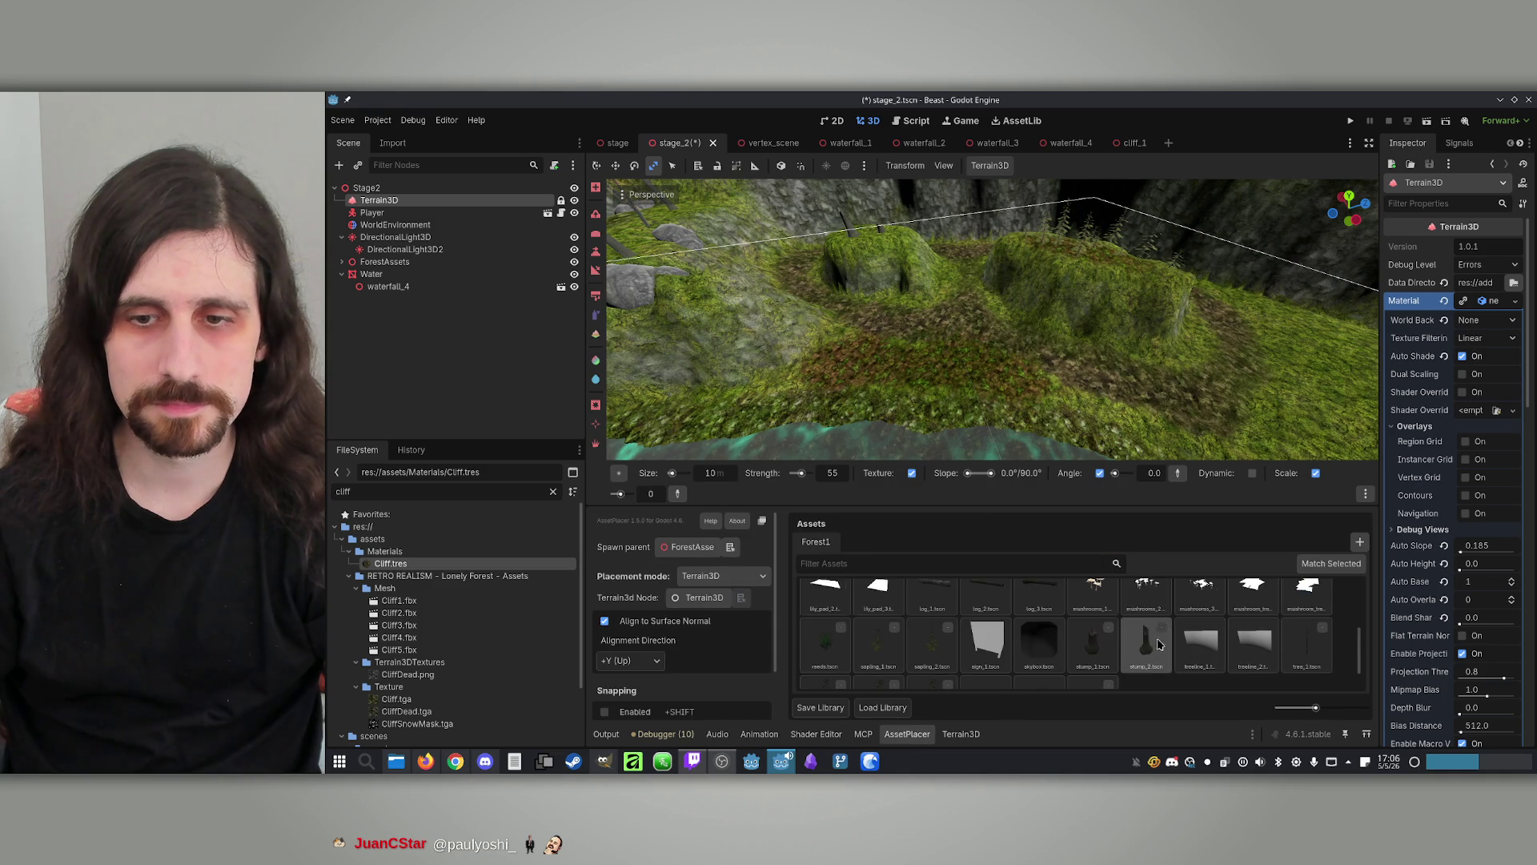
{"action": "scroll", "coordinate": [1137, 657], "scroll_direction": "down", "scroll_amount": 1}
{"action": "left_click", "coordinate": [932, 661]}
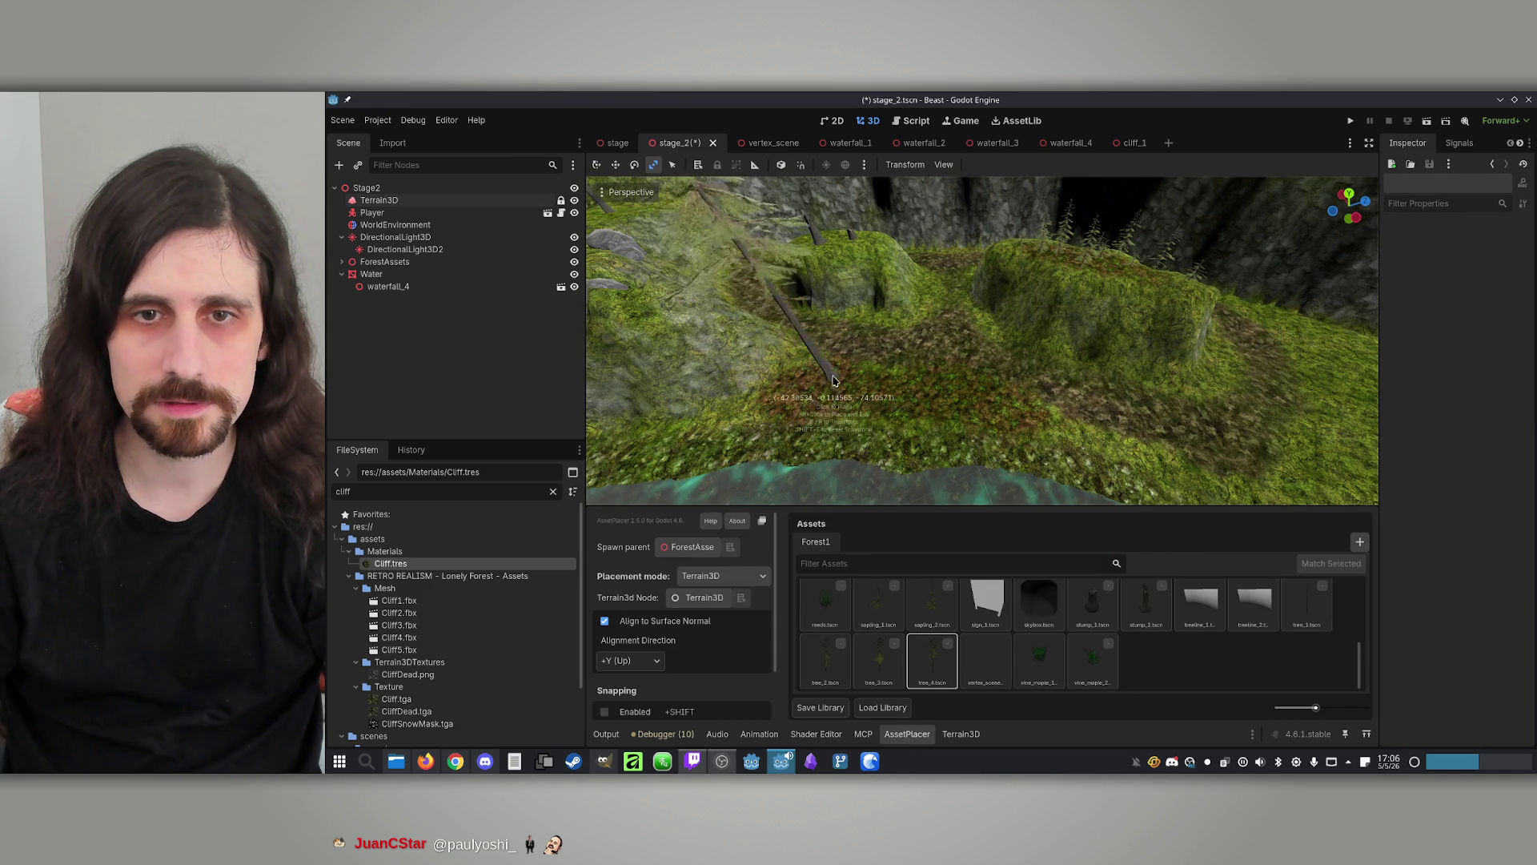
{"action": "left_click", "coordinate": [997, 408]}
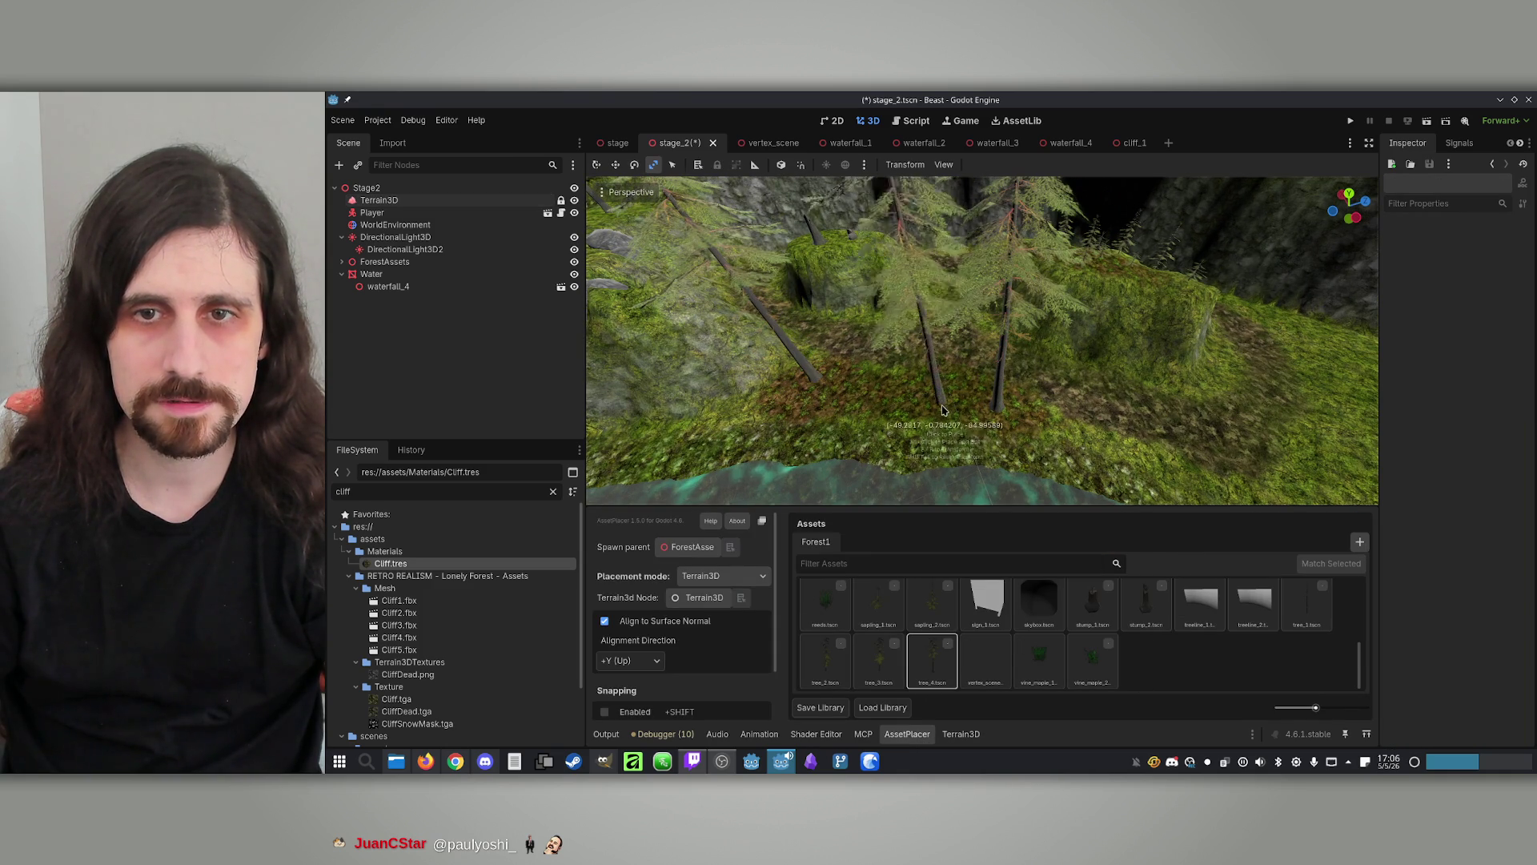
{"action": "left_click", "coordinate": [887, 659]}
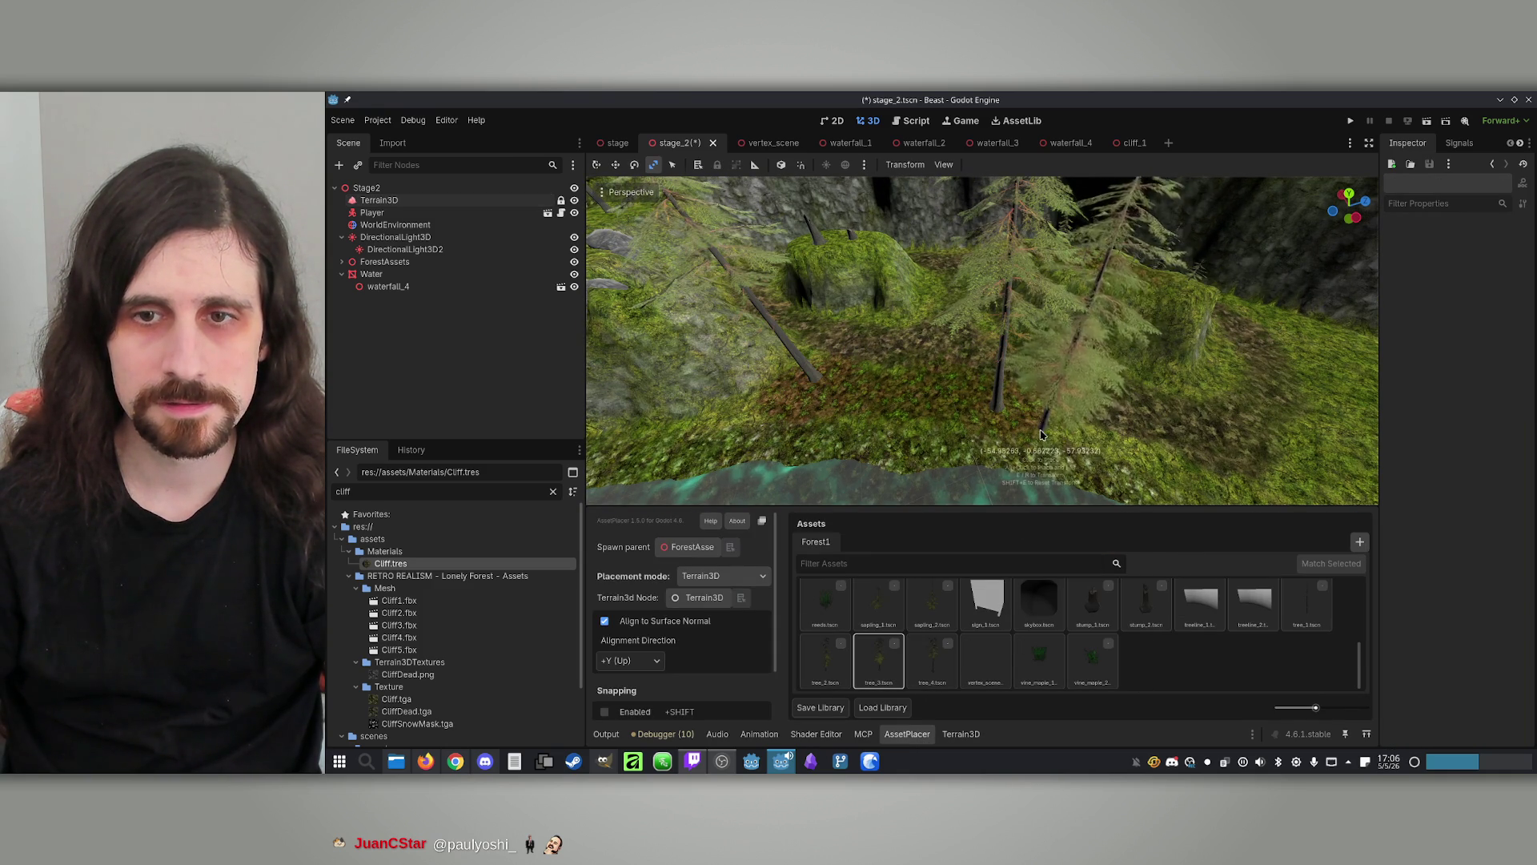
{"action": "left_click", "coordinate": [1061, 426]}
{"action": "left_click", "coordinate": [871, 384]}
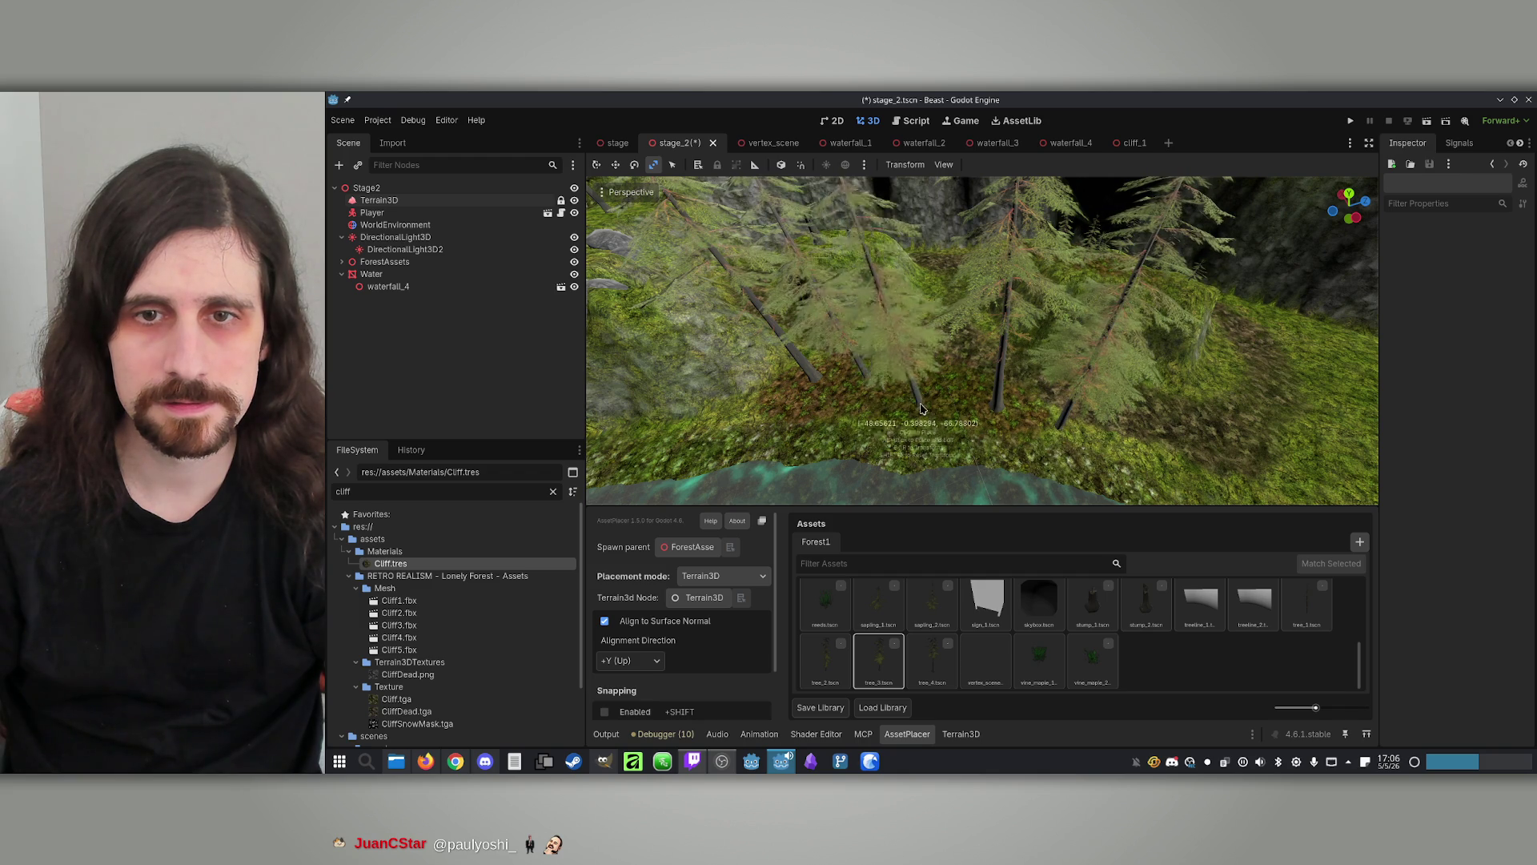
{"action": "left_click", "coordinate": [937, 408]}
{"action": "left_click", "coordinate": [842, 679]}
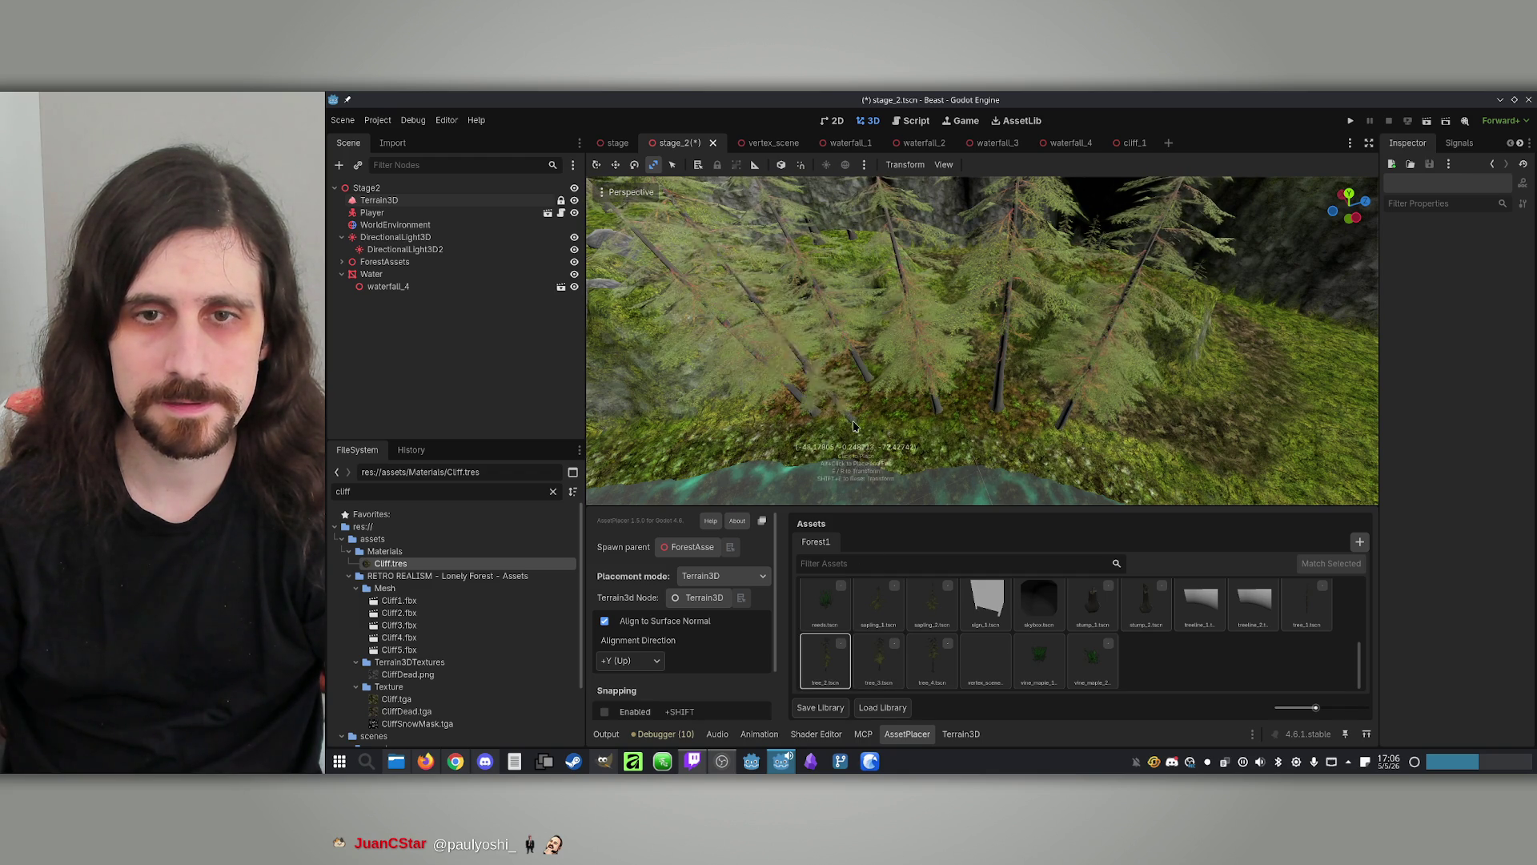
{"action": "left_click", "coordinate": [993, 430]}
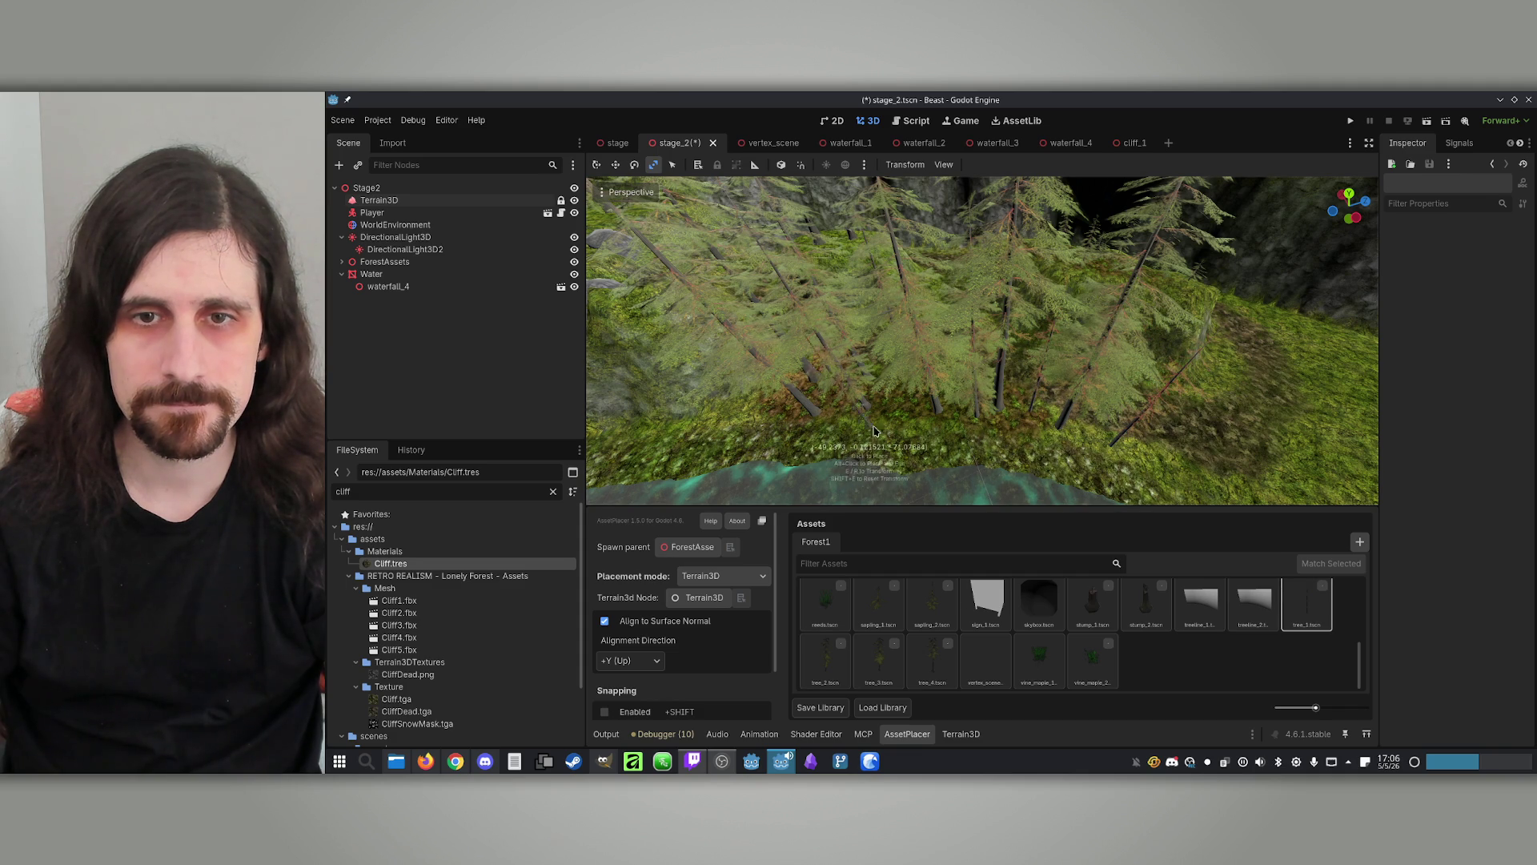
{"action": "key", "text": "w"}
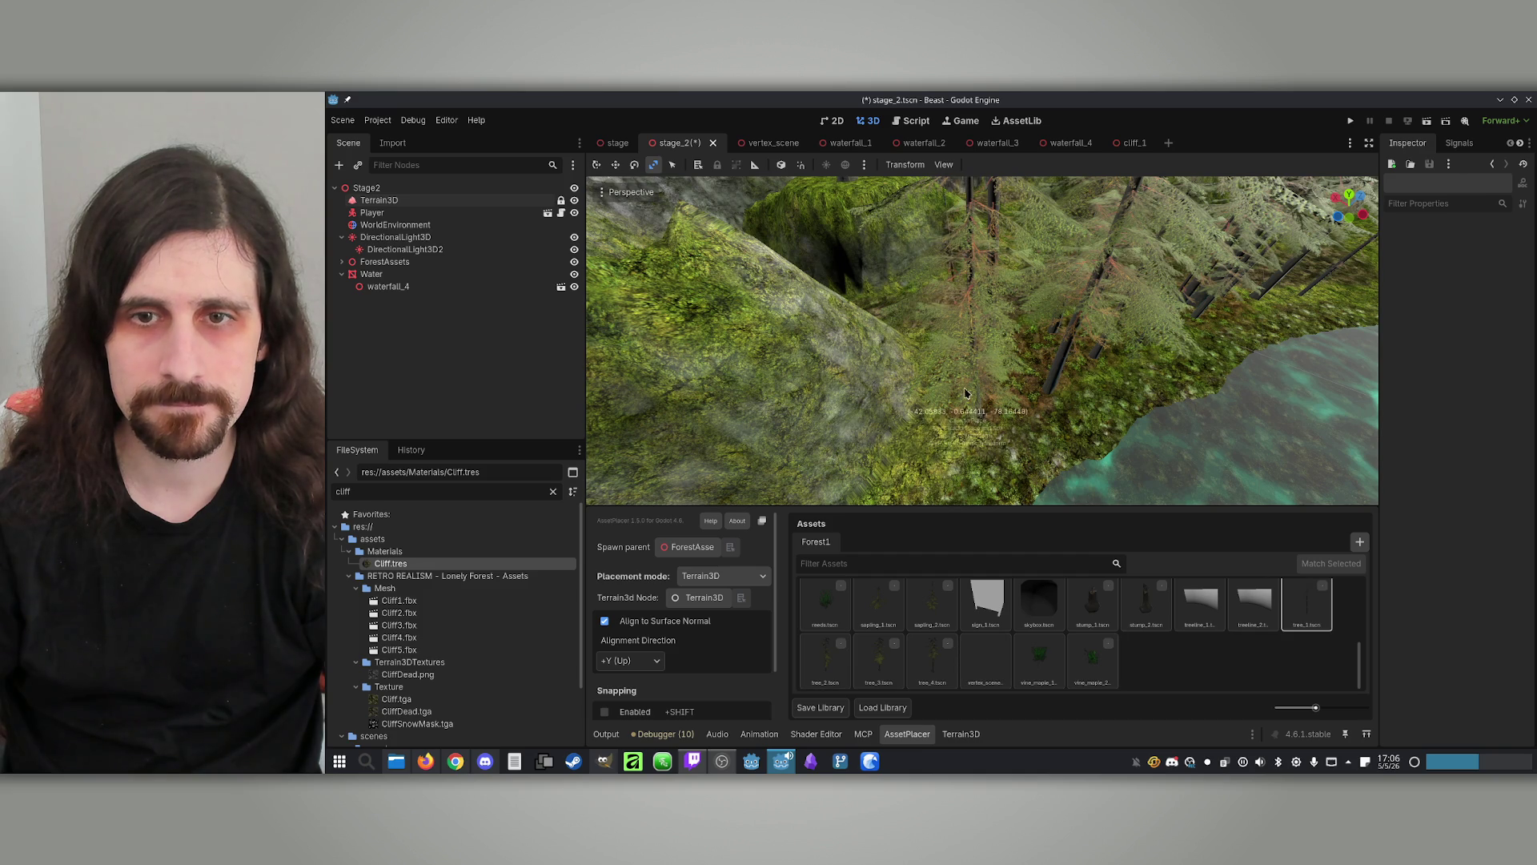
{"action": "key", "text": "w"}
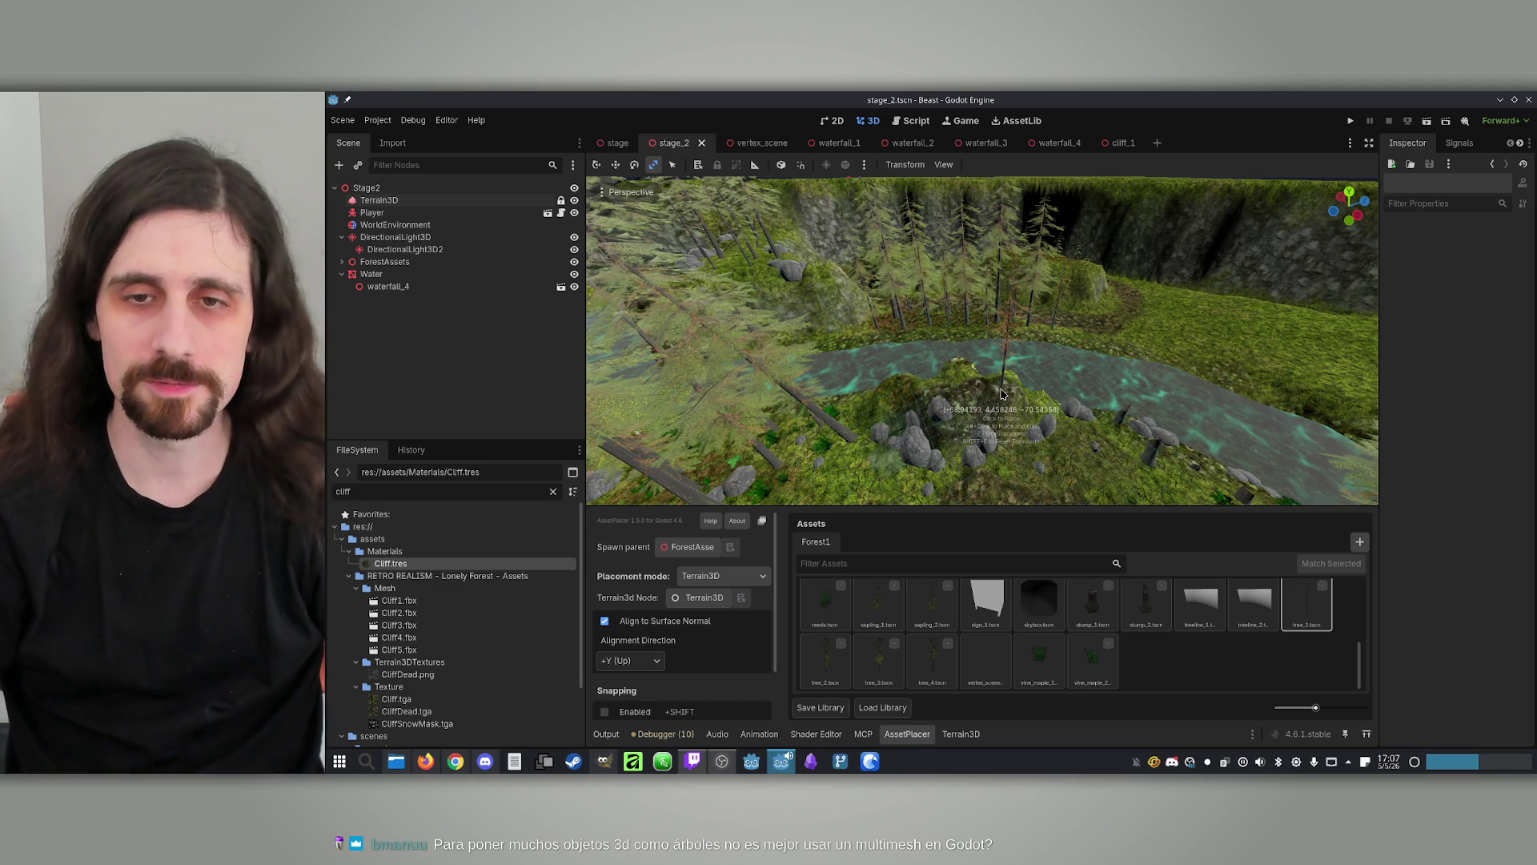
Fly down past the new pines and survey the whole river stretch
{"action": "key", "text": "w"}
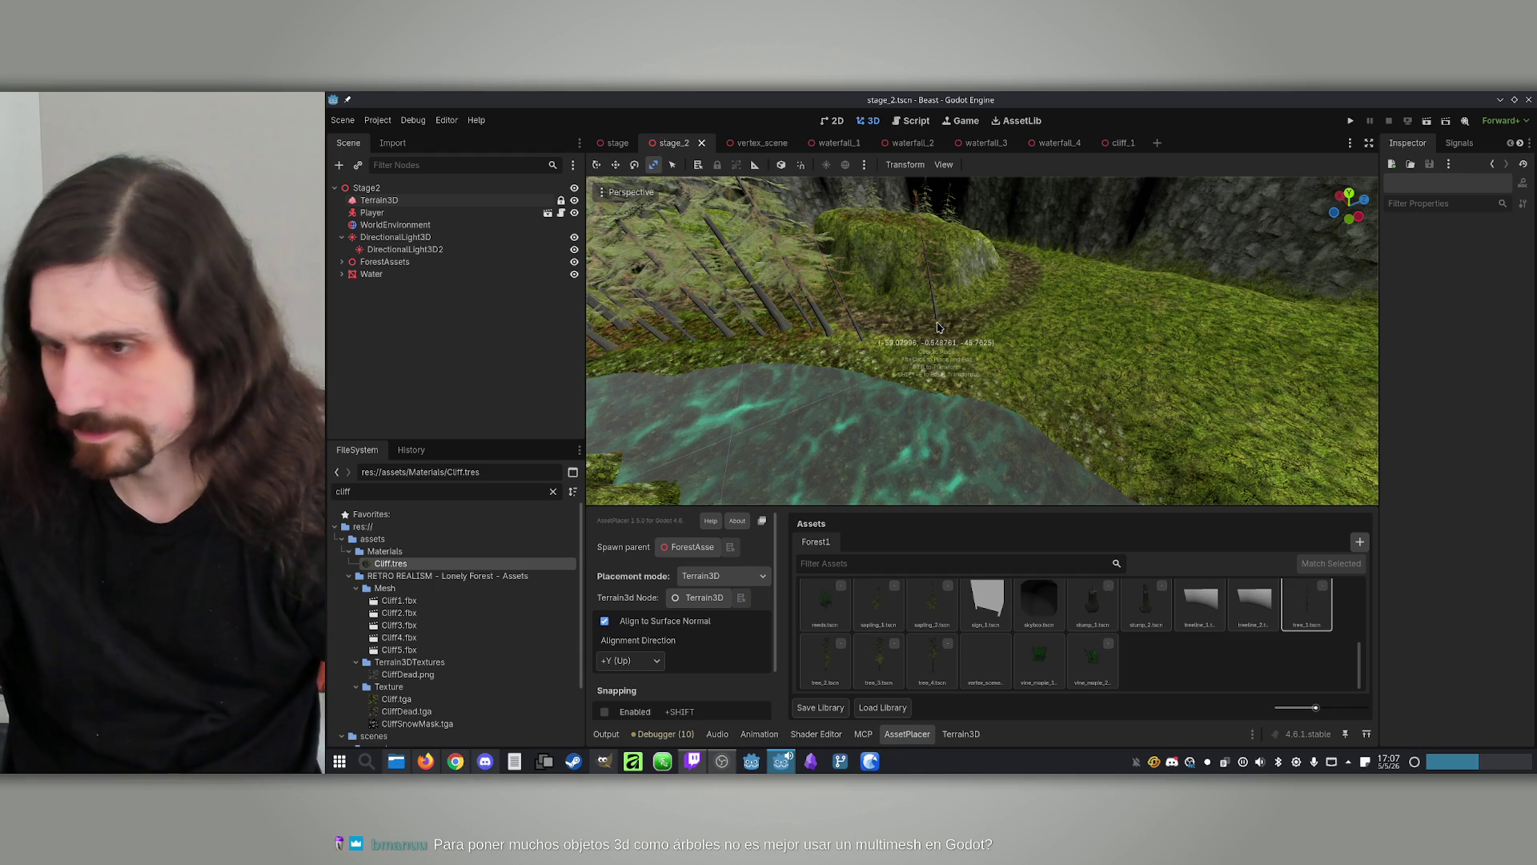
{"action": "mouse_move", "coordinate": [940, 326]}
{"action": "left_mouse_down"}
{"action": "mouse_move", "coordinate": [1024, 331]}
{"action": "mouse_move", "coordinate": [1023, 355]}
{"action": "mouse_move", "coordinate": [1001, 320]}
{"action": "mouse_move", "coordinate": [953, 298]}
{"action": "left_mouse_up"}
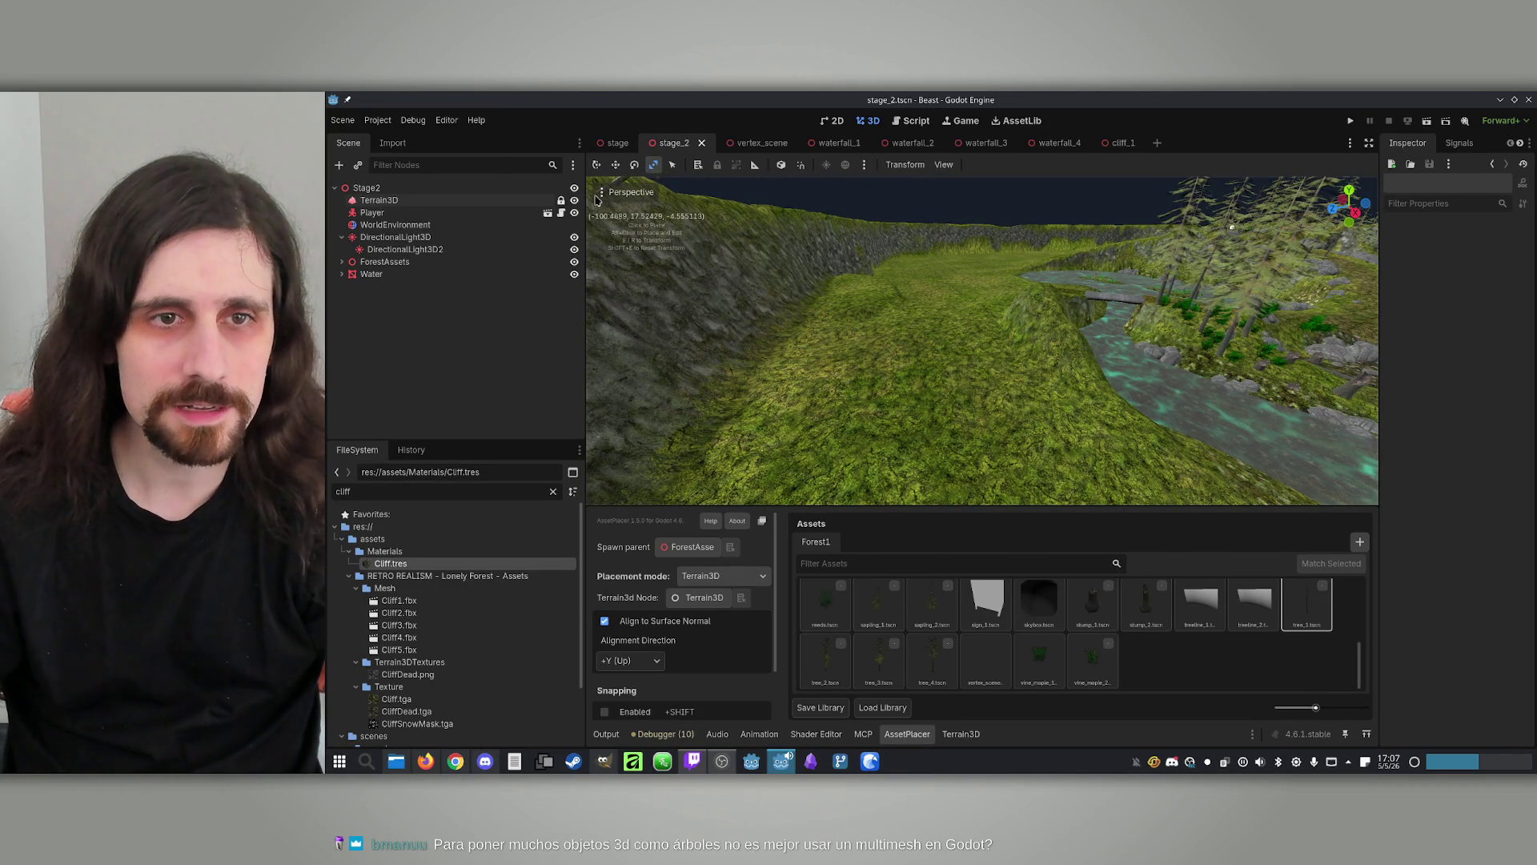
Select the terrain's raise sculpt tool and set the brush to strength 9, size 20
{"action": "left_click", "coordinate": [385, 200]}
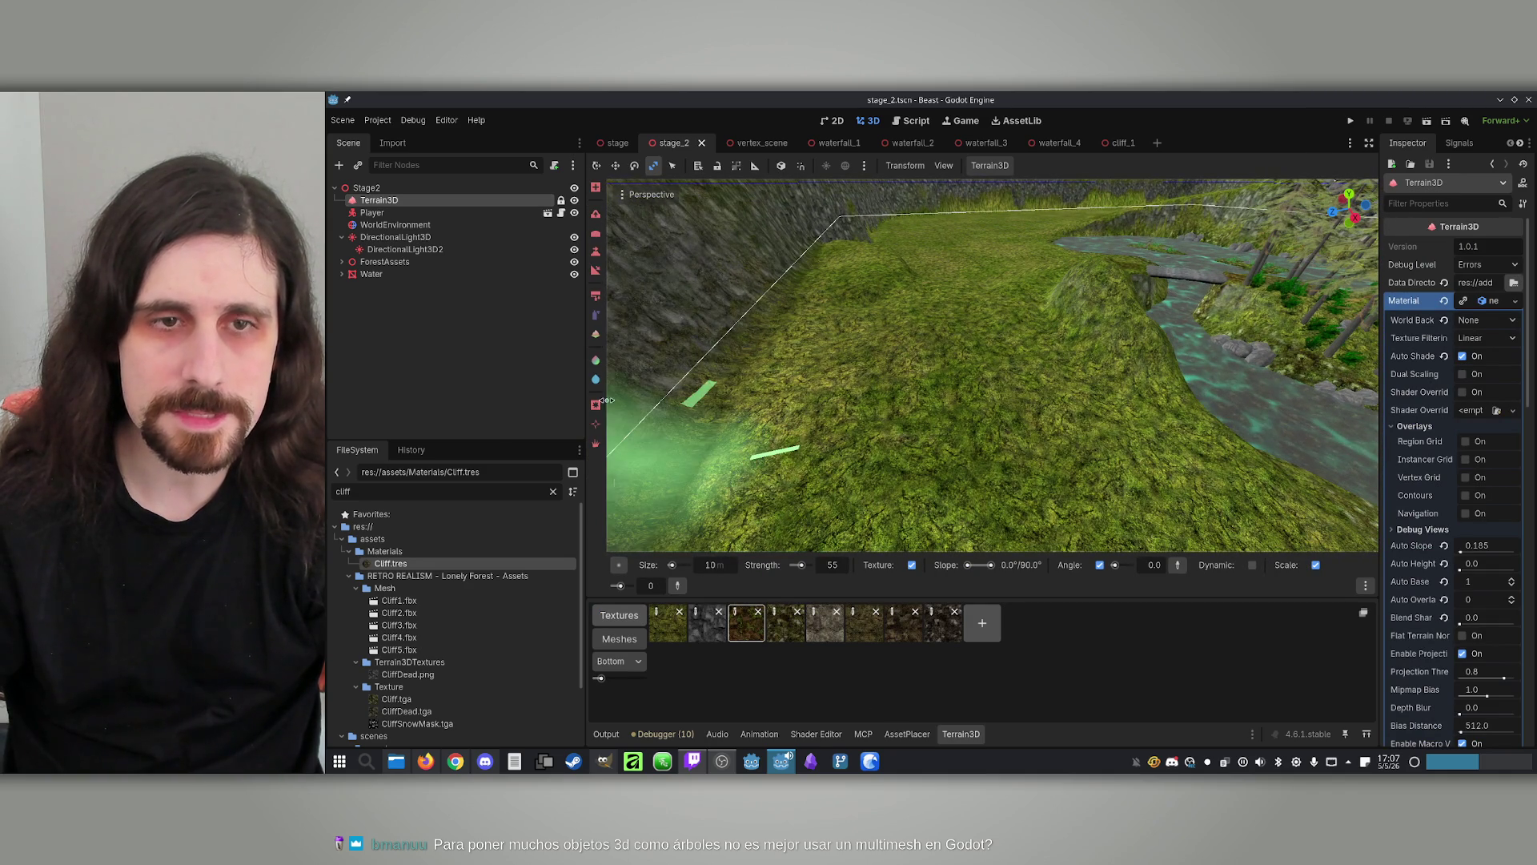
{"action": "left_click", "coordinate": [596, 214]}
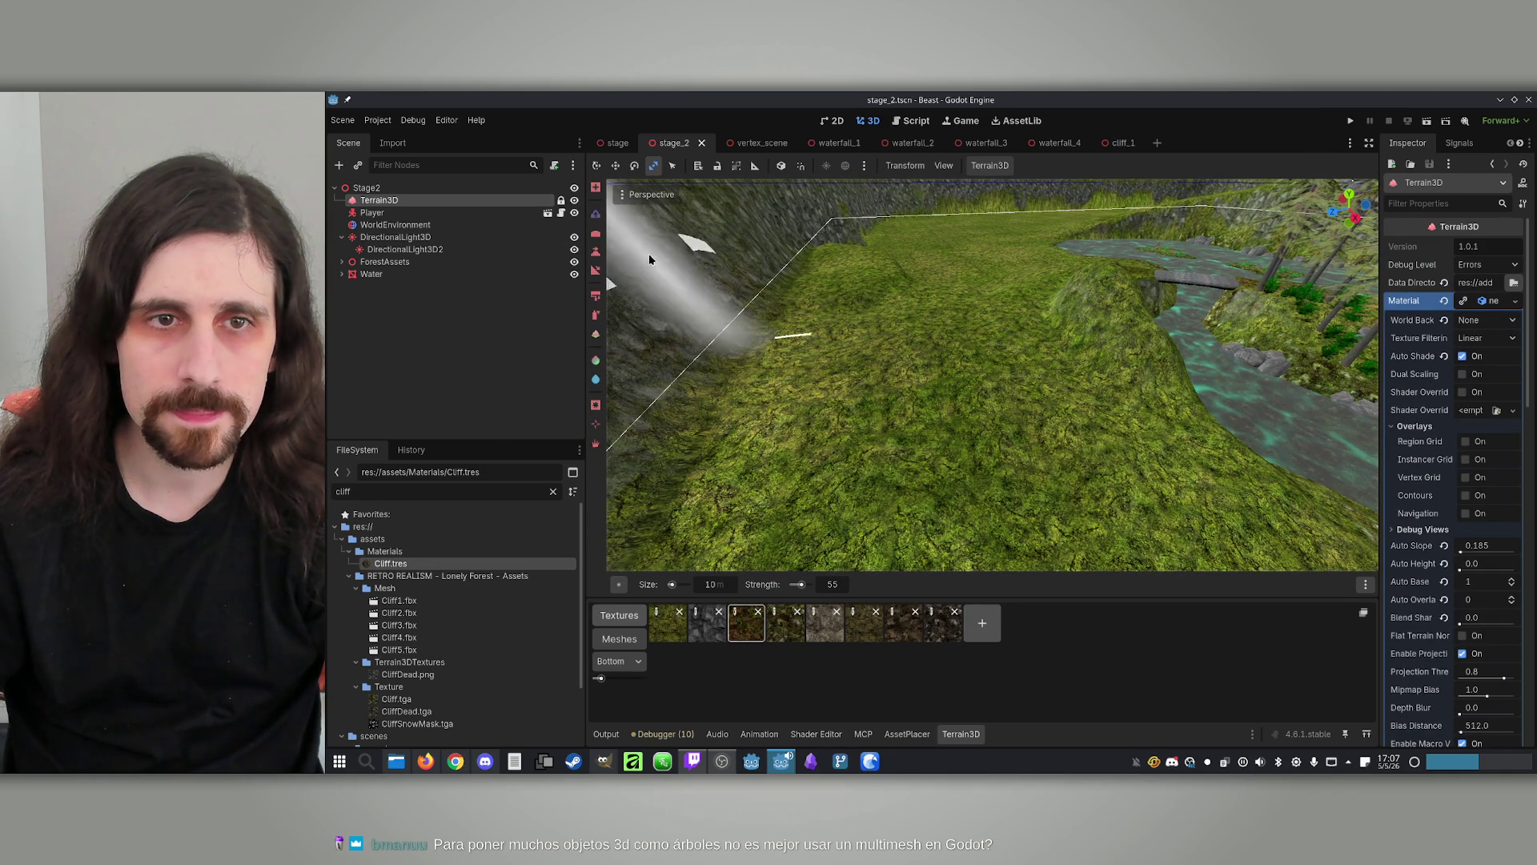
{"action": "left_click_drag", "start_coordinate": [1004, 331], "coordinate": [1020, 302]}
{"action": "left_click_drag", "start_coordinate": [801, 583], "coordinate": [795, 584]}
{"action": "left_click", "coordinate": [711, 585]}
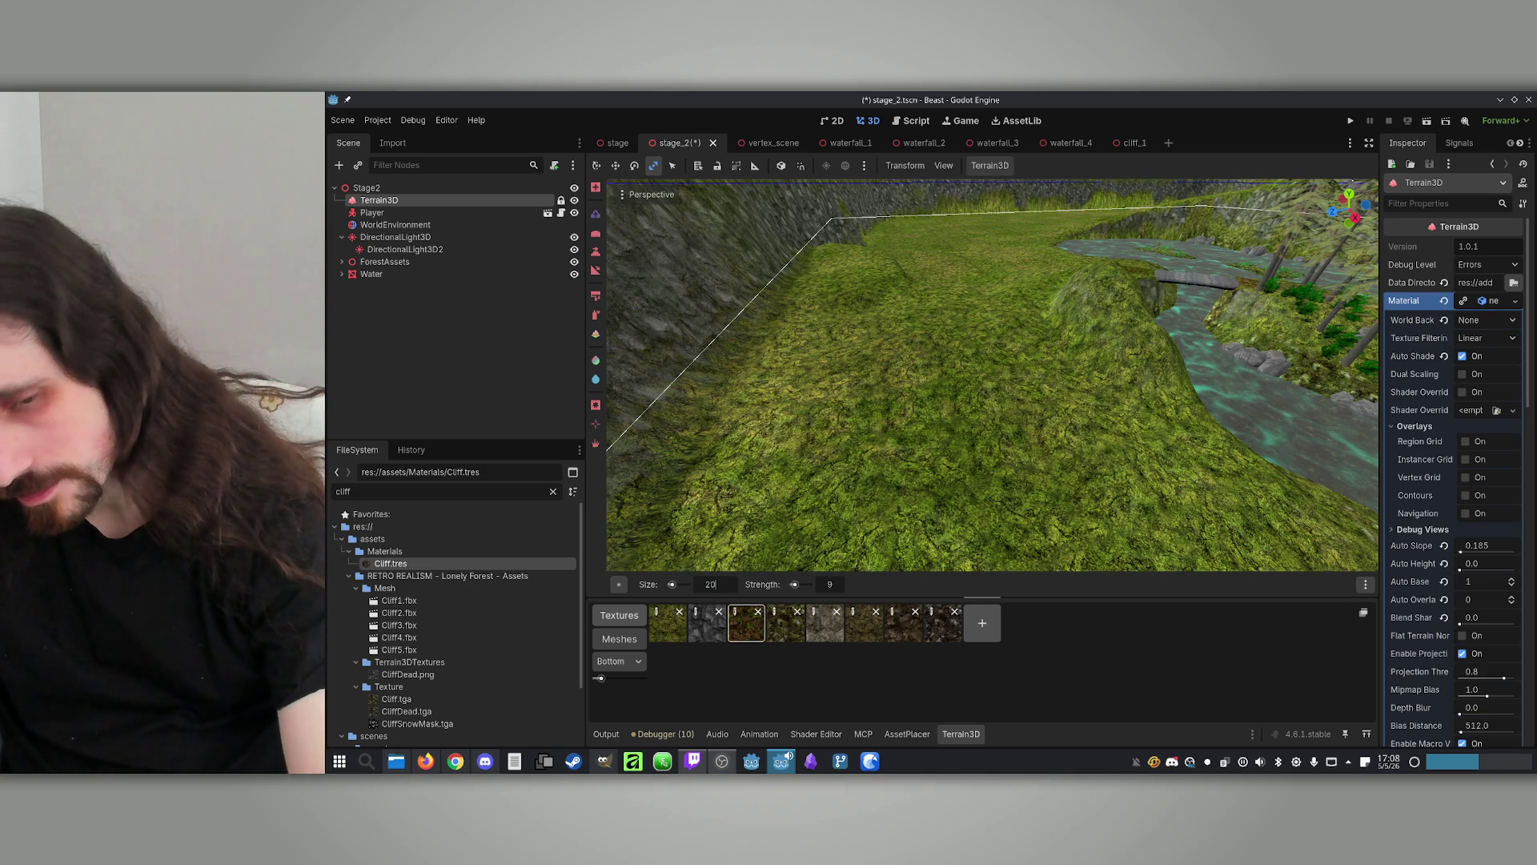
{"action": "key", "text": "Return"}
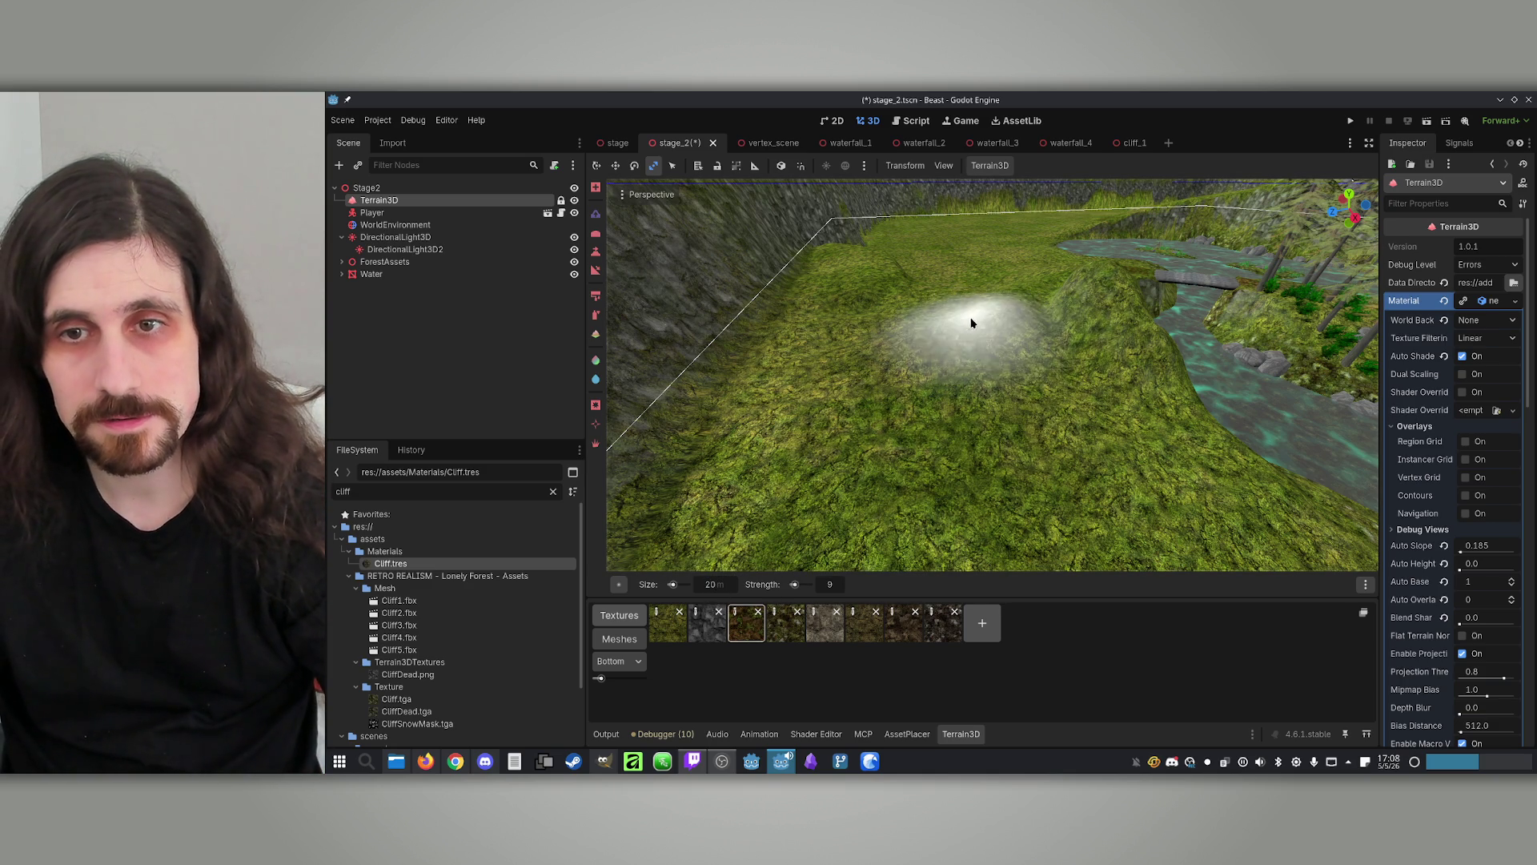
Raise the ground near the base of the cliff
{"action": "mouse_move", "coordinate": [971, 326]}
{"action": "left_mouse_down"}
{"action": "mouse_move", "coordinate": [761, 329]}
{"action": "mouse_move", "coordinate": [996, 315]}
{"action": "mouse_move", "coordinate": [995, 290]}
{"action": "mouse_move", "coordinate": [820, 319]}
{"action": "mouse_move", "coordinate": [974, 302]}
{"action": "mouse_move", "coordinate": [998, 333]}
{"action": "left_mouse_up"}
{"action": "scroll", "coordinate": [998, 333], "scroll_direction": "up", "scroll_amount": 5}
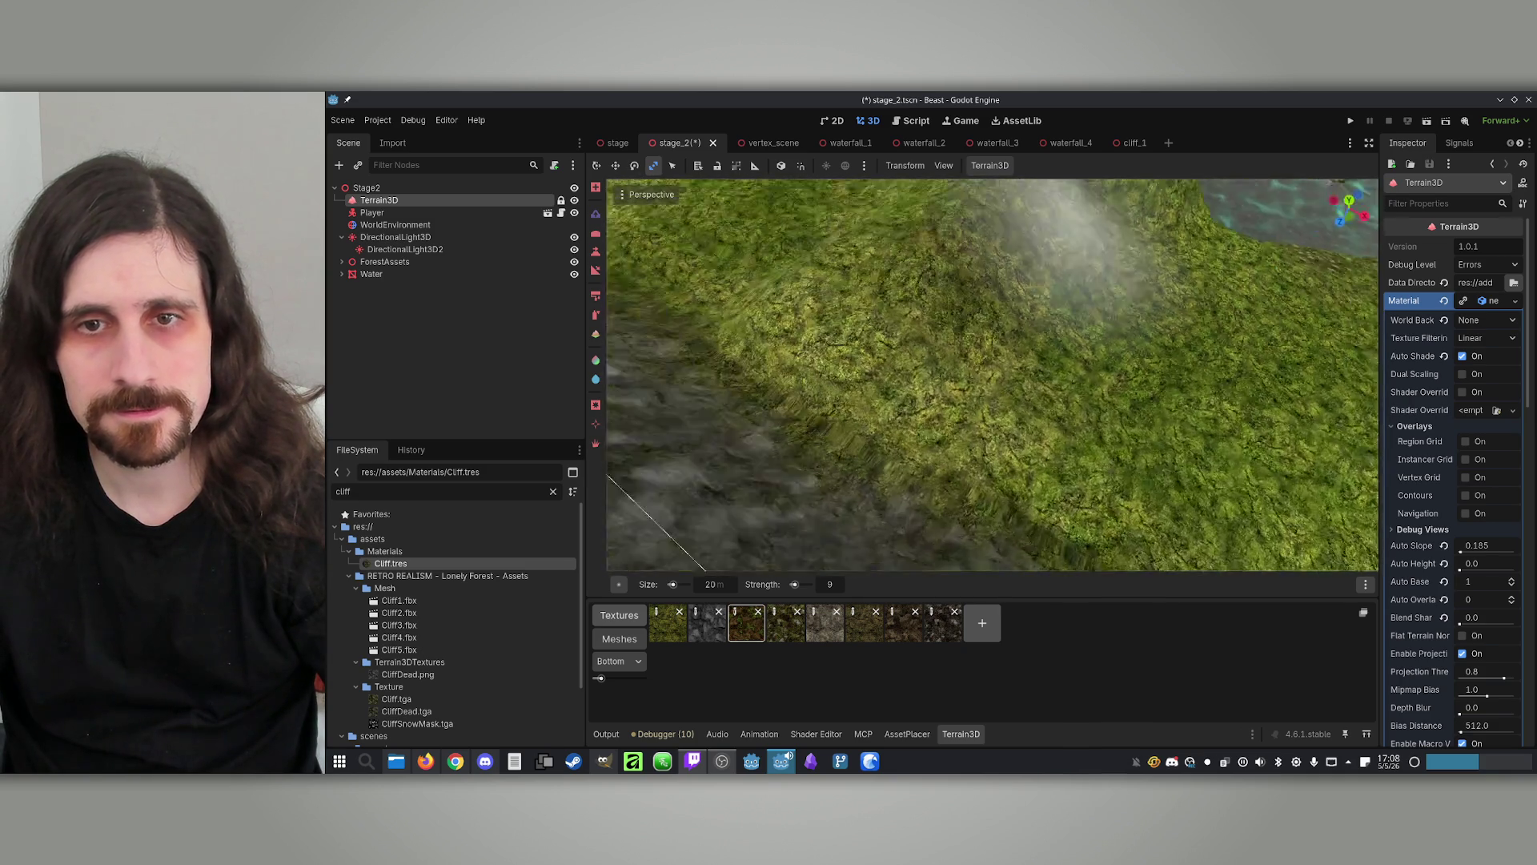
{"action": "scroll", "coordinate": [887, 367], "scroll_direction": "down", "scroll_amount": 5}
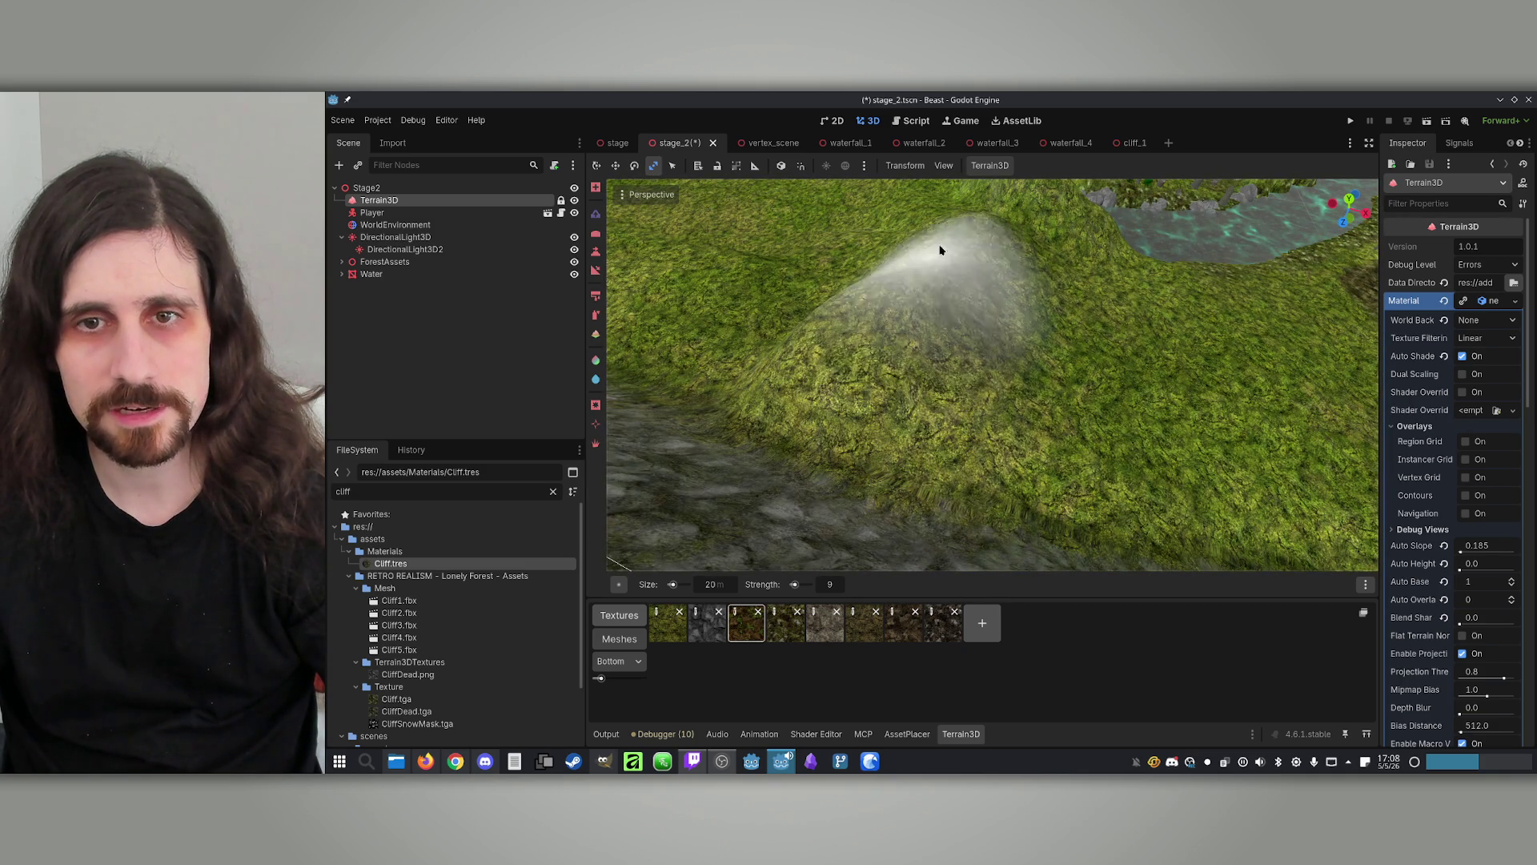
{"action": "scroll", "coordinate": [940, 251], "scroll_direction": "down", "scroll_amount": 3}
{"action": "scroll", "coordinate": [945, 252], "scroll_direction": "up", "scroll_amount": 5}
{"action": "scroll", "coordinate": [956, 254], "scroll_direction": "down", "scroll_amount": 4}
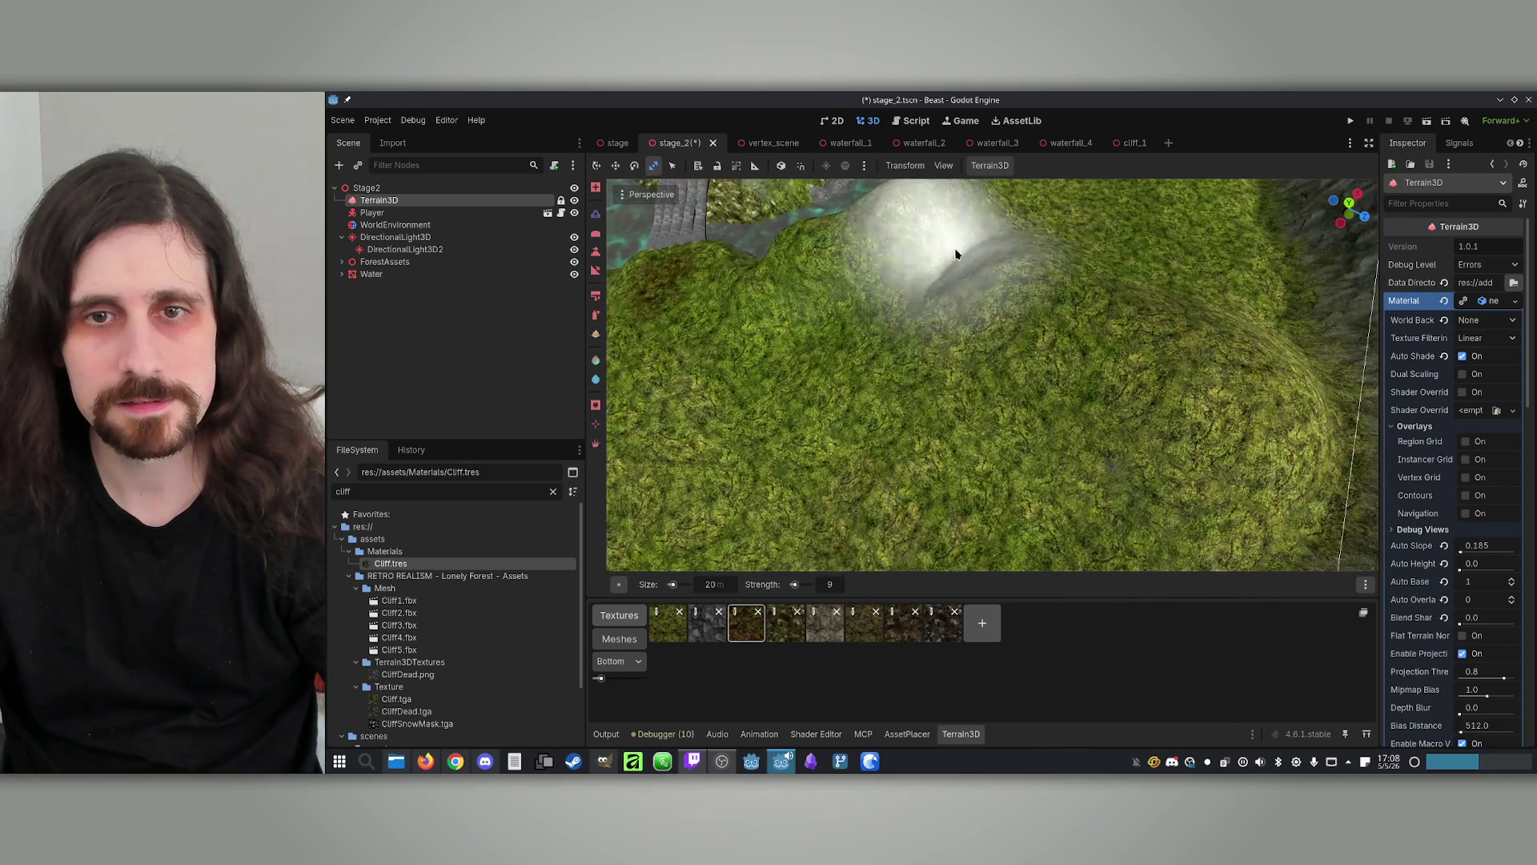
{"action": "scroll", "coordinate": [1065, 504], "scroll_direction": "down", "scroll_amount": 3}
{"action": "scroll", "coordinate": [1064, 504], "scroll_direction": "up", "scroll_amount": 4}
{"action": "scroll", "coordinate": [890, 370], "scroll_direction": "down", "scroll_amount": 5}
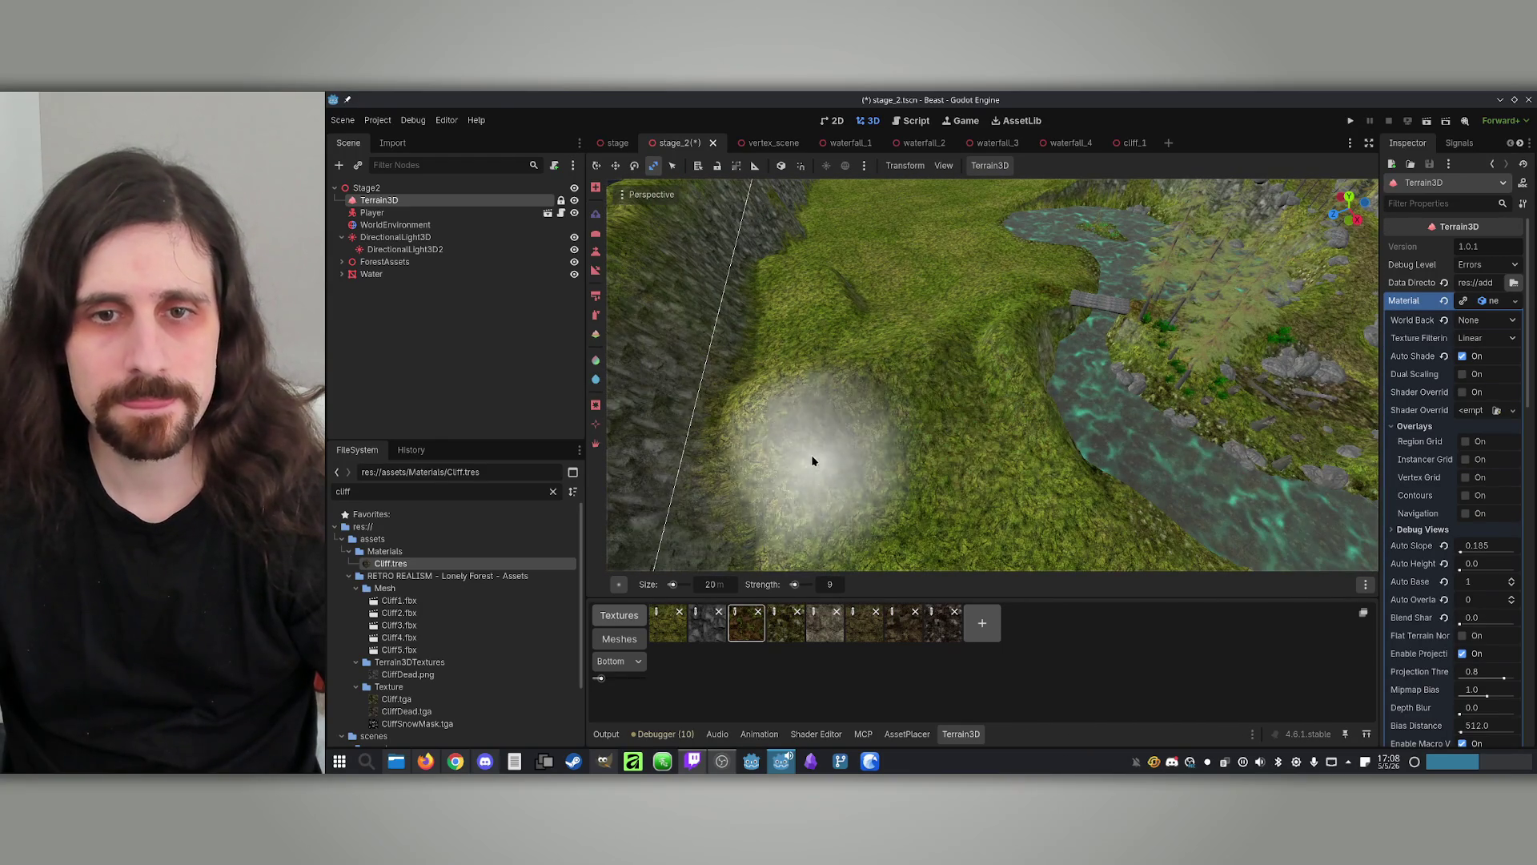
Switch terrain tools and raise the ground at a few marked points on the grass
{"action": "left_click", "coordinate": [595, 270]}
{"action": "scroll", "coordinate": [873, 371], "scroll_direction": "up", "scroll_amount": 3}
{"action": "left_click", "coordinate": [859, 410]}
{"action": "scroll", "coordinate": [978, 419], "scroll_direction": "up", "scroll_amount": 3}
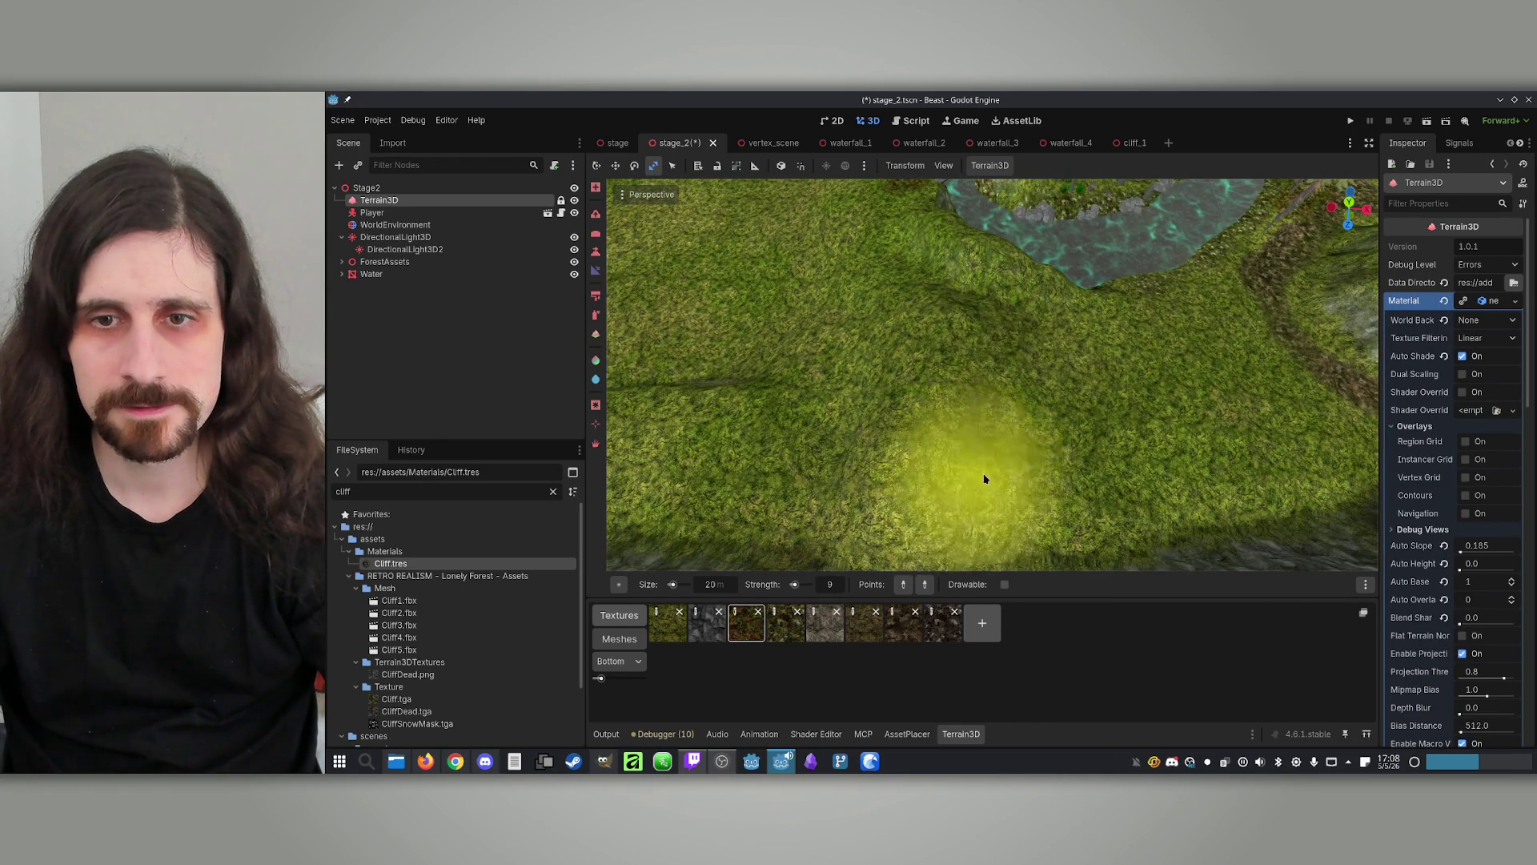
{"action": "left_click", "coordinate": [950, 493]}
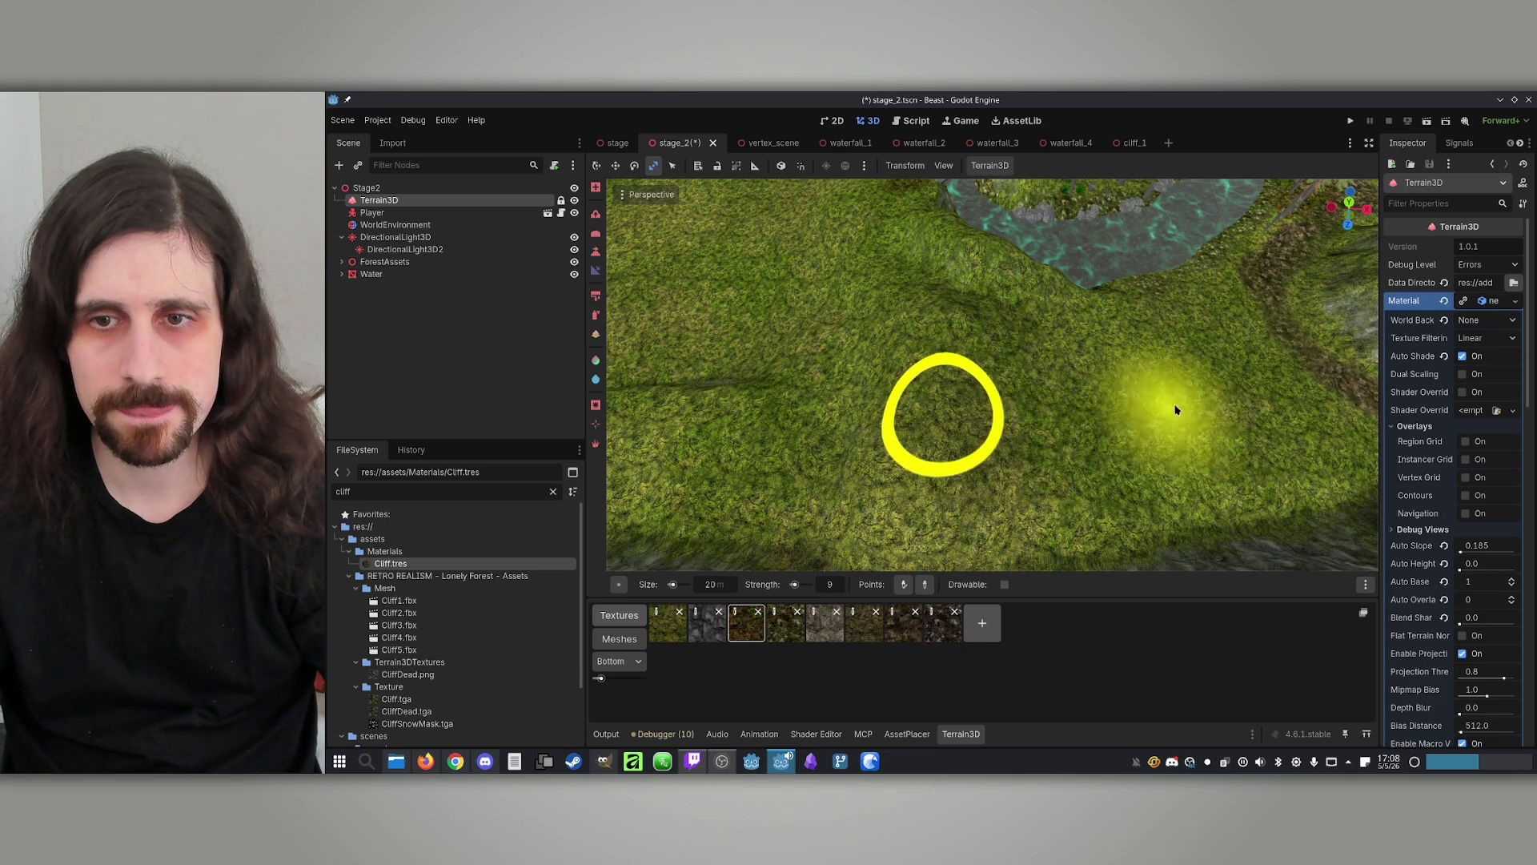
{"action": "left_click", "coordinate": [945, 344]}
Raise bumps on the grass by the rocky riverbank and along the cliff-lined ridge
{"action": "mouse_move", "coordinate": [706, 307]}
{"action": "left_mouse_down"}
{"action": "mouse_move", "coordinate": [1047, 325]}
{"action": "mouse_move", "coordinate": [1225, 412]}
{"action": "left_mouse_up"}
{"action": "left_click", "coordinate": [1184, 377]}
{"action": "left_click", "coordinate": [1205, 456]}
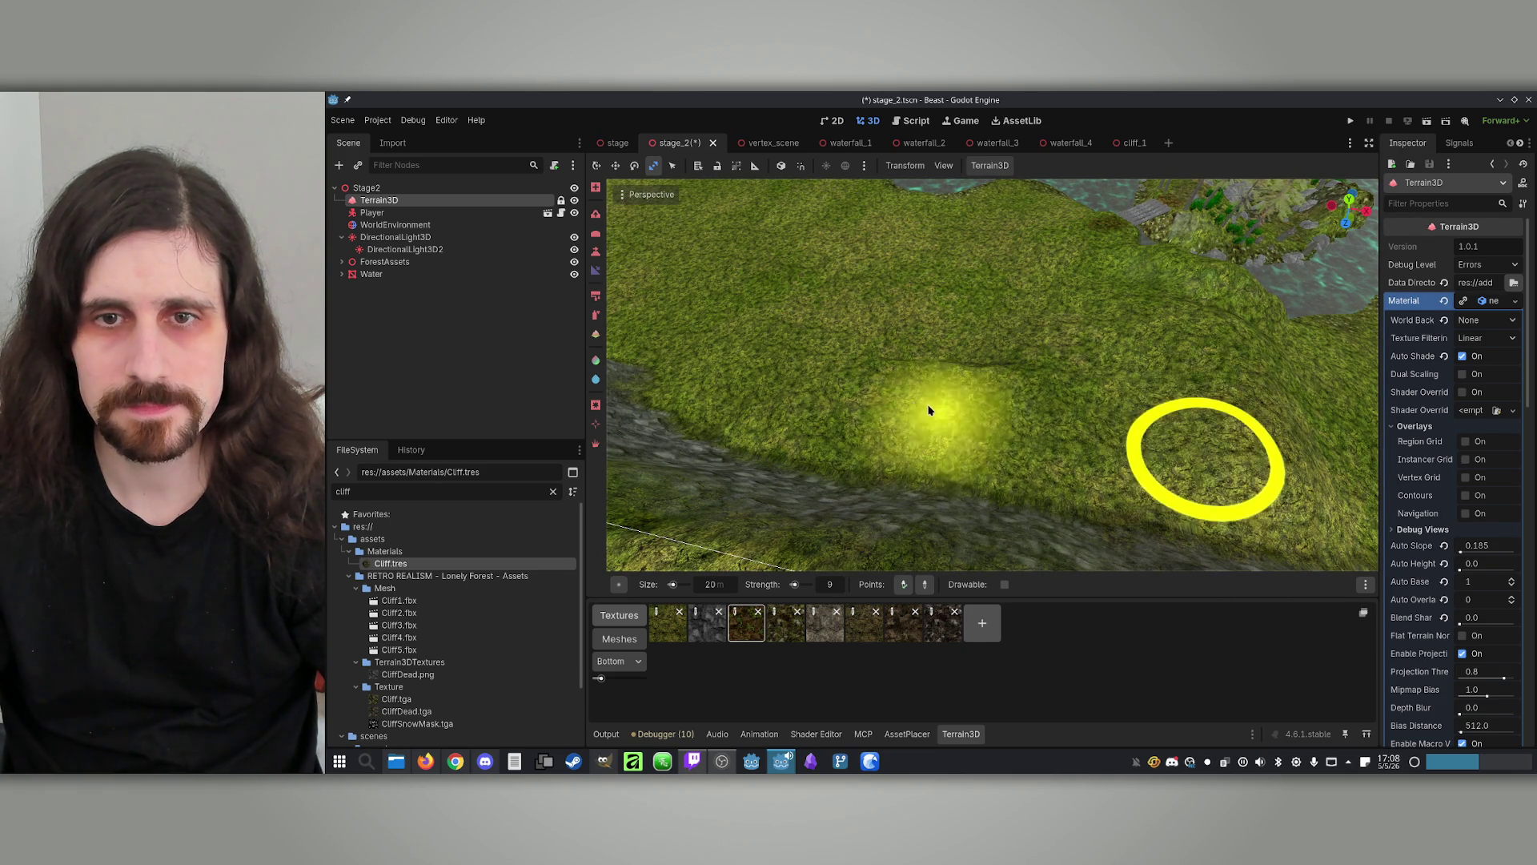
{"action": "mouse_move", "coordinate": [1001, 388]}
{"action": "left_mouse_down"}
{"action": "mouse_move", "coordinate": [1122, 368]}
{"action": "mouse_move", "coordinate": [1167, 336]}
{"action": "left_mouse_up"}
{"action": "mouse_move", "coordinate": [1238, 219]}
{"action": "left_mouse_down"}
{"action": "mouse_move", "coordinate": [824, 528]}
{"action": "mouse_move", "coordinate": [1020, 426]}
{"action": "left_mouse_up"}
{"action": "left_click", "coordinate": [953, 425]}
{"action": "mouse_move", "coordinate": [990, 568]}
{"action": "left_mouse_down"}
{"action": "mouse_move", "coordinate": [899, 355]}
{"action": "mouse_move", "coordinate": [970, 384]}
{"action": "left_mouse_up"}
{"action": "mouse_move", "coordinate": [1076, 446]}
{"action": "left_mouse_down"}
{"action": "mouse_move", "coordinate": [1057, 419]}
{"action": "mouse_move", "coordinate": [1065, 448]}
{"action": "mouse_move", "coordinate": [1105, 440]}
{"action": "mouse_move", "coordinate": [1105, 425]}
{"action": "mouse_move", "coordinate": [961, 429]}
{"action": "mouse_move", "coordinate": [913, 374]}
{"action": "left_mouse_up"}
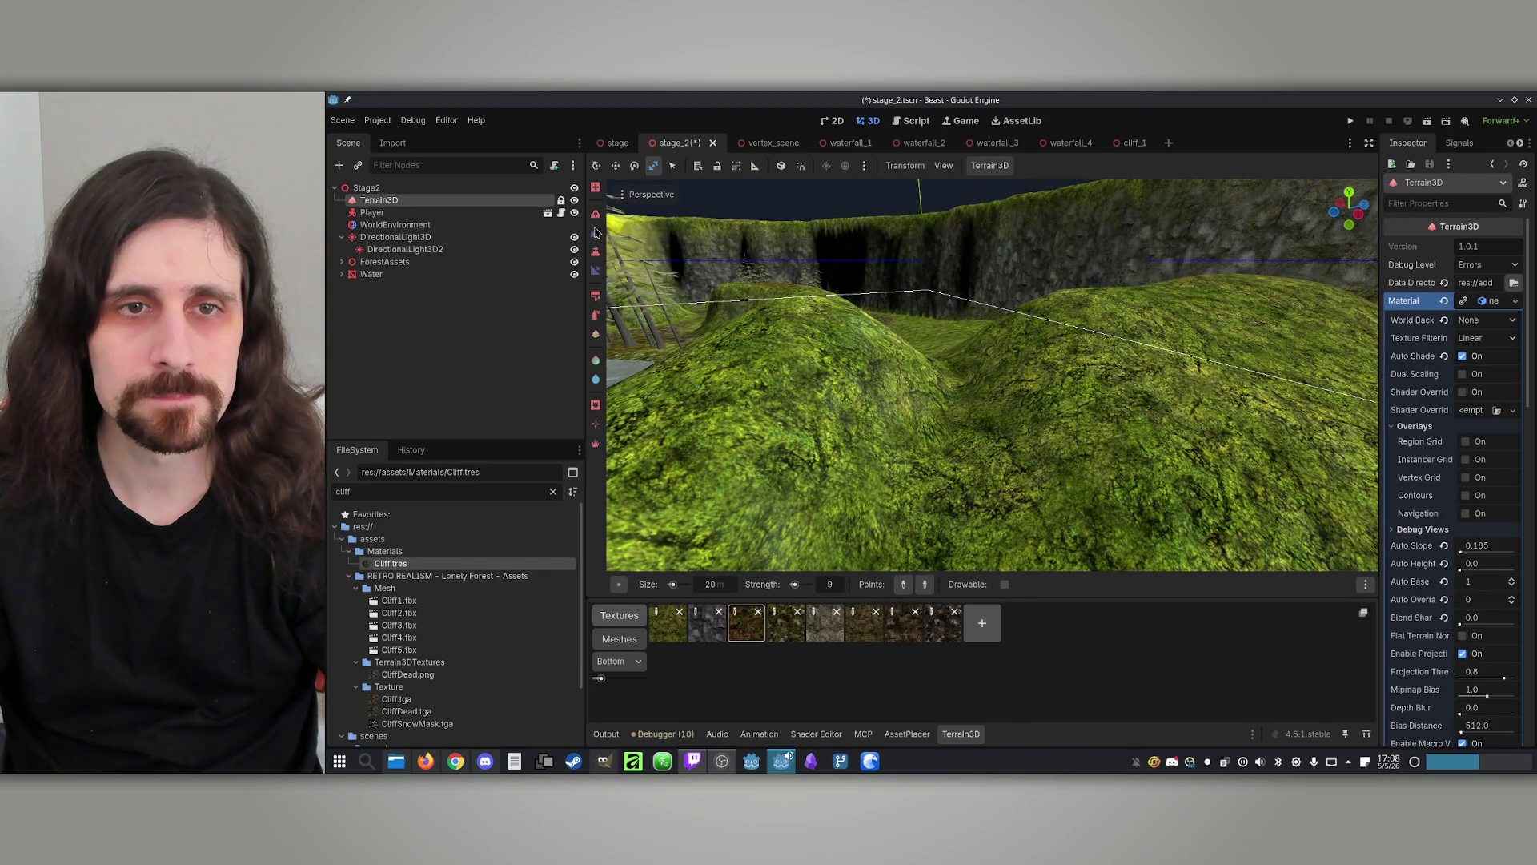
{"action": "scroll", "coordinate": [999, 275], "scroll_direction": "down", "scroll_amount": 5}
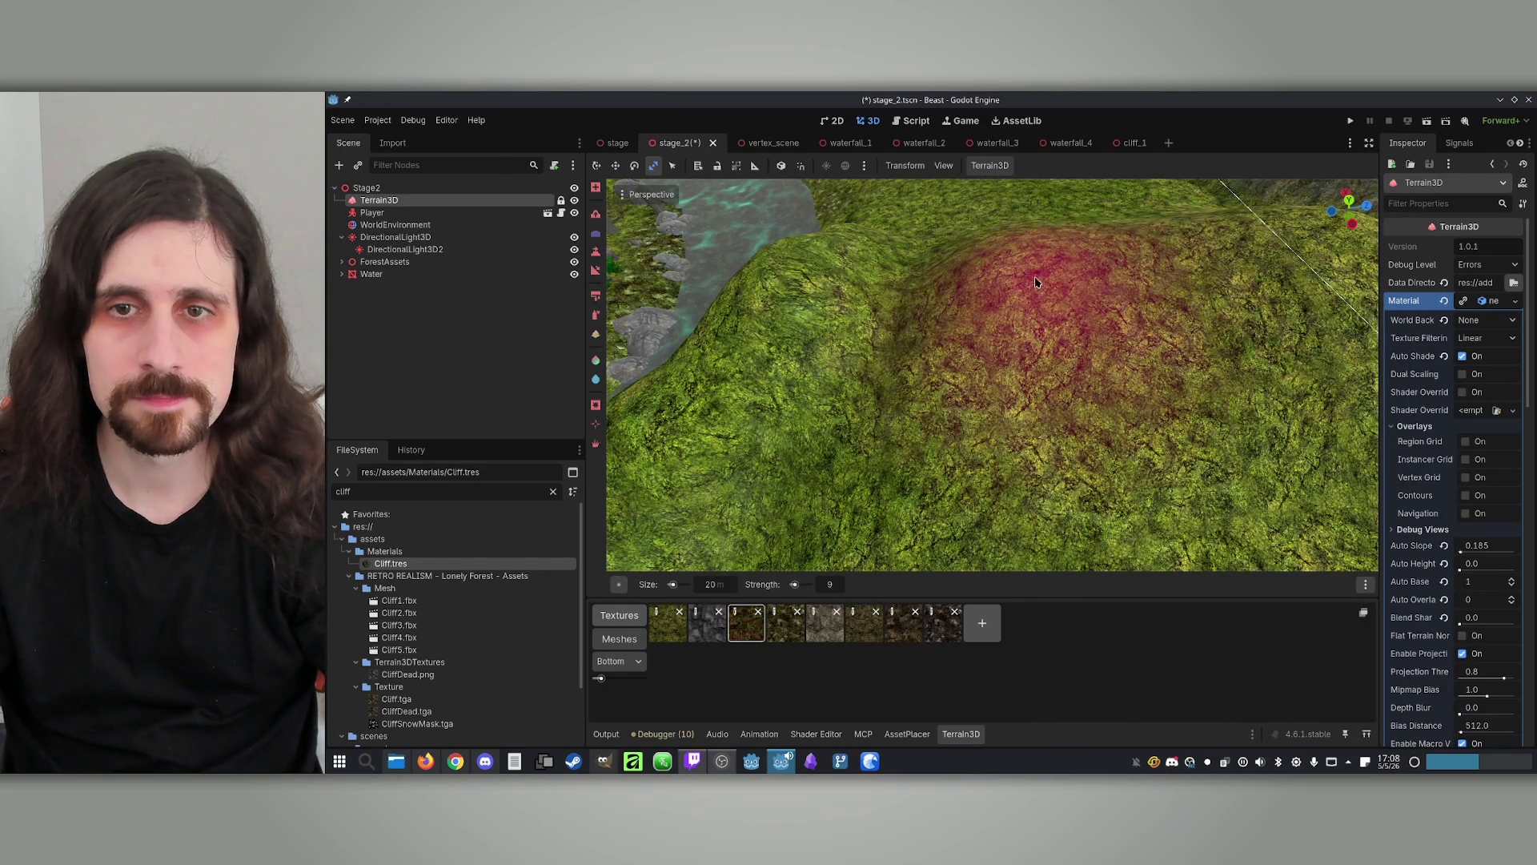
{"action": "scroll", "coordinate": [1157, 299], "scroll_direction": "down", "scroll_amount": 3}
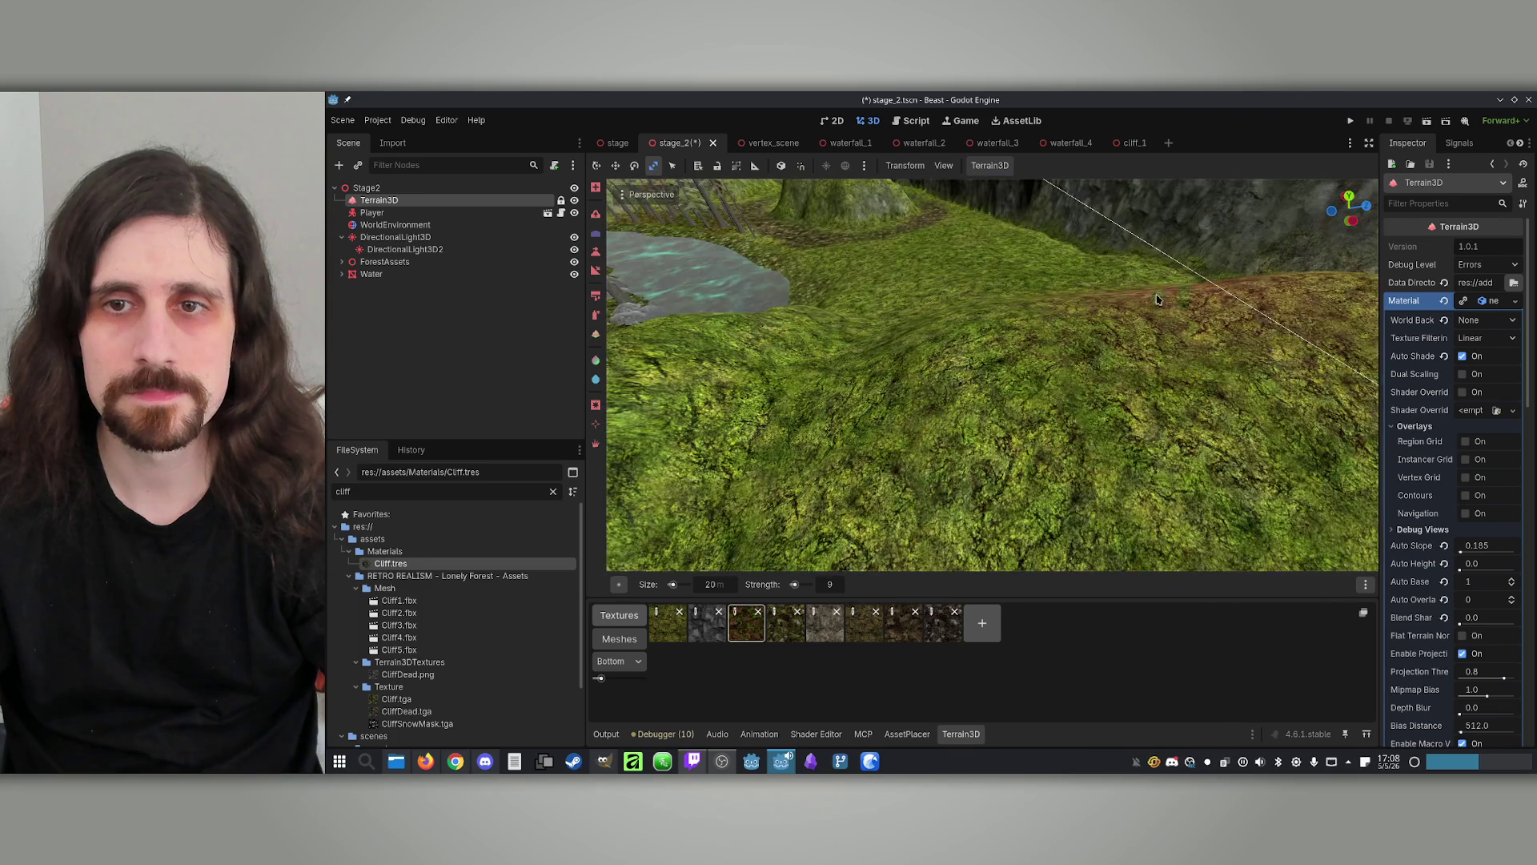
{"action": "scroll", "coordinate": [1004, 363], "scroll_direction": "down", "scroll_amount": 3}
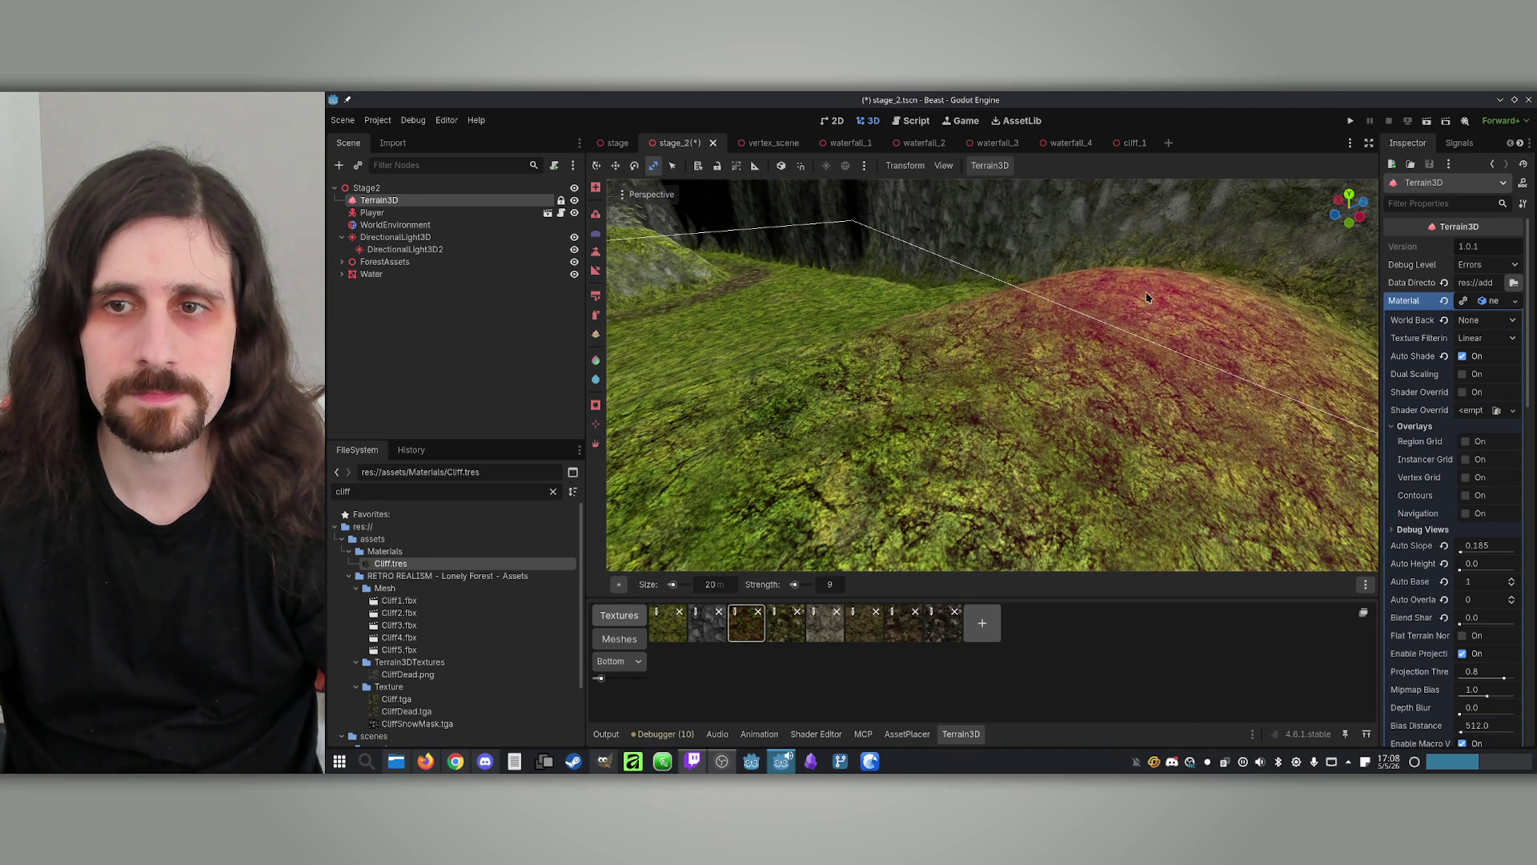
{"action": "scroll", "coordinate": [1097, 328], "scroll_direction": "up", "scroll_amount": 3}
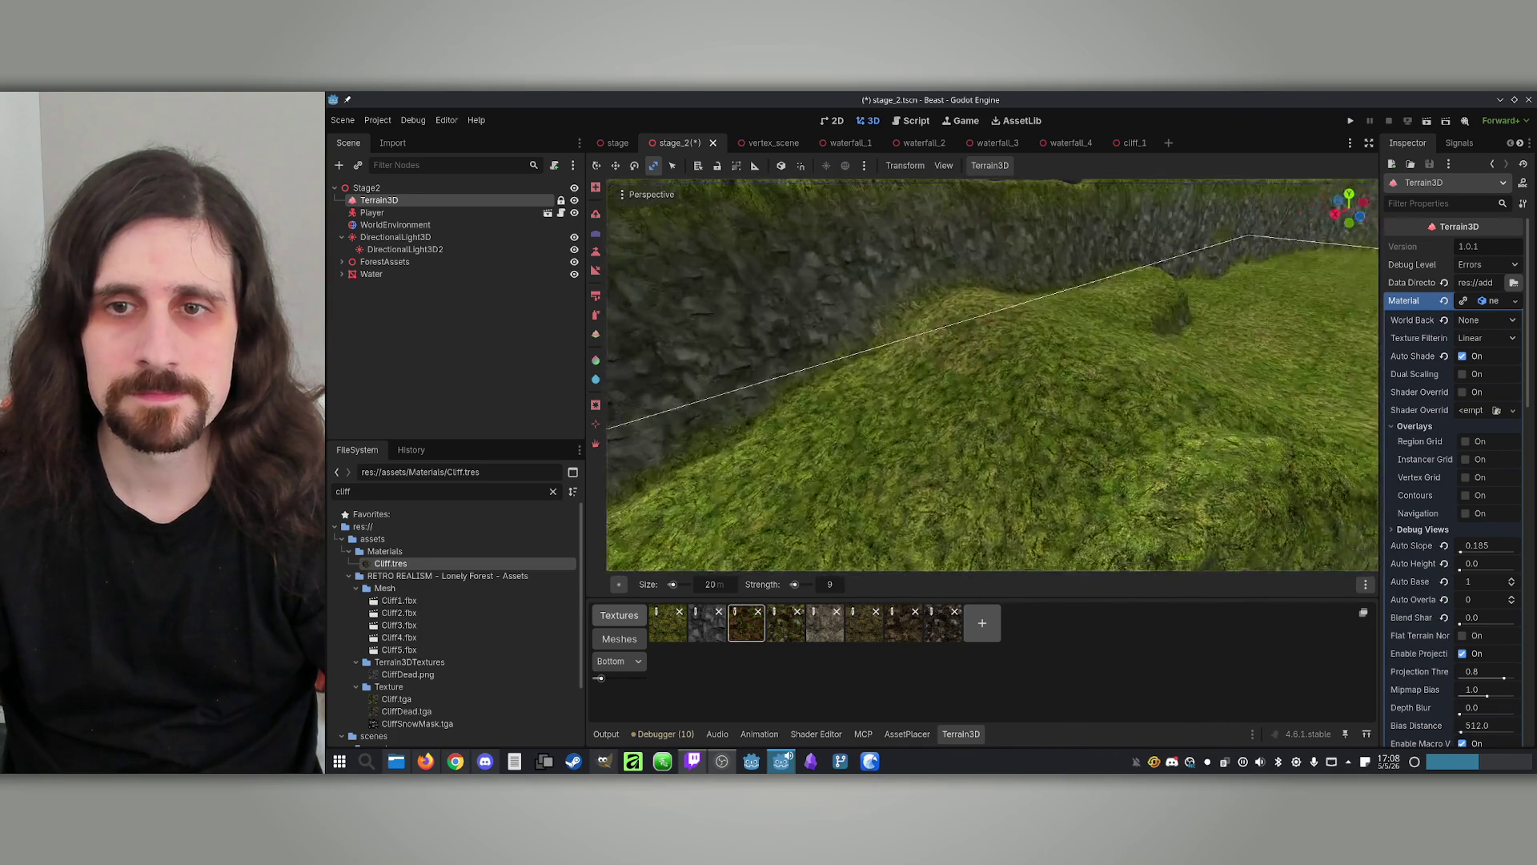
{"action": "scroll", "coordinate": [965, 304], "scroll_direction": "down", "scroll_amount": 5}
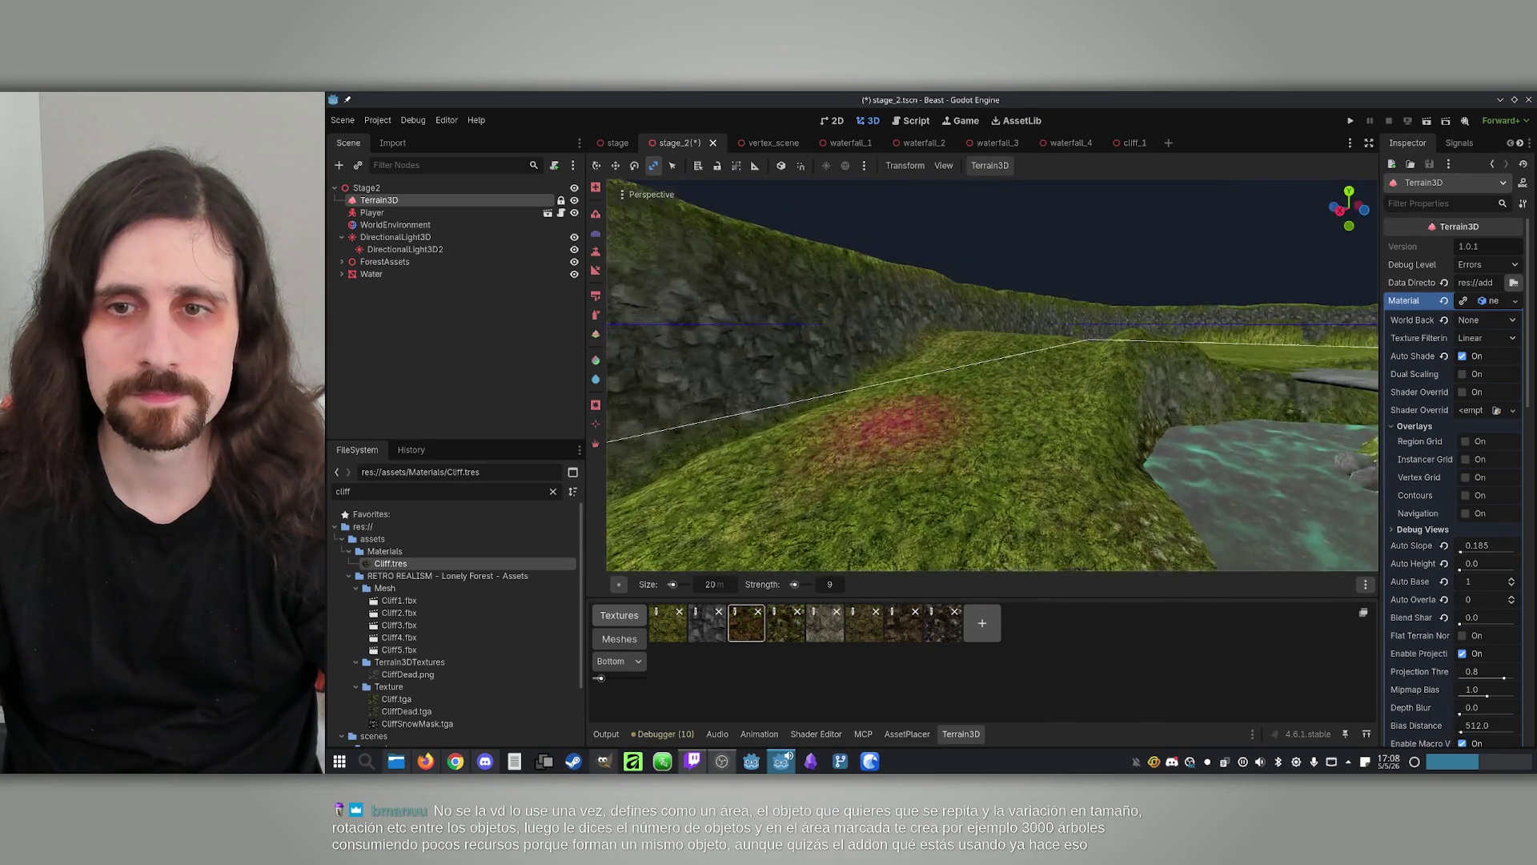
{"action": "scroll", "coordinate": [993, 375], "scroll_direction": "down", "scroll_amount": 5}
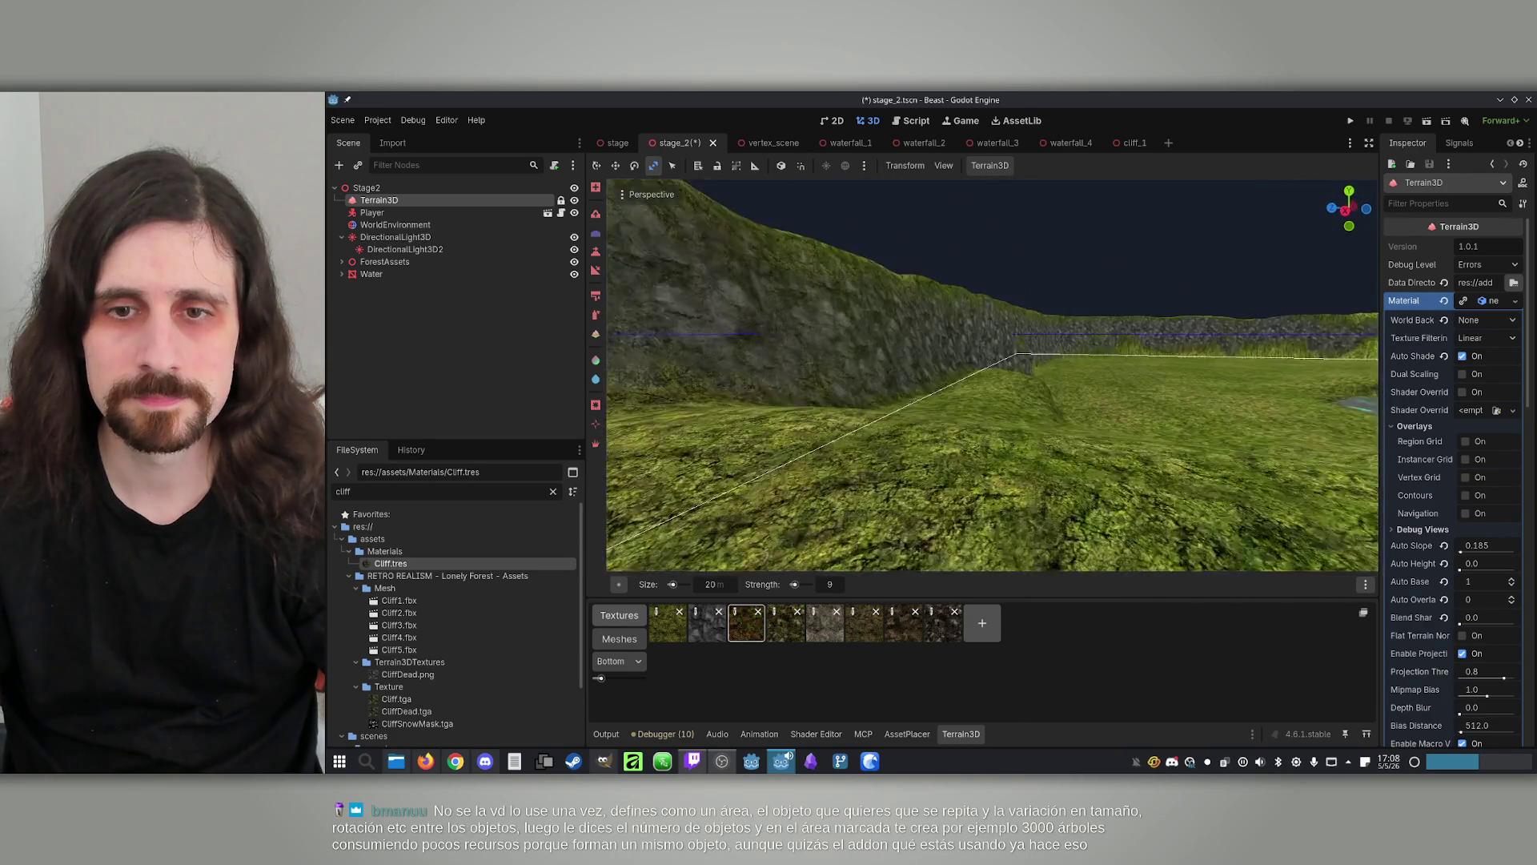
{"action": "scroll", "coordinate": [993, 375], "scroll_direction": "up", "scroll_amount": 3}
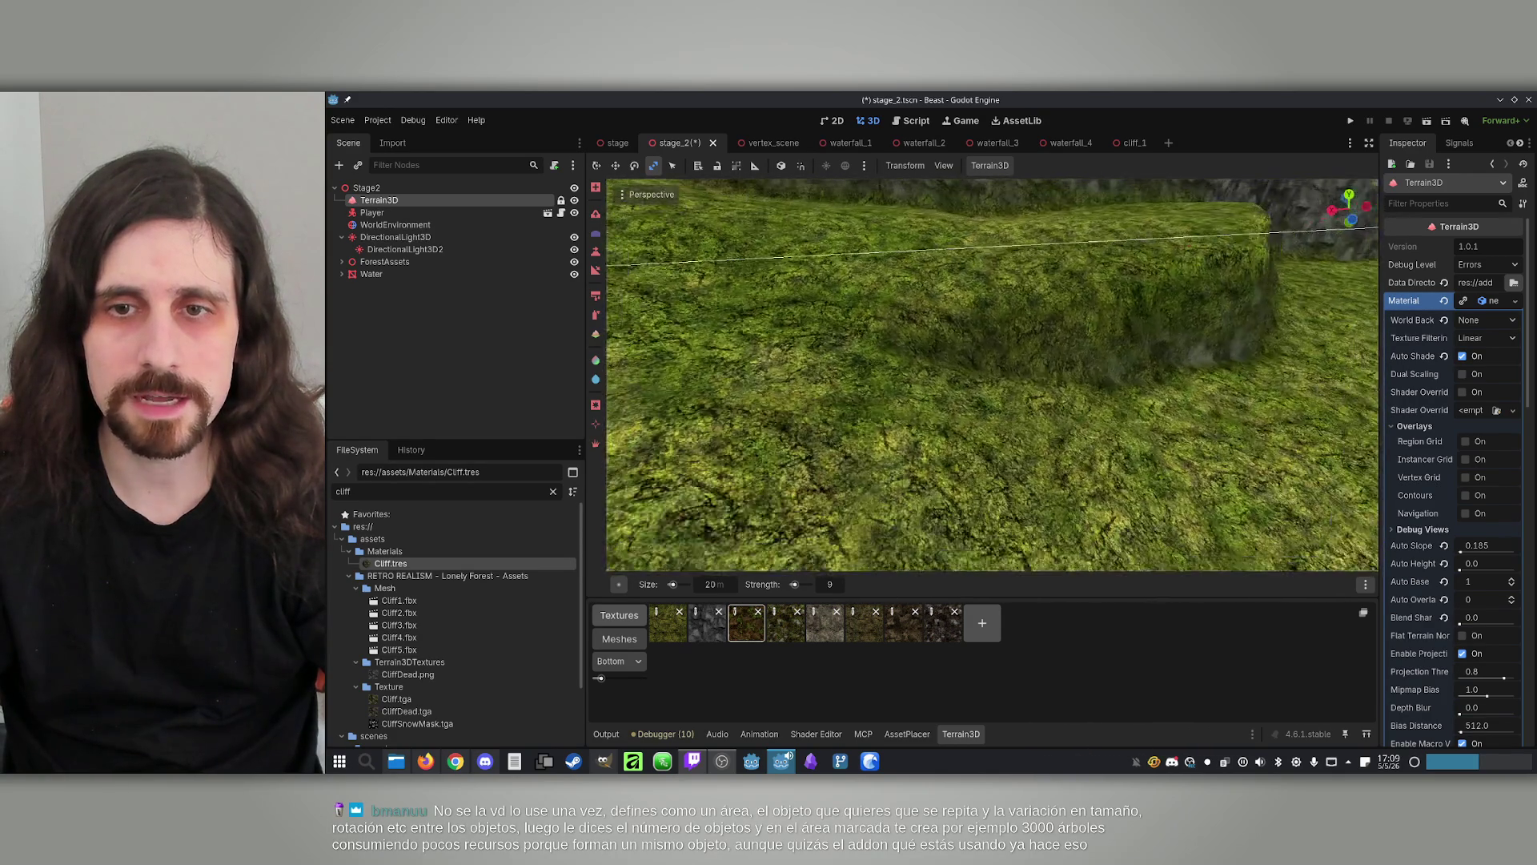
{"action": "scroll", "coordinate": [809, 436], "scroll_direction": "up", "scroll_amount": 2}
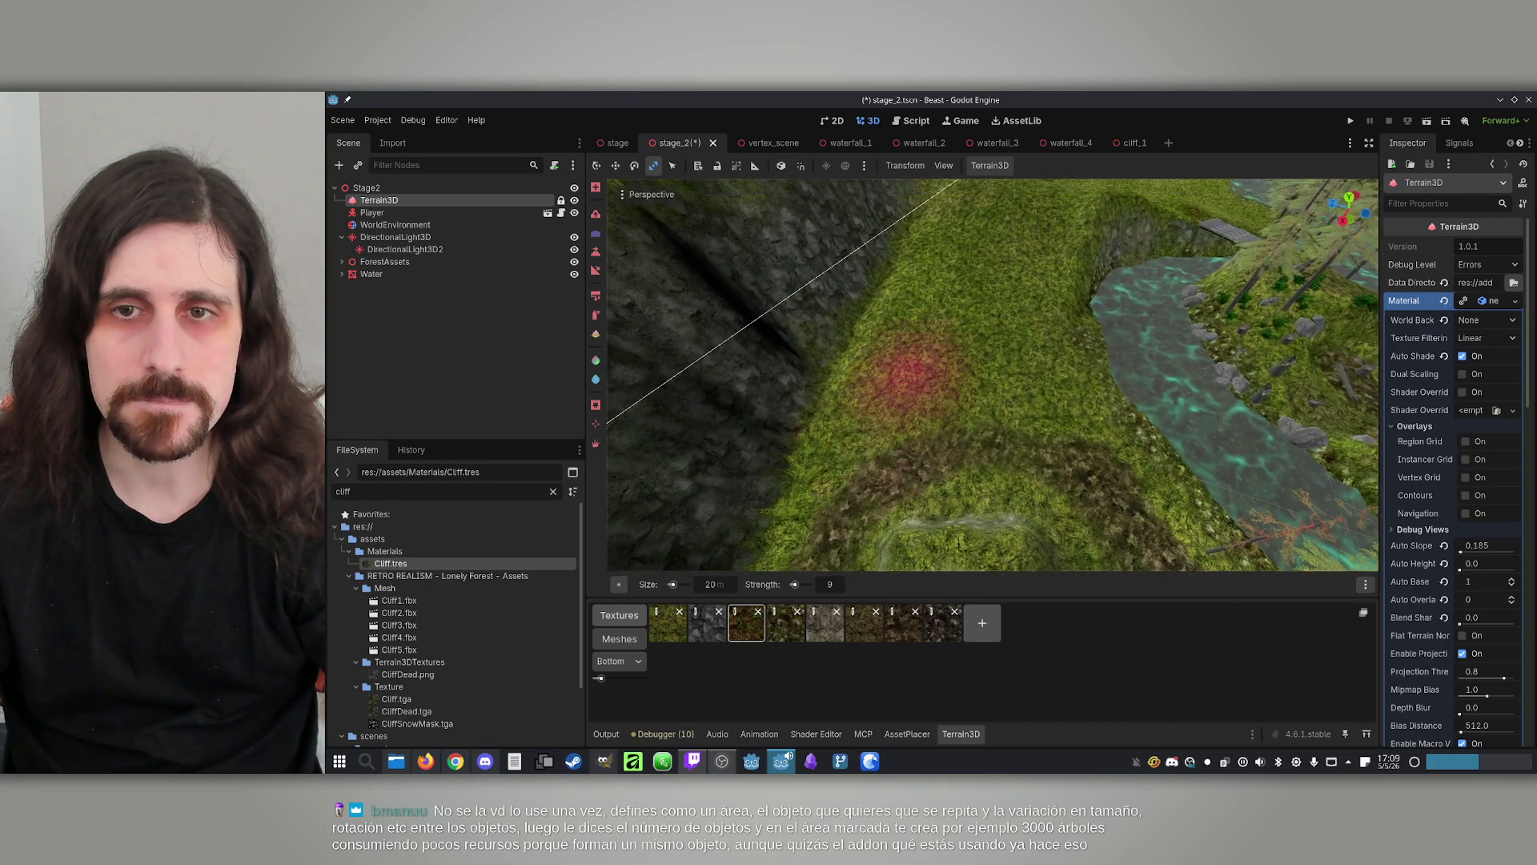
After trying texture slots 7 and 6, choose the Spray tool with slot 3 grass
{"action": "left_click", "coordinate": [903, 623]}
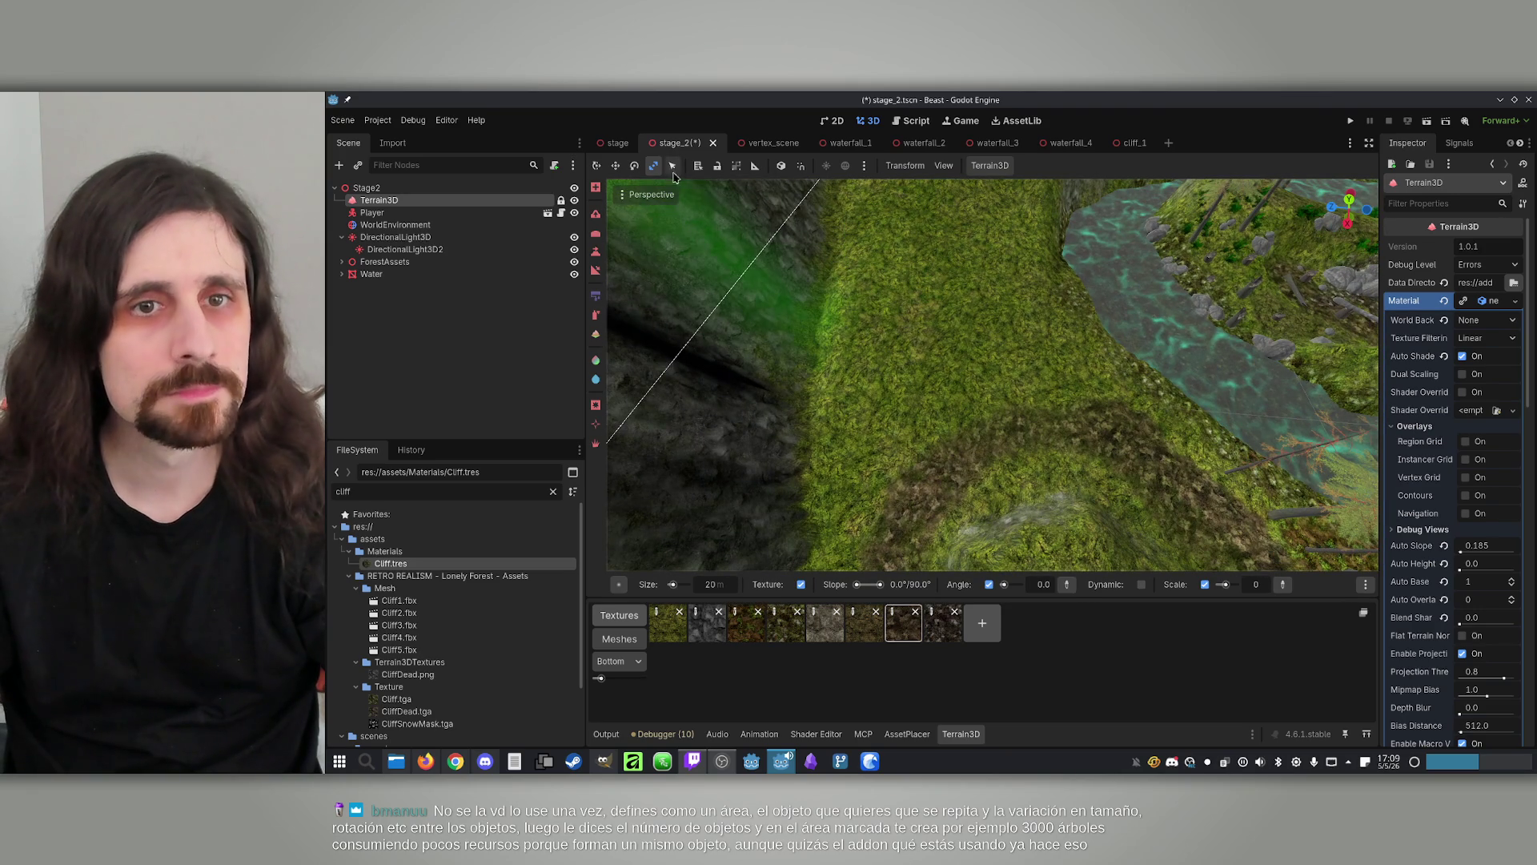
{"action": "left_click", "coordinate": [864, 623]}
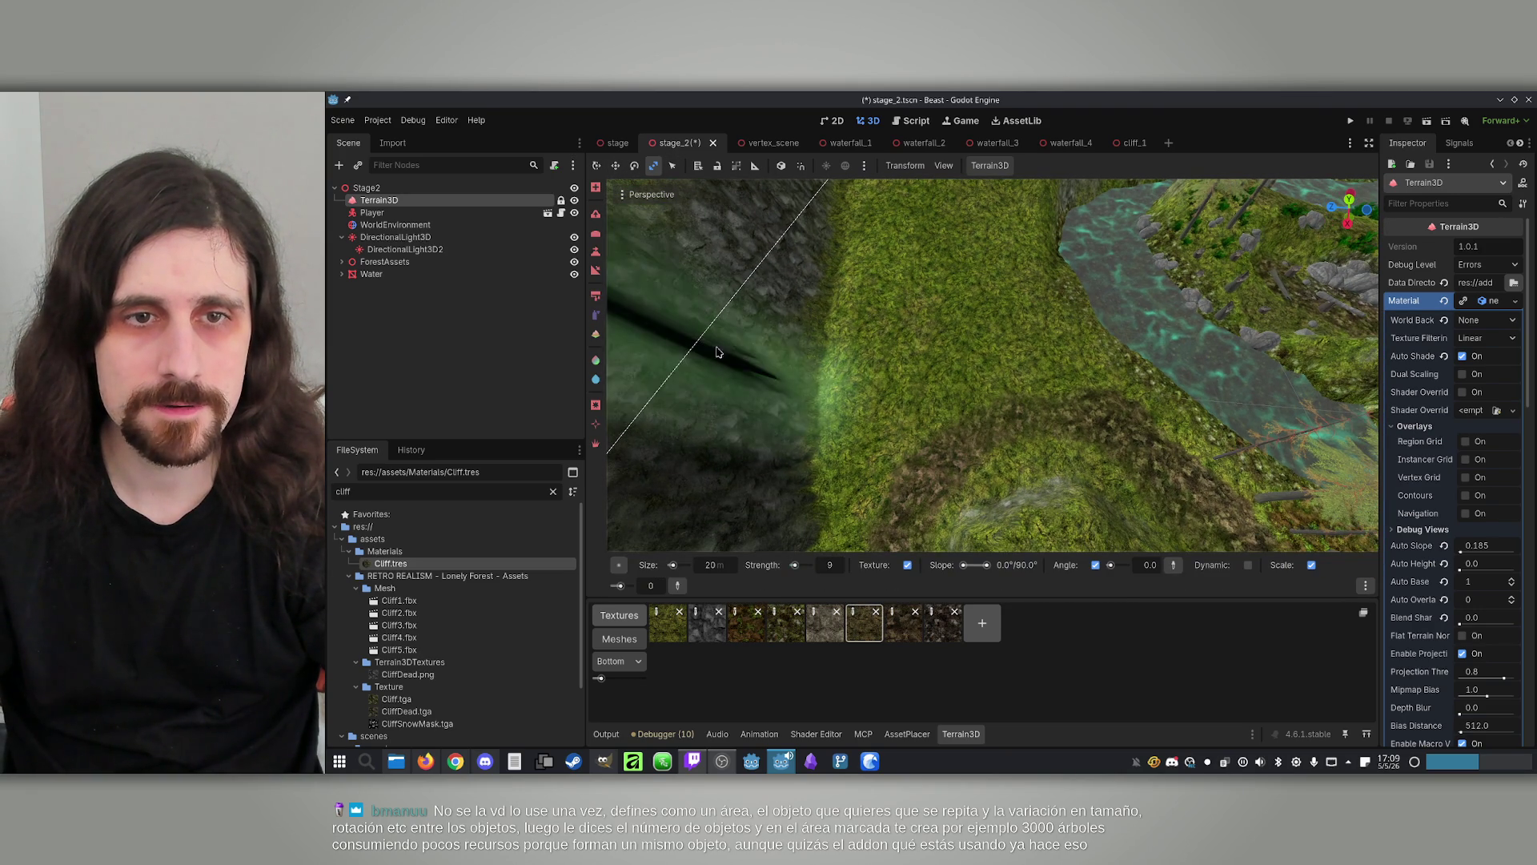
{"action": "key", "text": "v"}
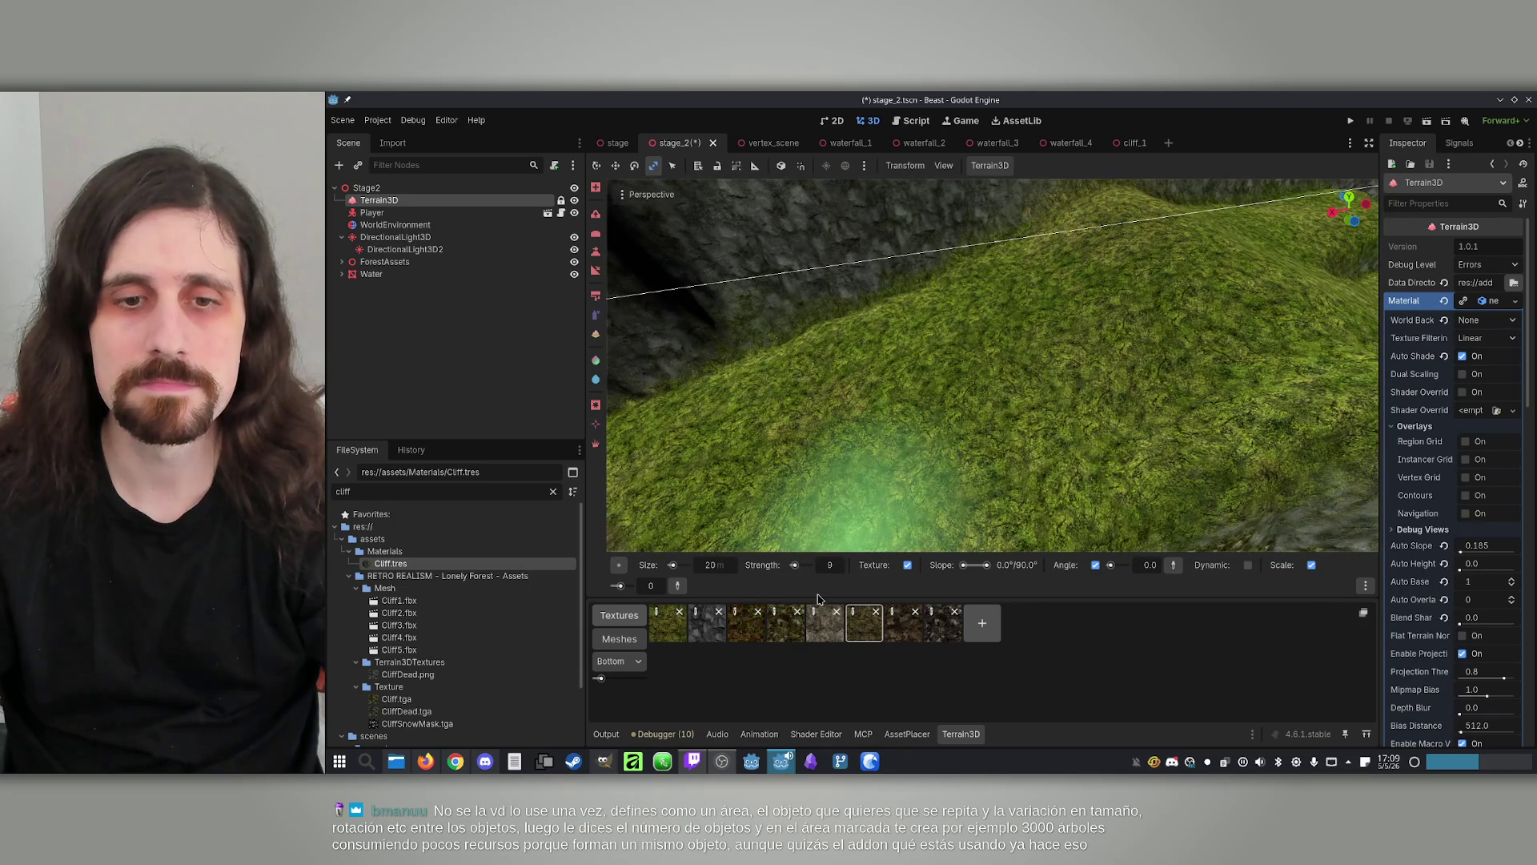
{"action": "left_click", "coordinate": [746, 623]}
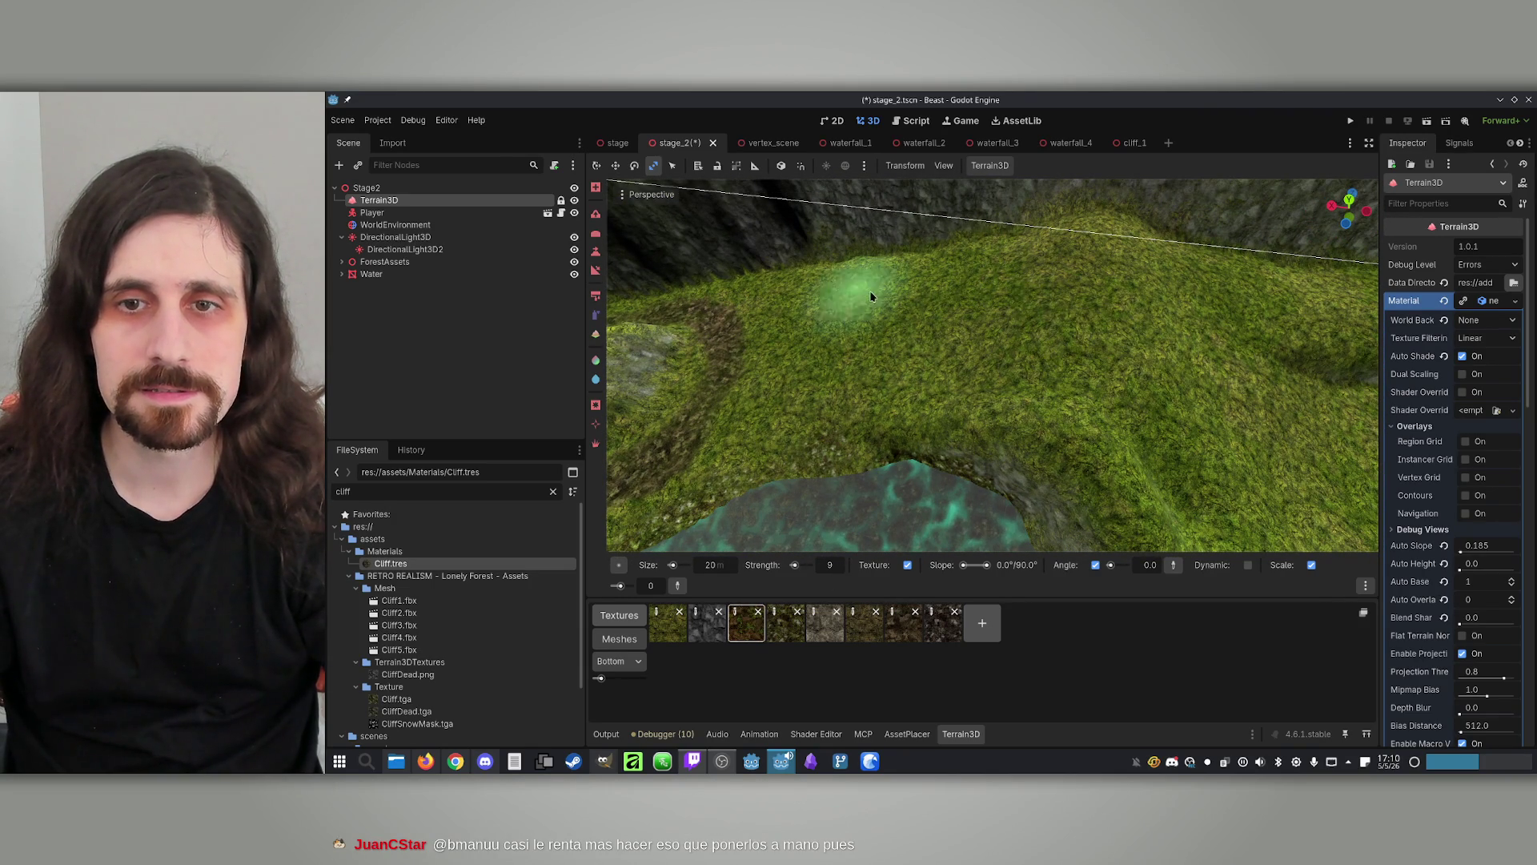
{"action": "scroll", "coordinate": [1160, 395], "scroll_direction": "down", "scroll_amount": 3}
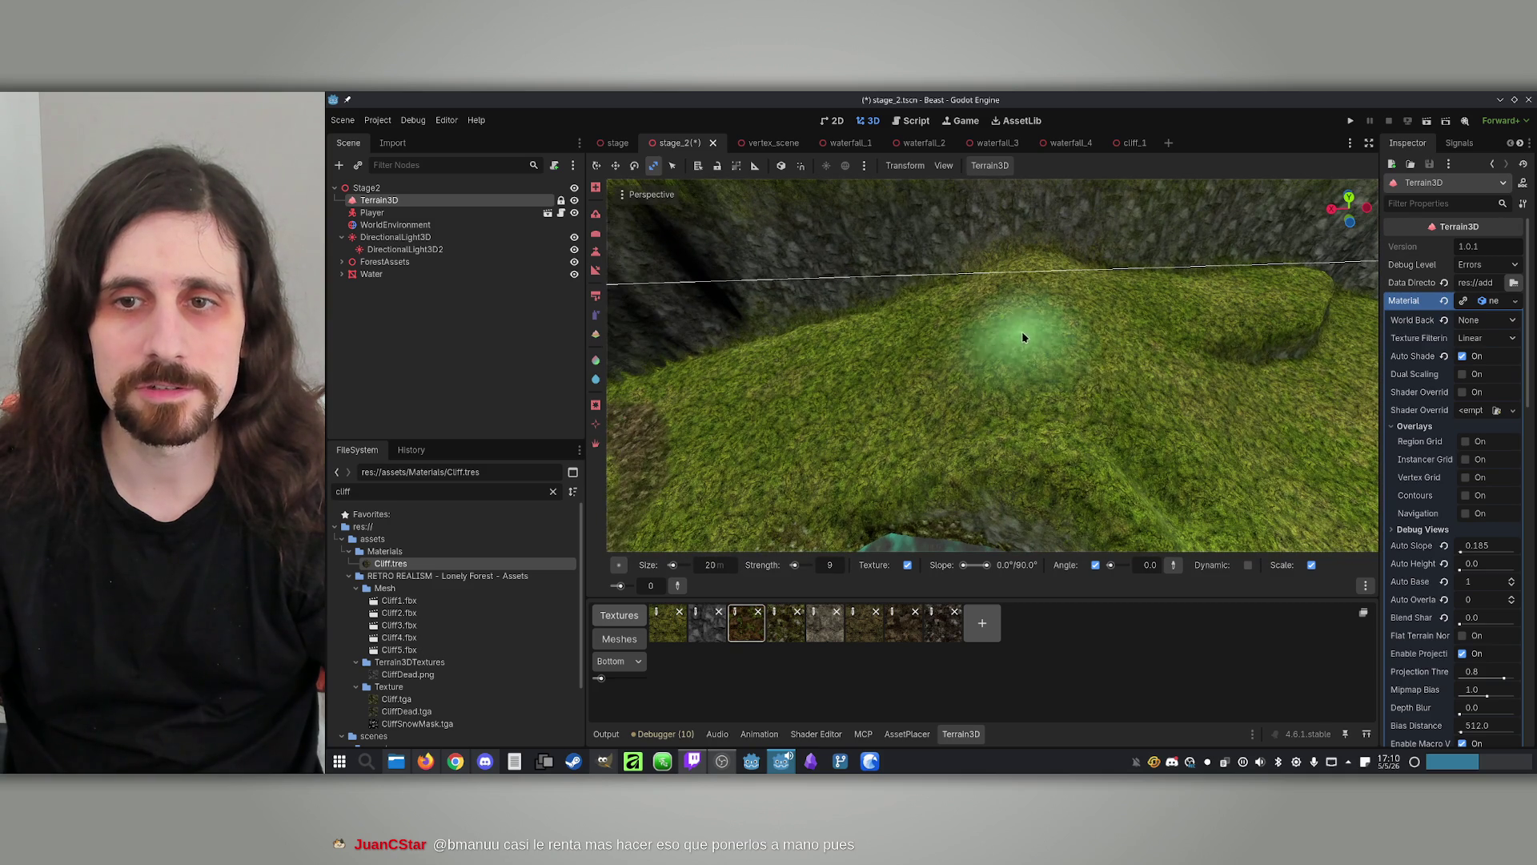
{"action": "mouse_move", "coordinate": [902, 368]}
{"action": "left_mouse_down"}
{"action": "mouse_move", "coordinate": [903, 480]}
{"action": "mouse_move", "coordinate": [902, 416]}
{"action": "mouse_move", "coordinate": [961, 394]}
{"action": "mouse_move", "coordinate": [961, 368]}
{"action": "mouse_move", "coordinate": [960, 399]}
{"action": "mouse_move", "coordinate": [977, 409]}
{"action": "mouse_move", "coordinate": [969, 388]}
{"action": "mouse_move", "coordinate": [993, 389]}
{"action": "mouse_move", "coordinate": [937, 380]}
{"action": "left_mouse_up"}
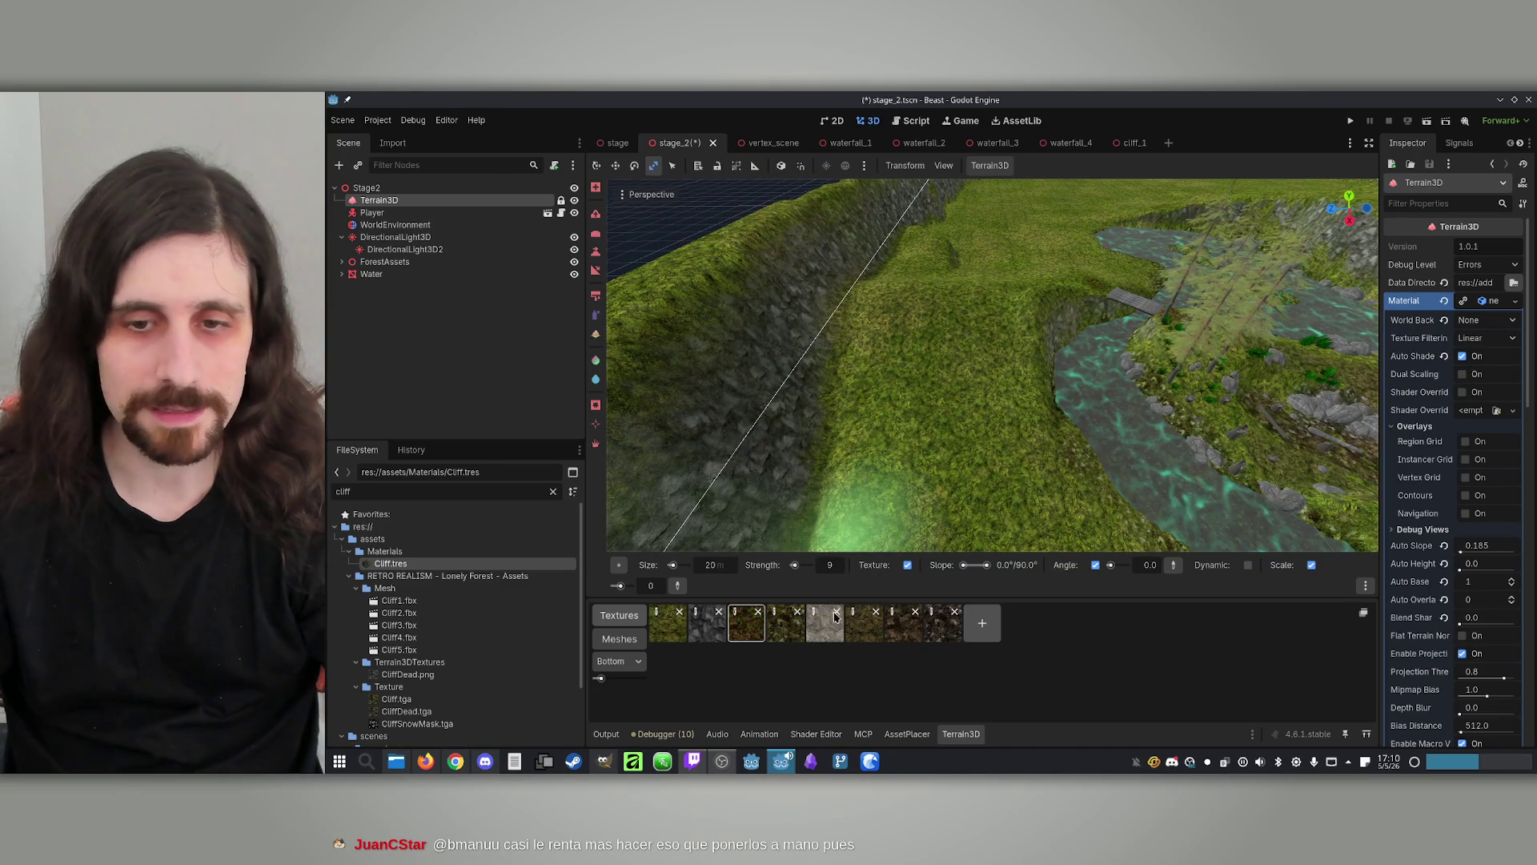
{"action": "left_click", "coordinate": [907, 734]}
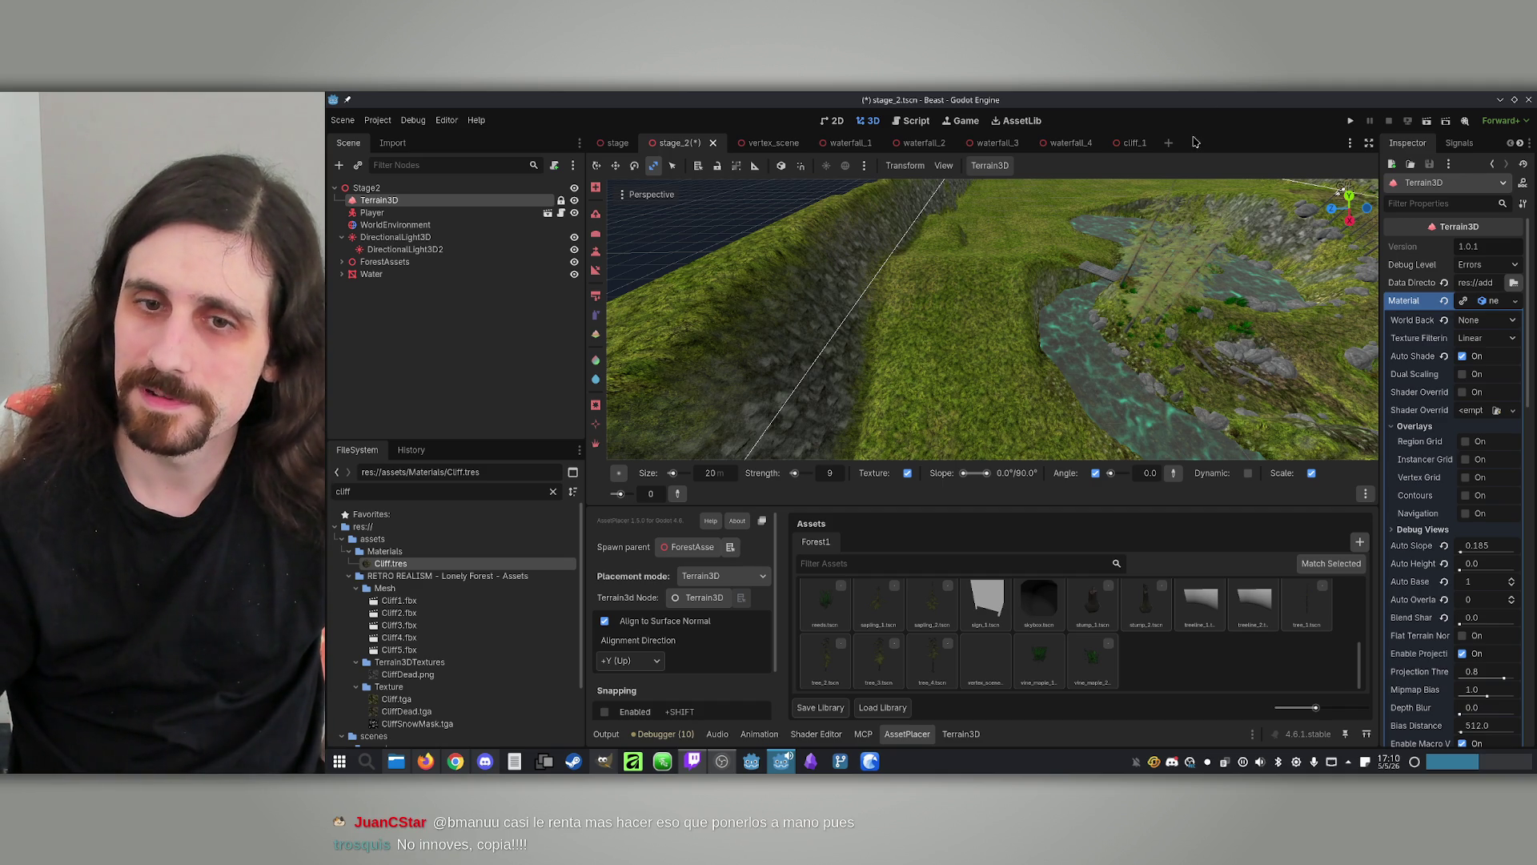
{"action": "scroll", "coordinate": [1120, 276], "scroll_direction": "down", "scroll_amount": 10}
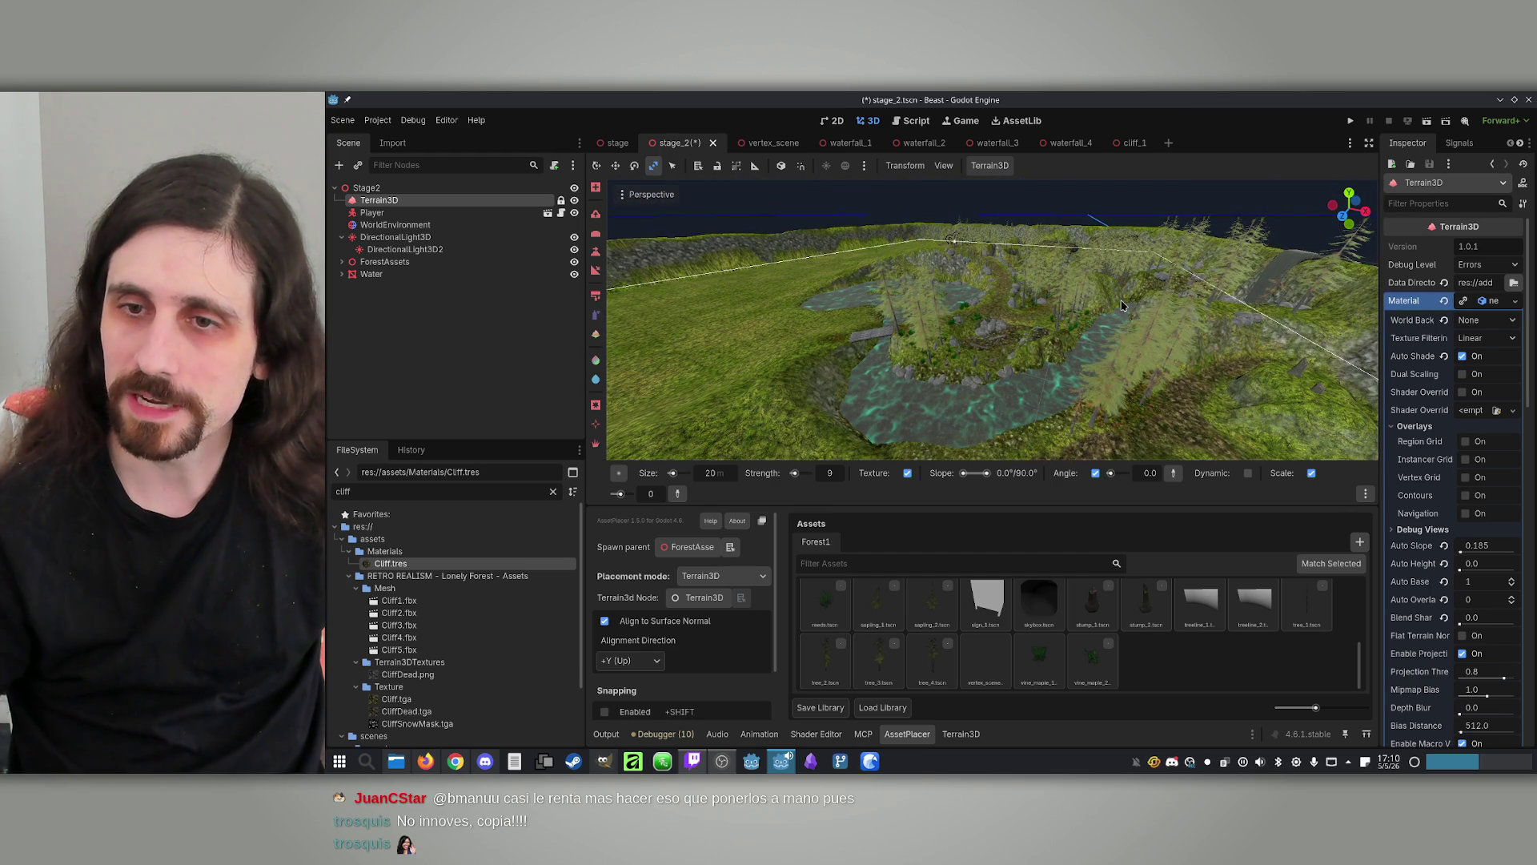
{"action": "scroll", "coordinate": [1122, 305], "scroll_direction": "up", "scroll_amount": 3}
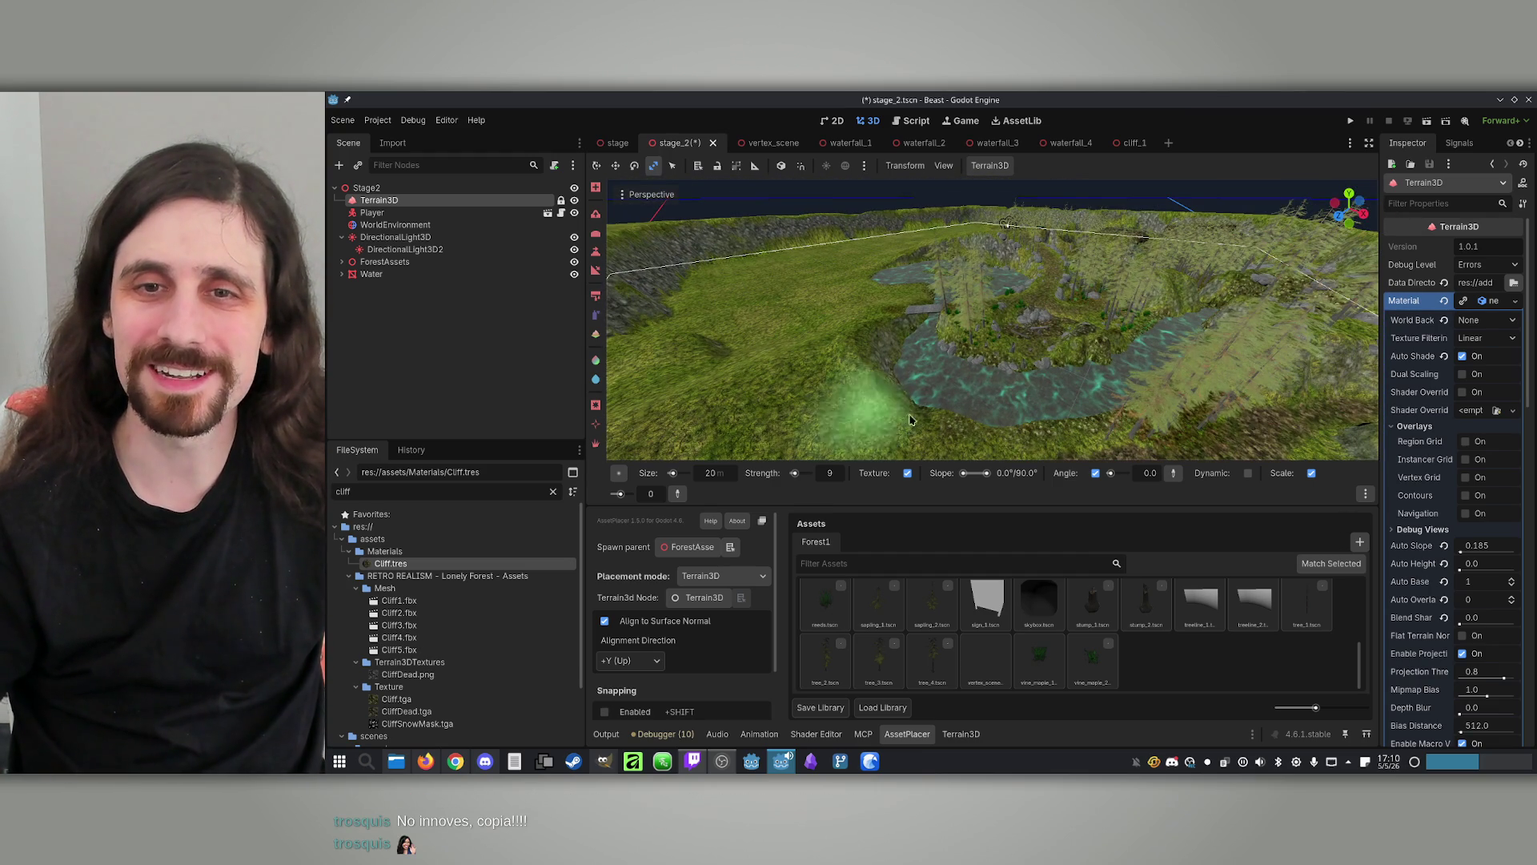
{"action": "scroll", "coordinate": [972, 394], "scroll_direction": "up", "scroll_amount": 5}
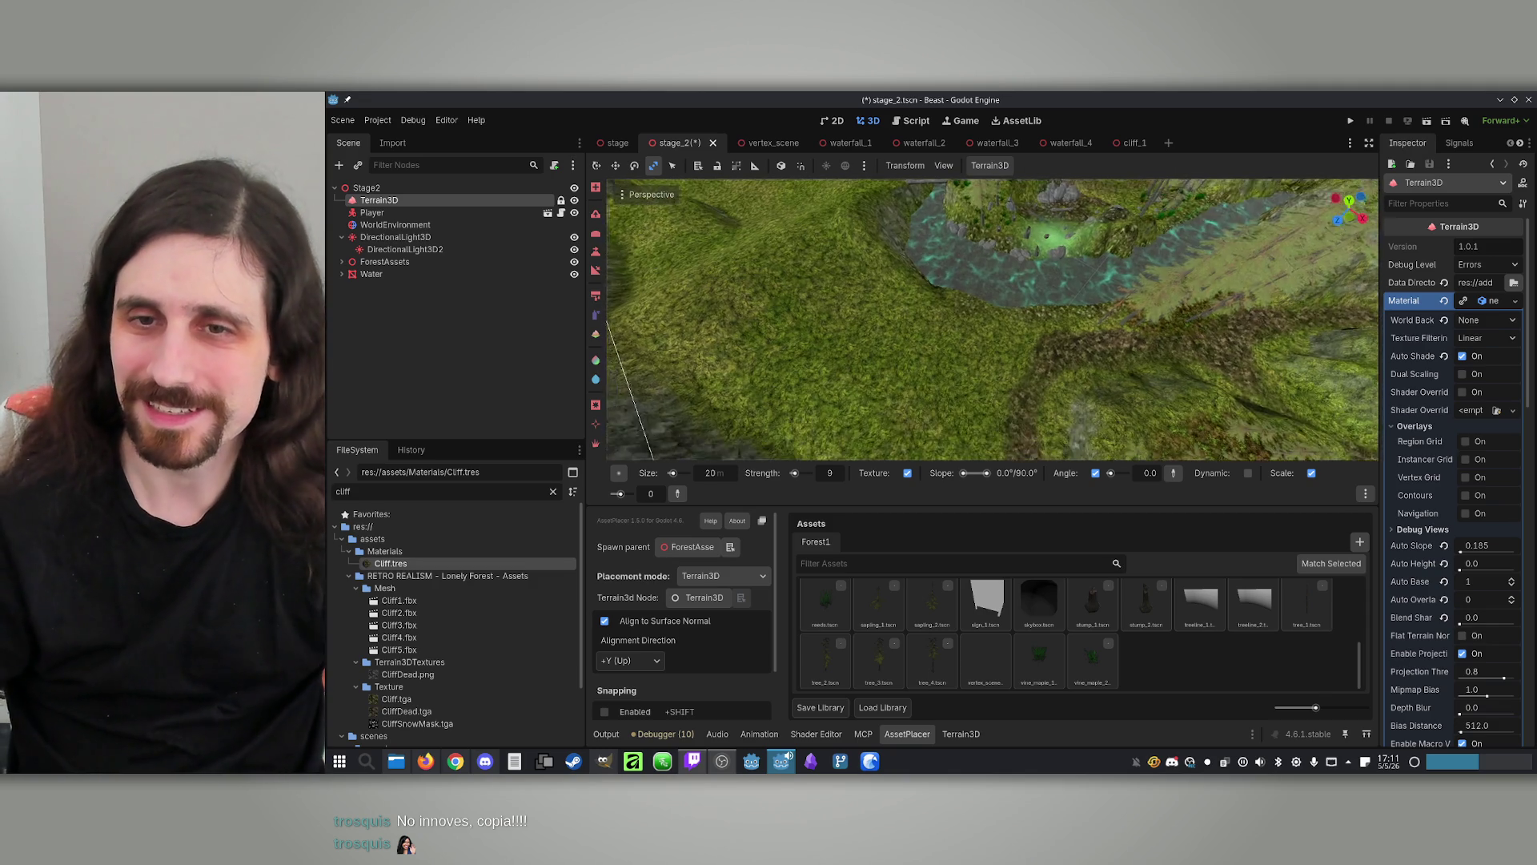
{"action": "scroll", "coordinate": [1035, 357], "scroll_direction": "down", "scroll_amount": 4}
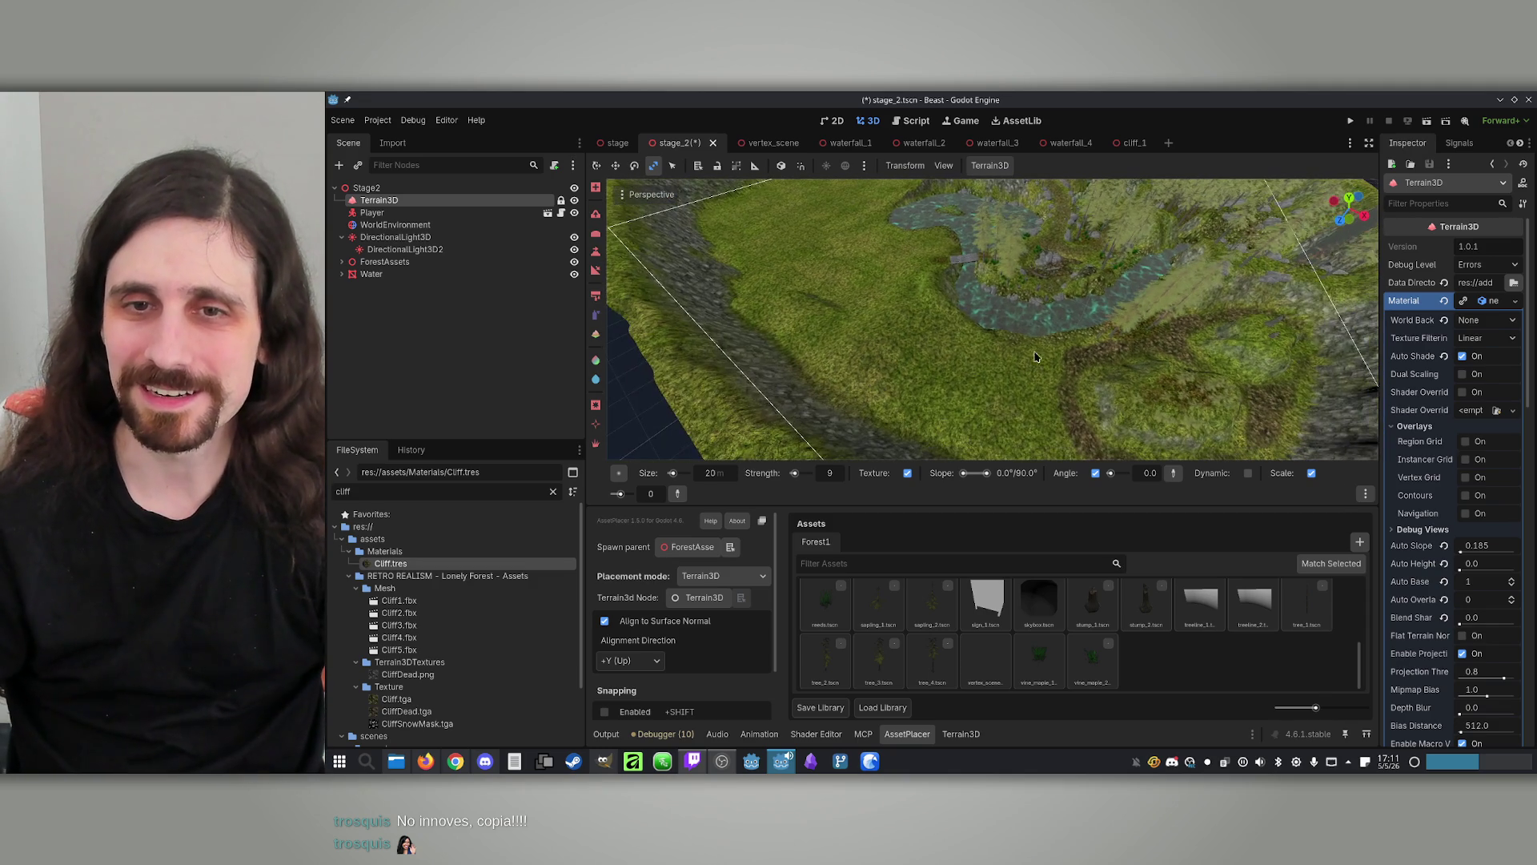
{"action": "scroll", "coordinate": [1020, 411], "scroll_direction": "up", "scroll_amount": 4}
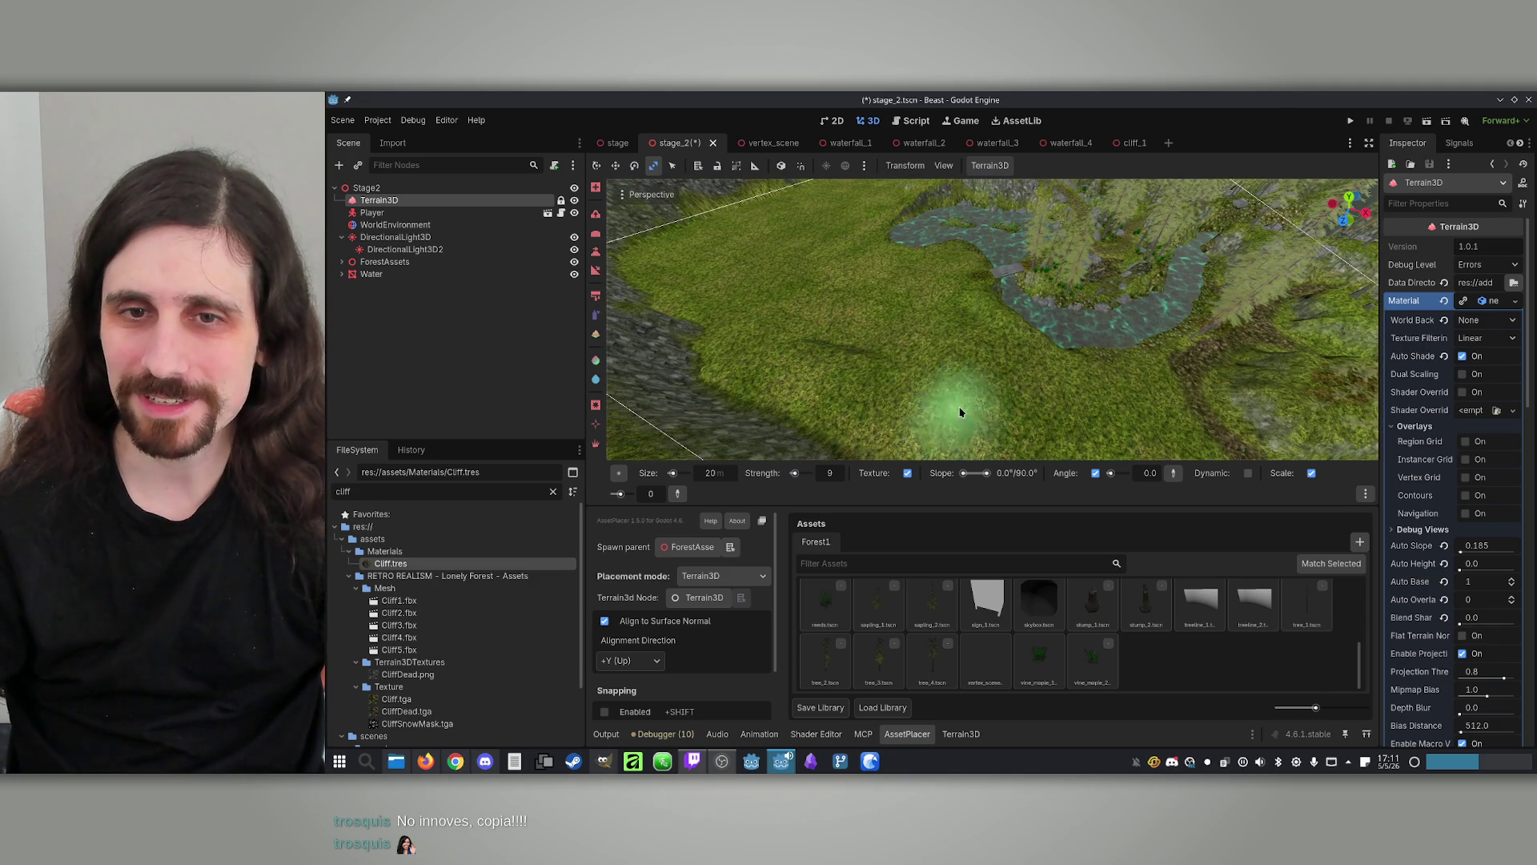
{"action": "mouse_move", "coordinate": [961, 413]}
{"action": "left_mouse_down"}
{"action": "mouse_move", "coordinate": [995, 326]}
{"action": "mouse_move", "coordinate": [876, 298]}
{"action": "mouse_move", "coordinate": [640, 432]}
{"action": "left_mouse_up"}
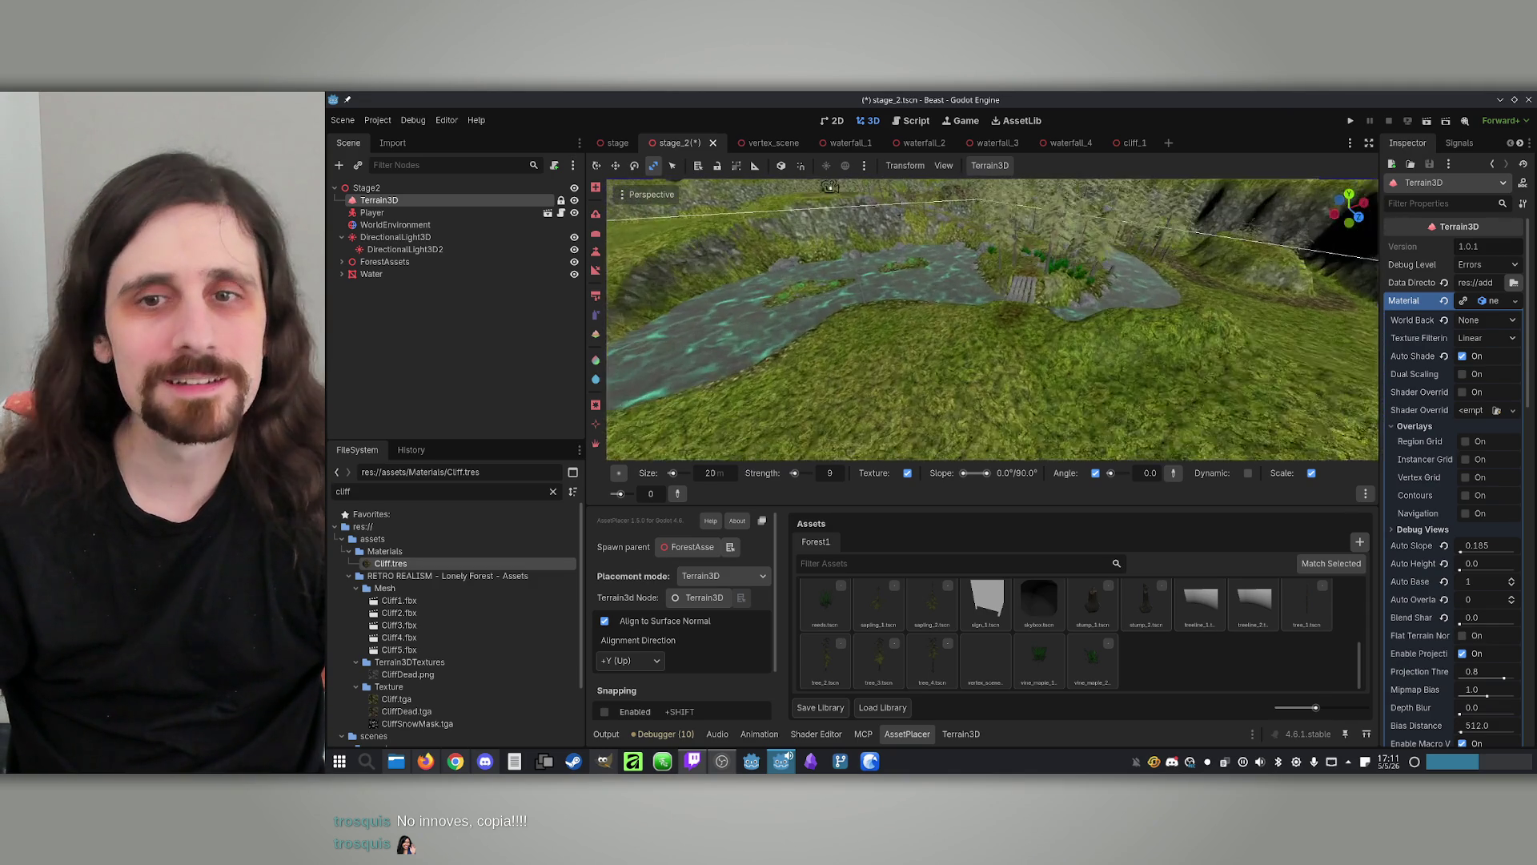
{"action": "left_click_drag", "start_coordinate": [928, 317], "coordinate": [929, 296]}
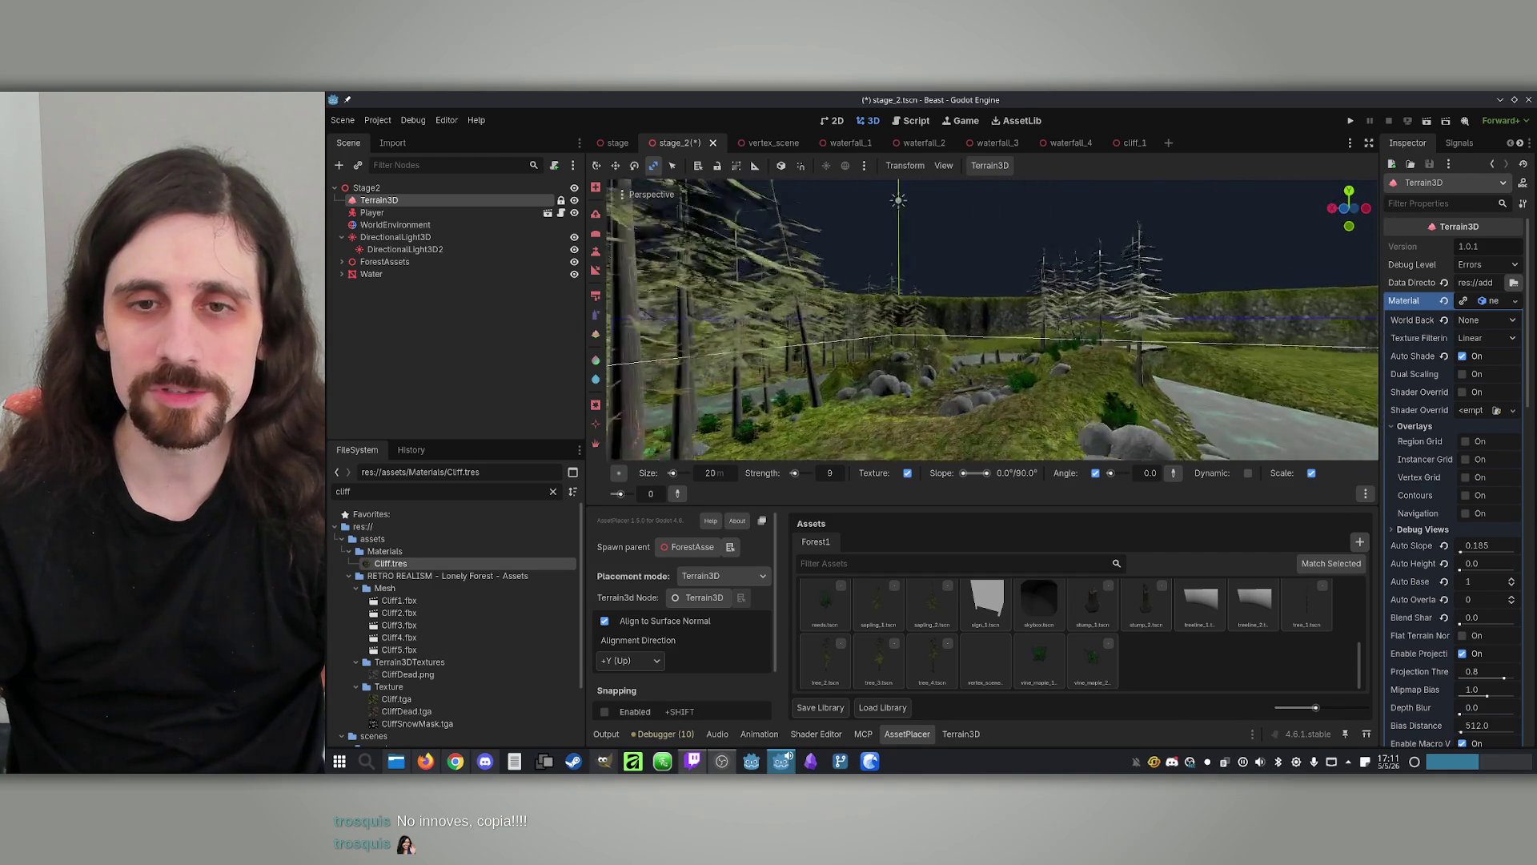
{"action": "left_click_drag", "start_coordinate": [993, 321], "coordinate": [961, 320]}
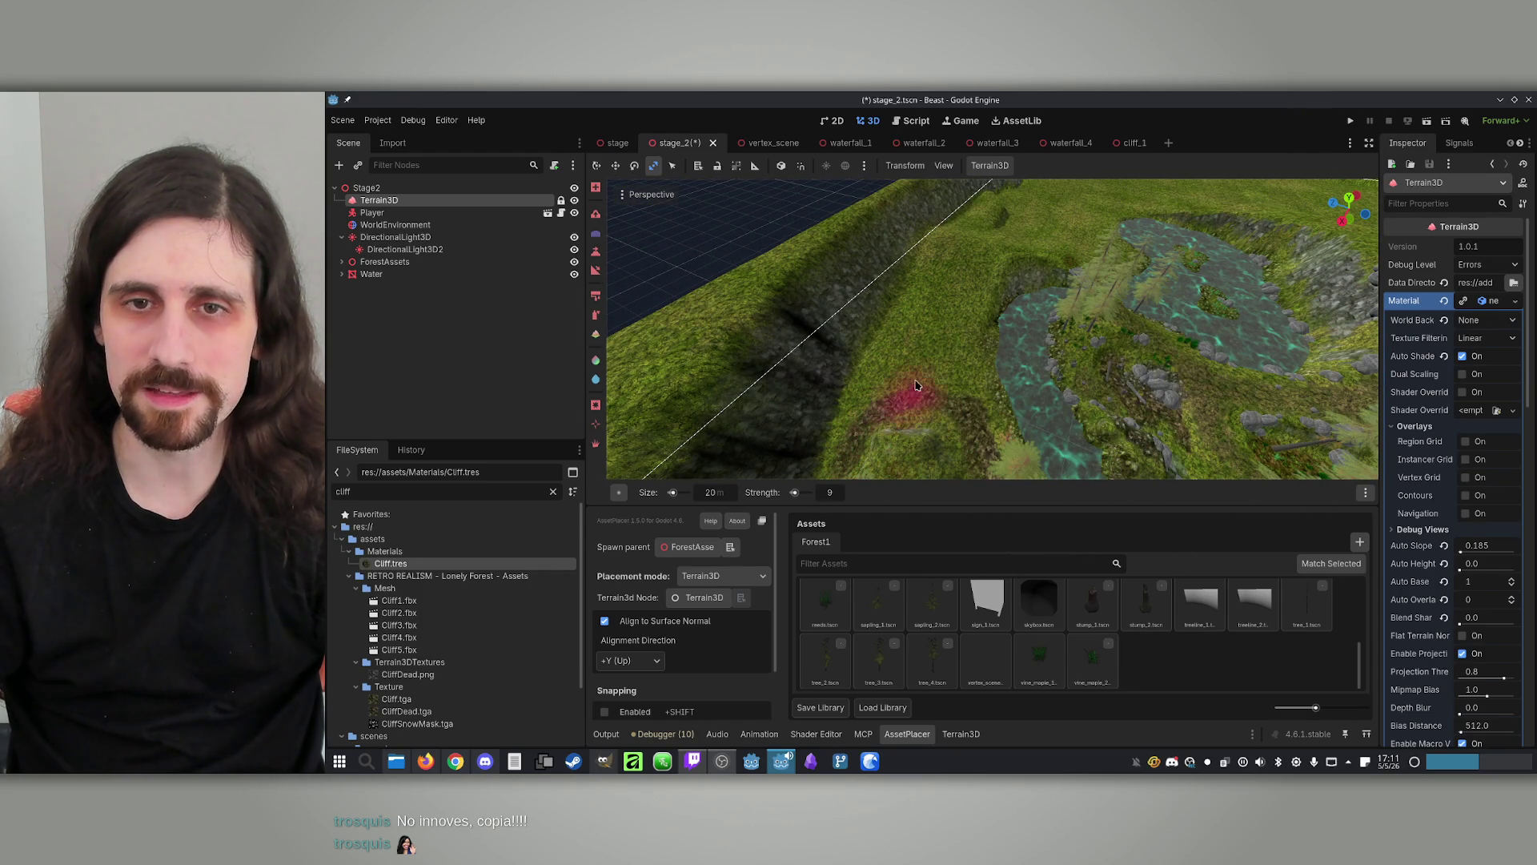
{"action": "scroll", "coordinate": [999, 409], "scroll_direction": "down", "scroll_amount": 5}
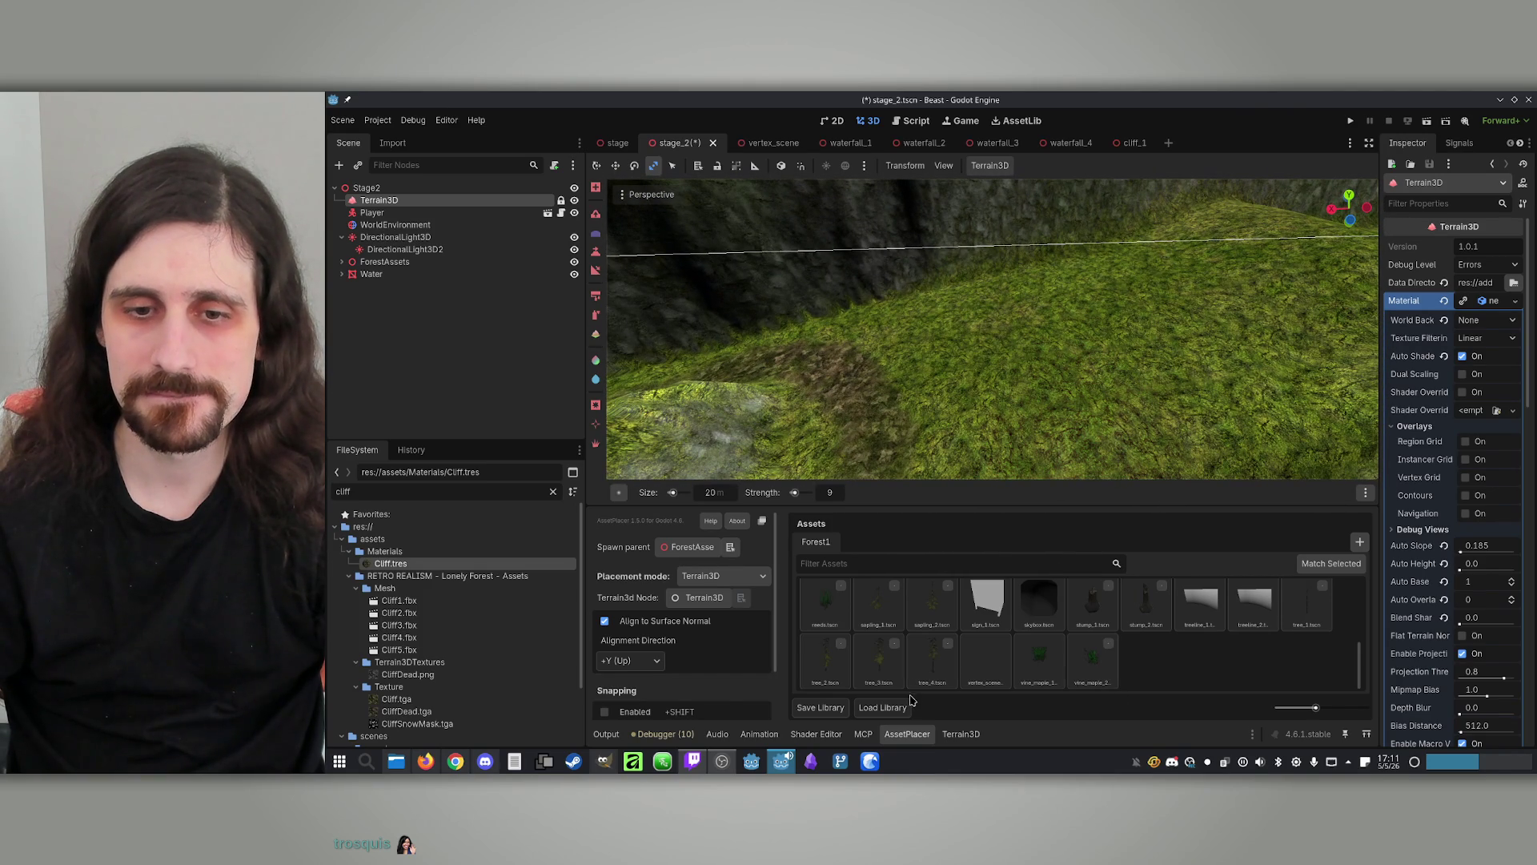
Pick tree_4.tscn, then reselect Terrain3D and choose the Height sculpt tool
{"action": "left_click", "coordinate": [932, 661]}
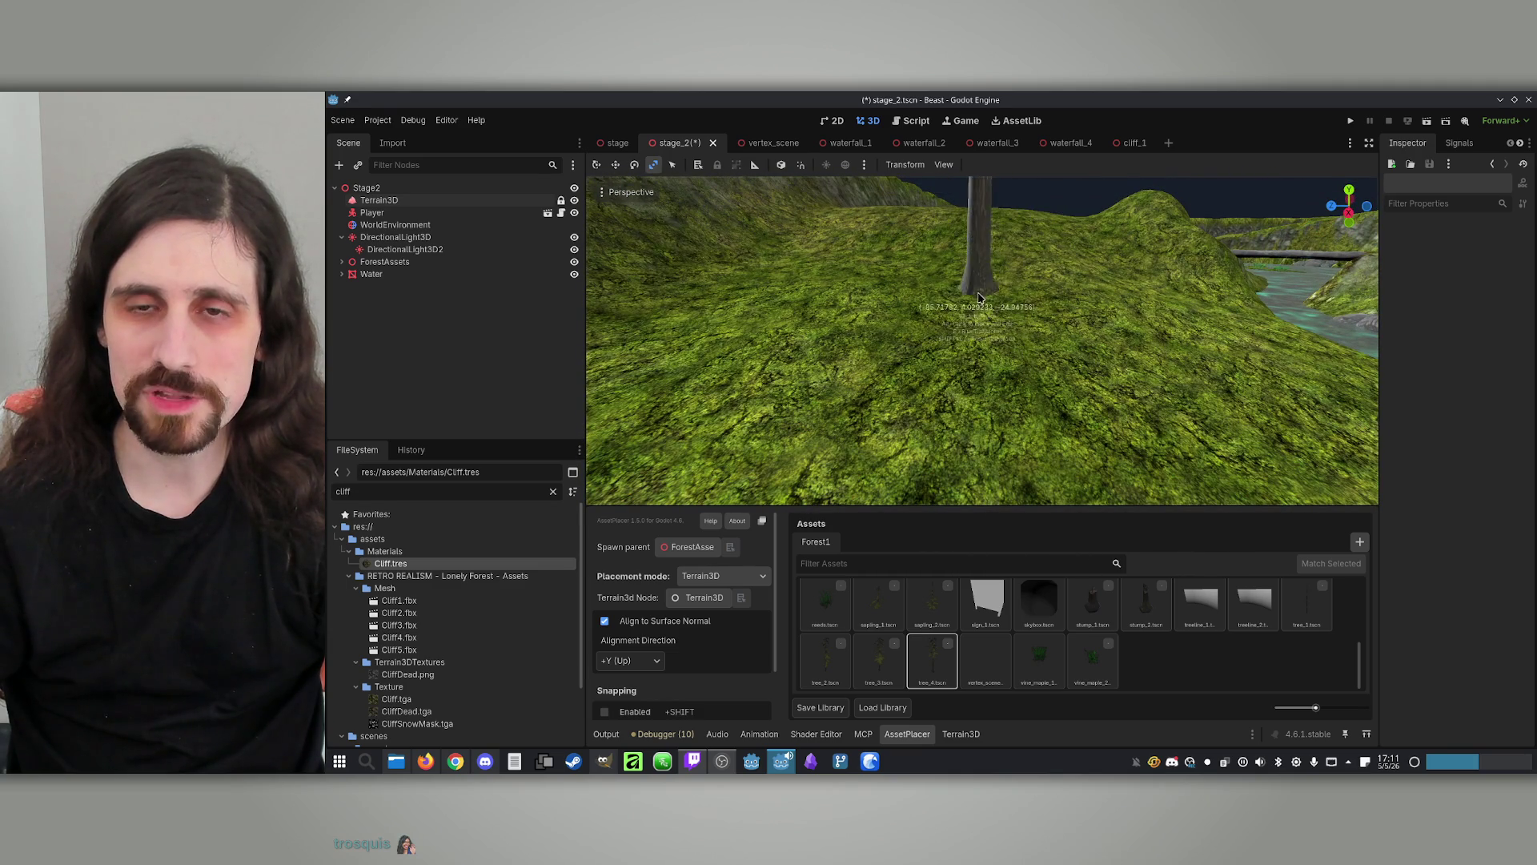
{"action": "left_click_drag", "start_coordinate": [981, 342], "coordinate": [981, 376]}
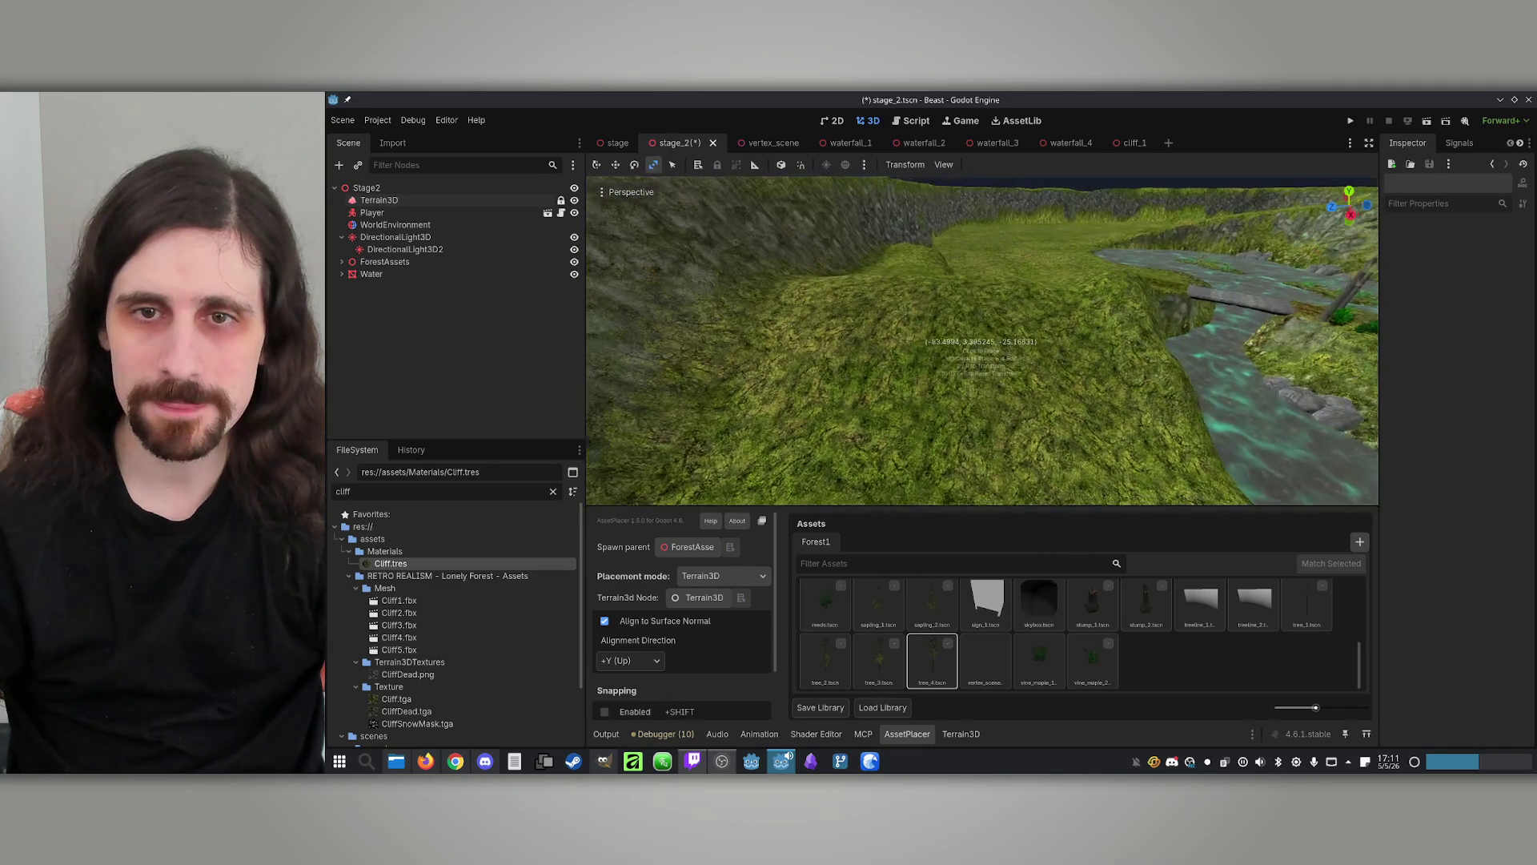
{"action": "left_click", "coordinate": [405, 204]}
{"action": "left_click", "coordinate": [597, 252]}
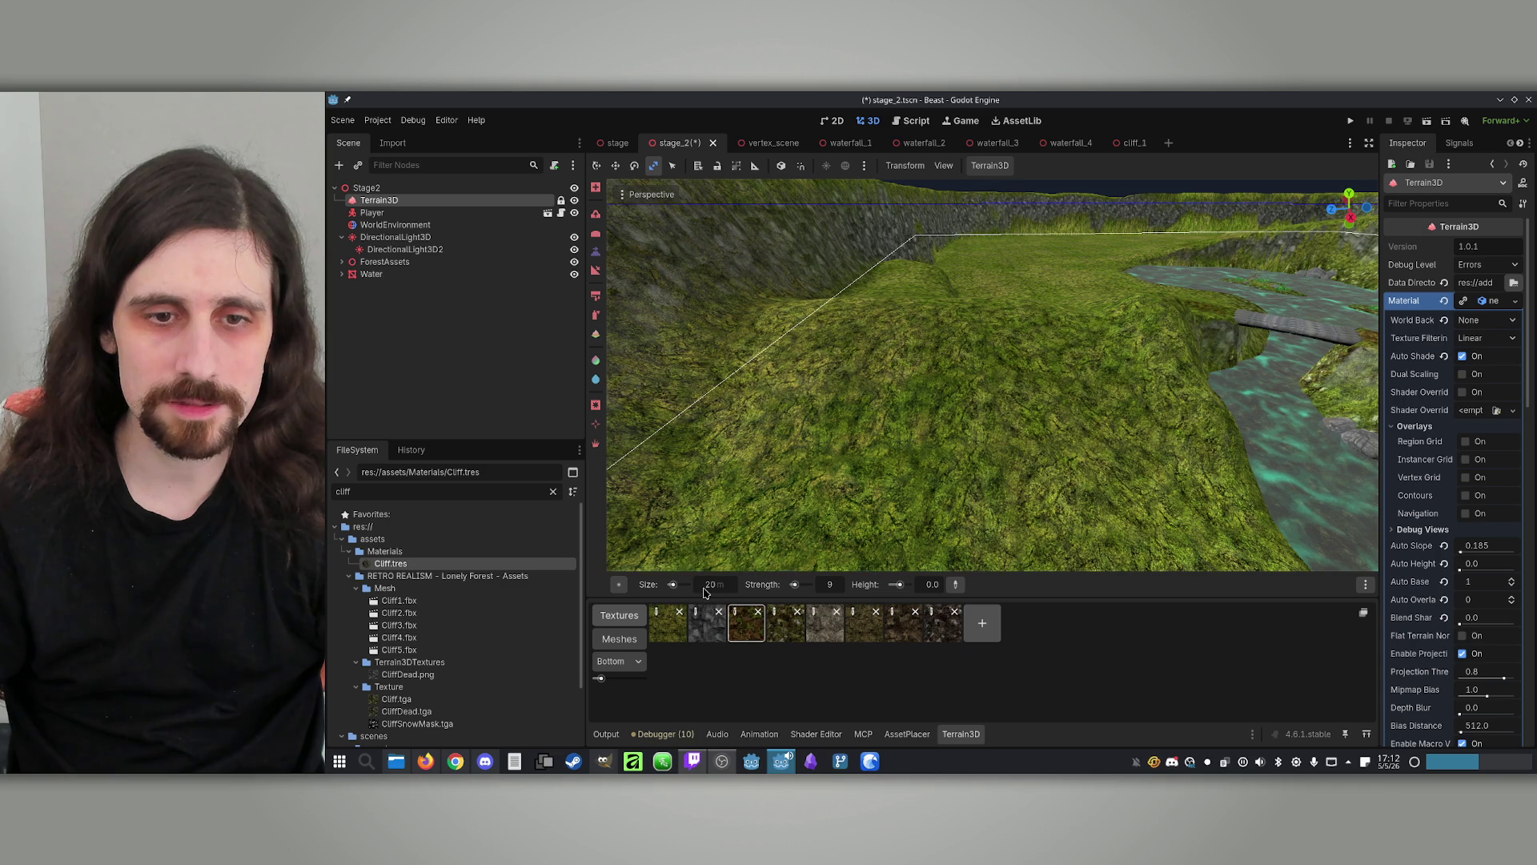
Set the Terrain3D brush to size 15 and strength 5
{"action": "type", "text": "10"}
{"action": "key", "text": "Return"}
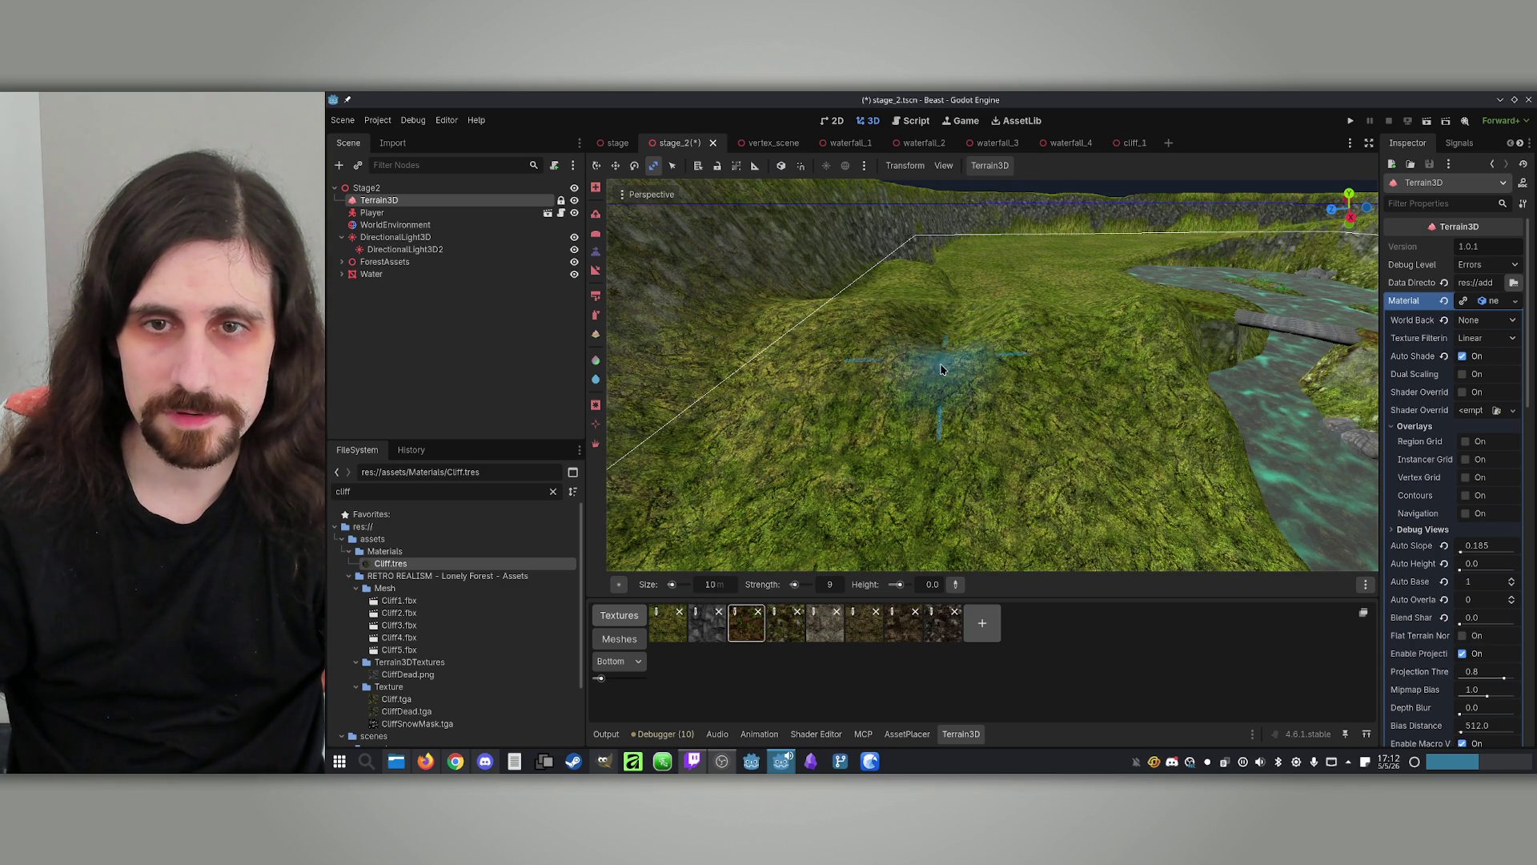
{"action": "scroll", "coordinate": [938, 377], "scroll_direction": "up", "scroll_amount": 5}
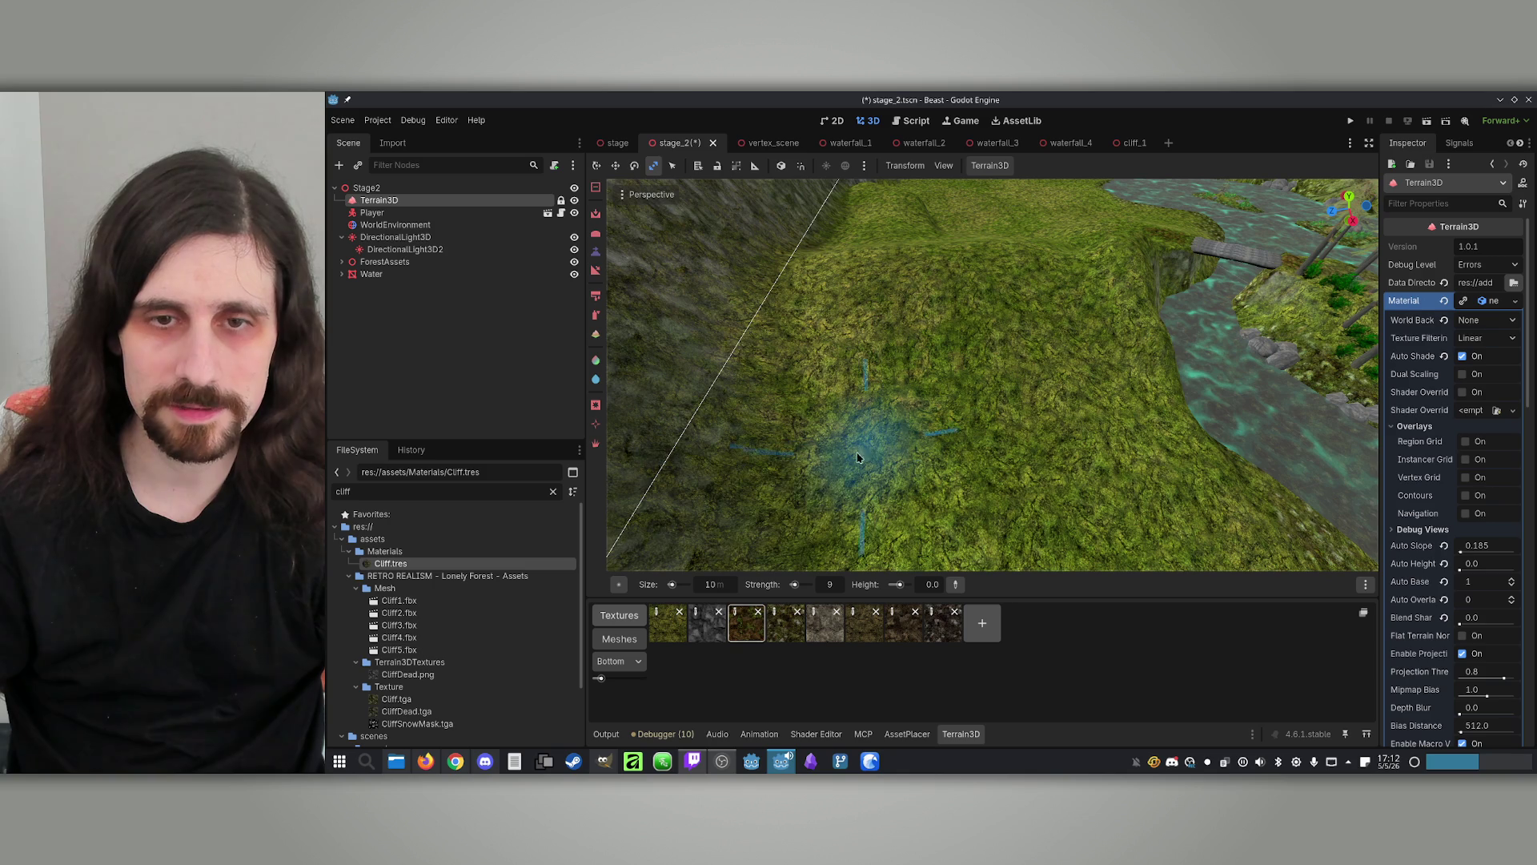
{"action": "type", "text": "2"}
{"action": "key", "text": "Return"}
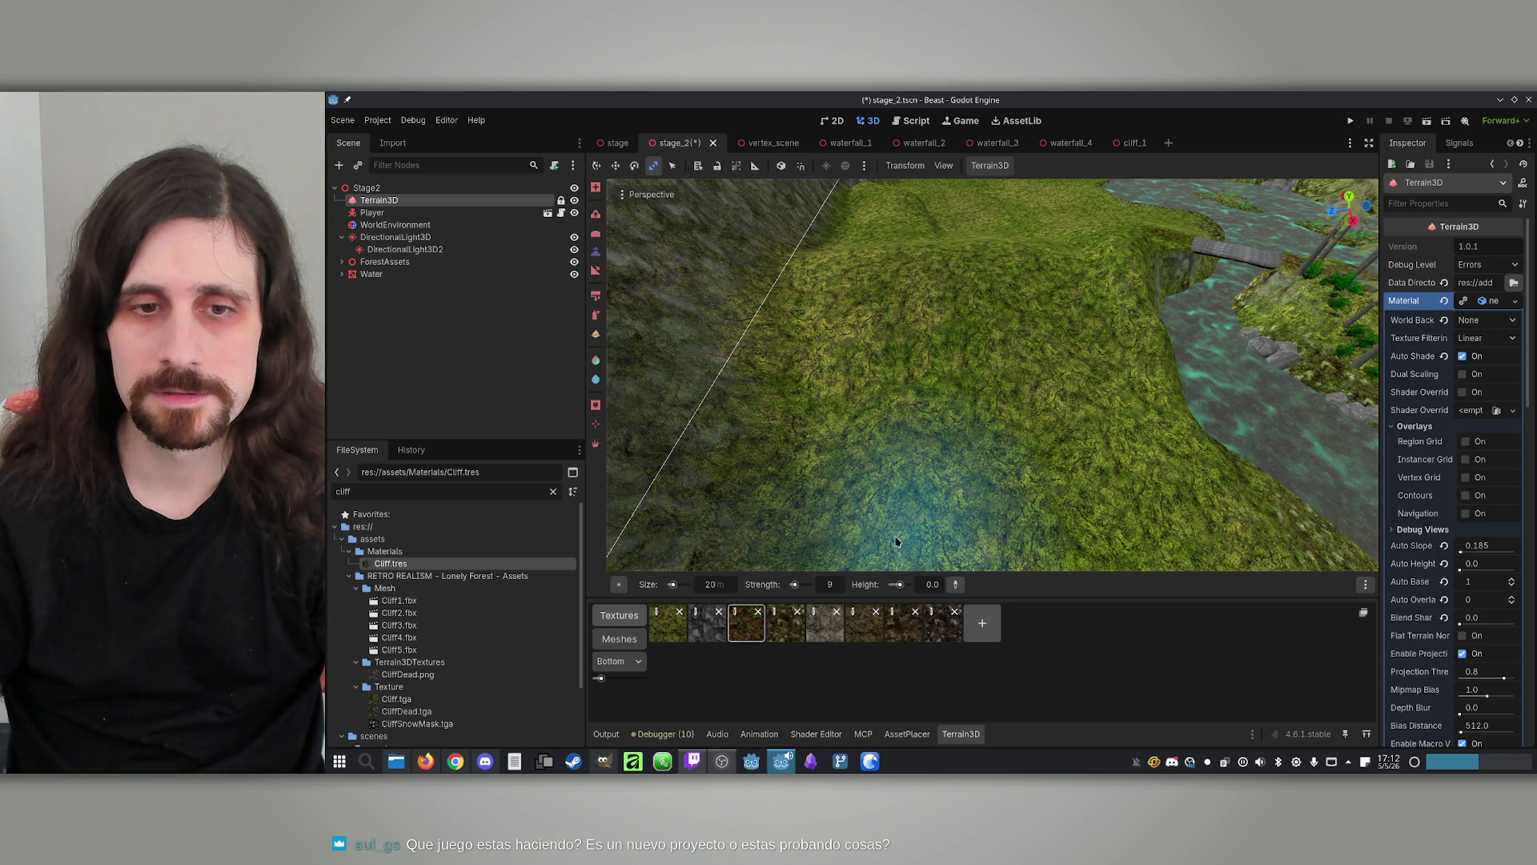
{"action": "left_click", "coordinate": [726, 588]}
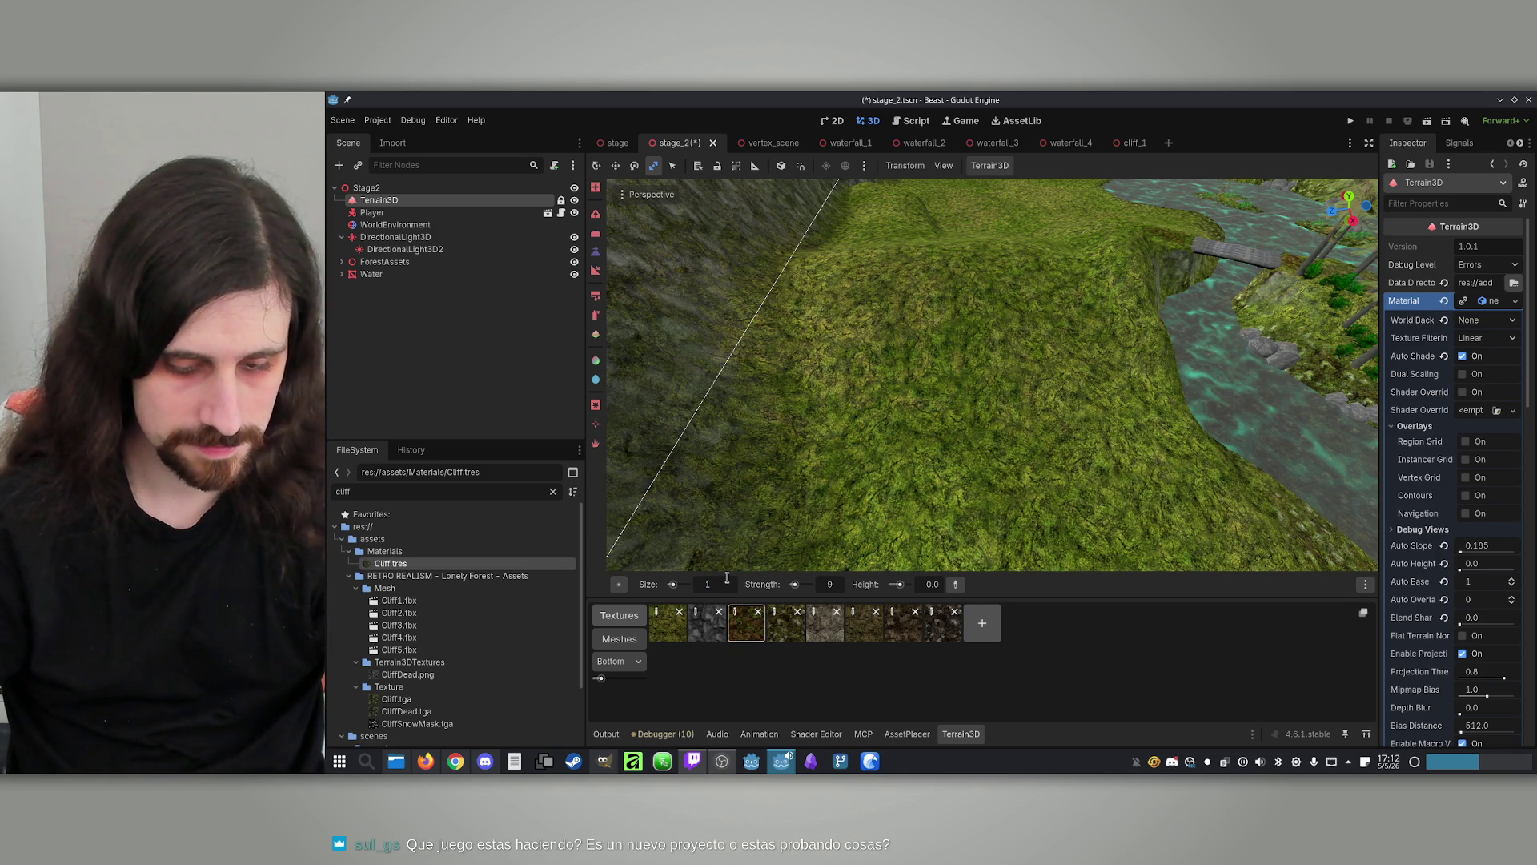
{"action": "type", "text": "5"}
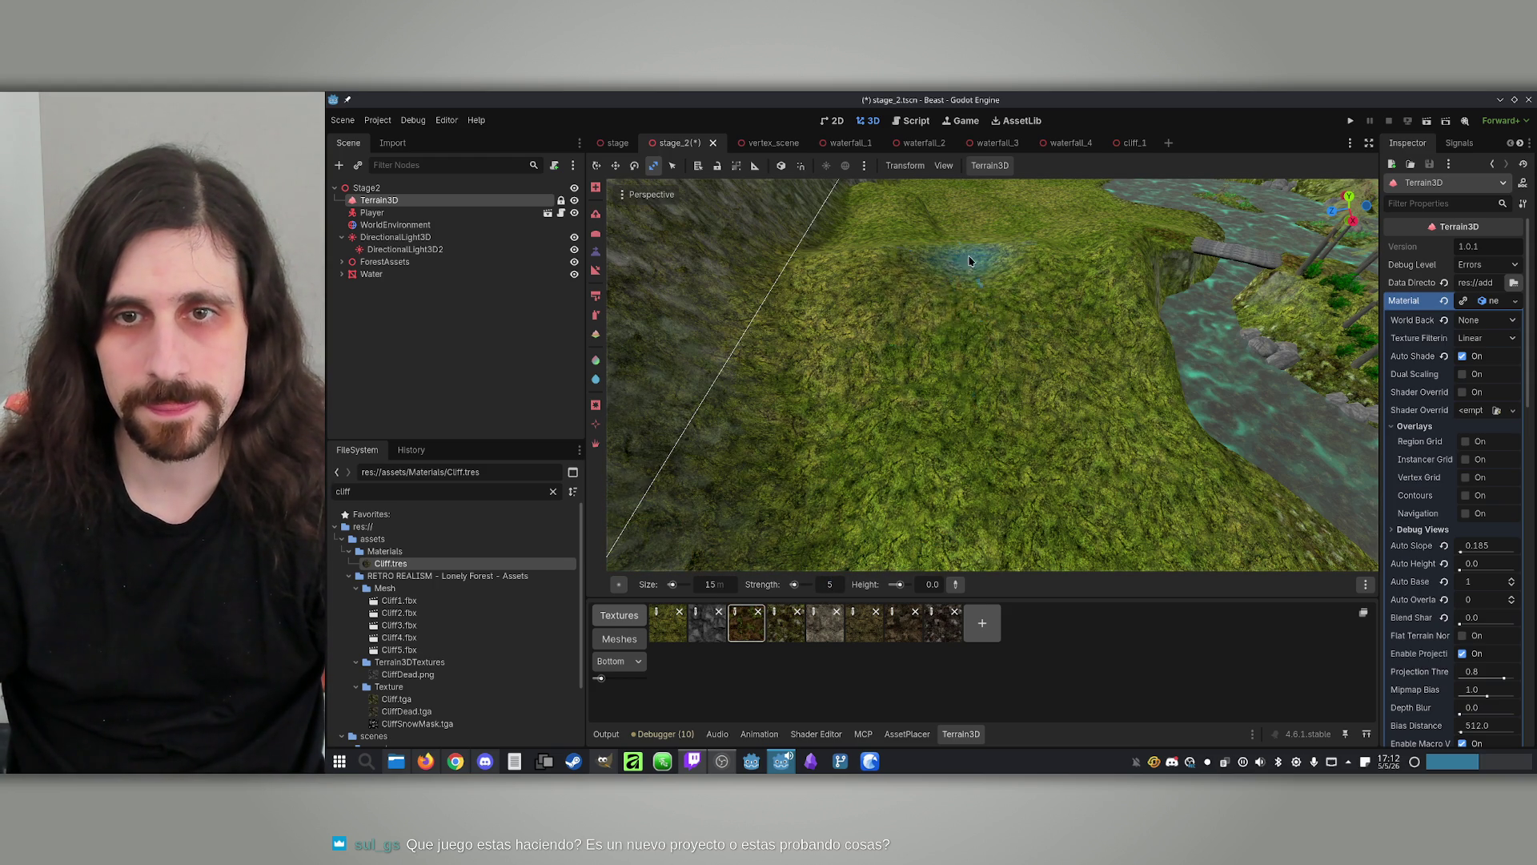
Orbit and fly the view across the sculpted hills and river toward the ridge
{"action": "left_click_drag", "start_coordinate": [969, 426], "coordinate": [964, 456]}
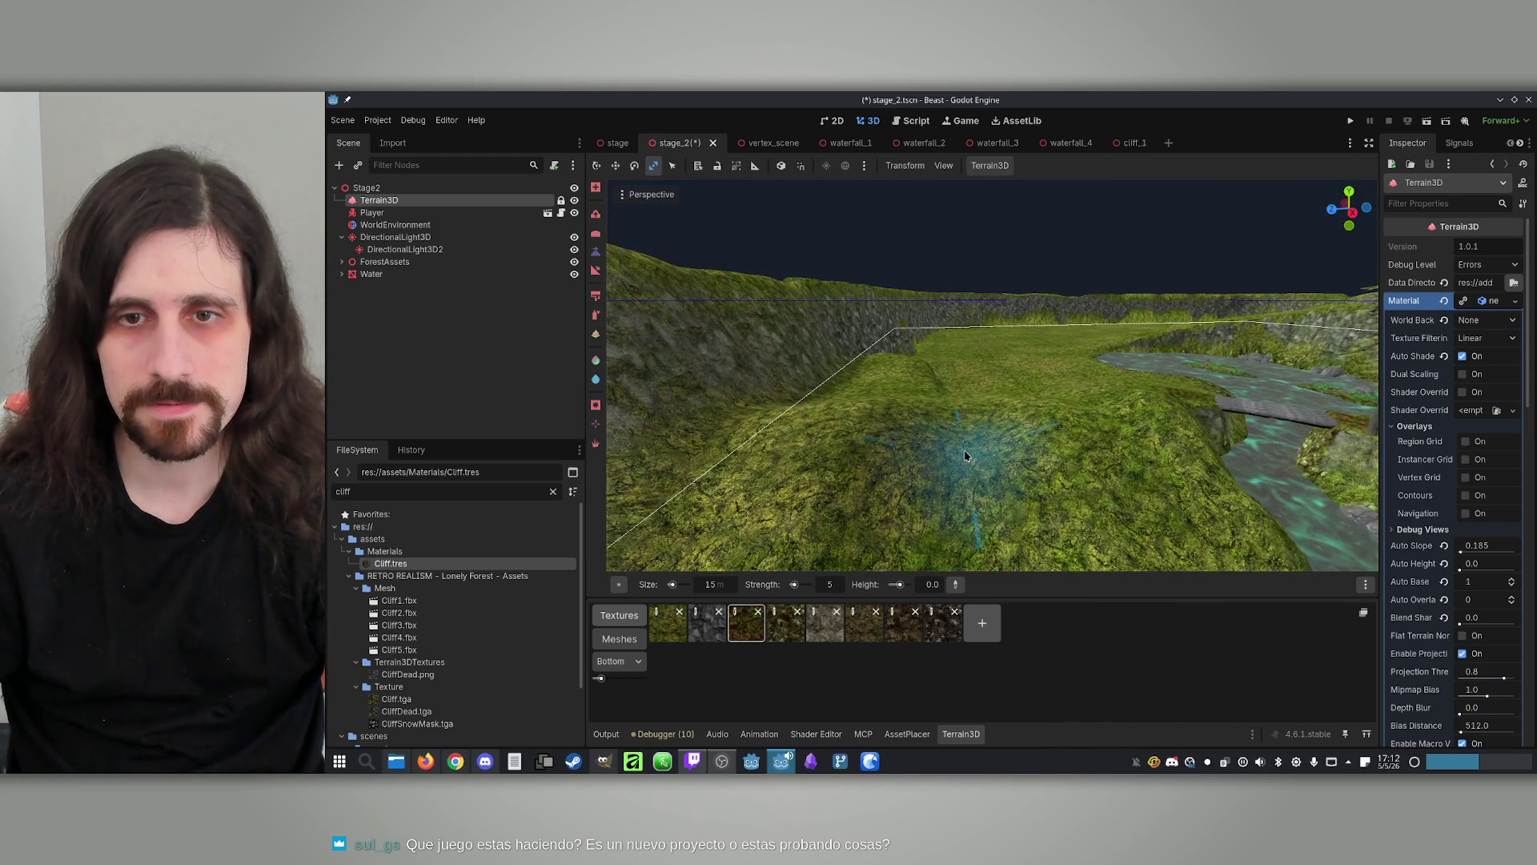
{"action": "scroll", "coordinate": [975, 368], "scroll_direction": "up", "scroll_amount": 5}
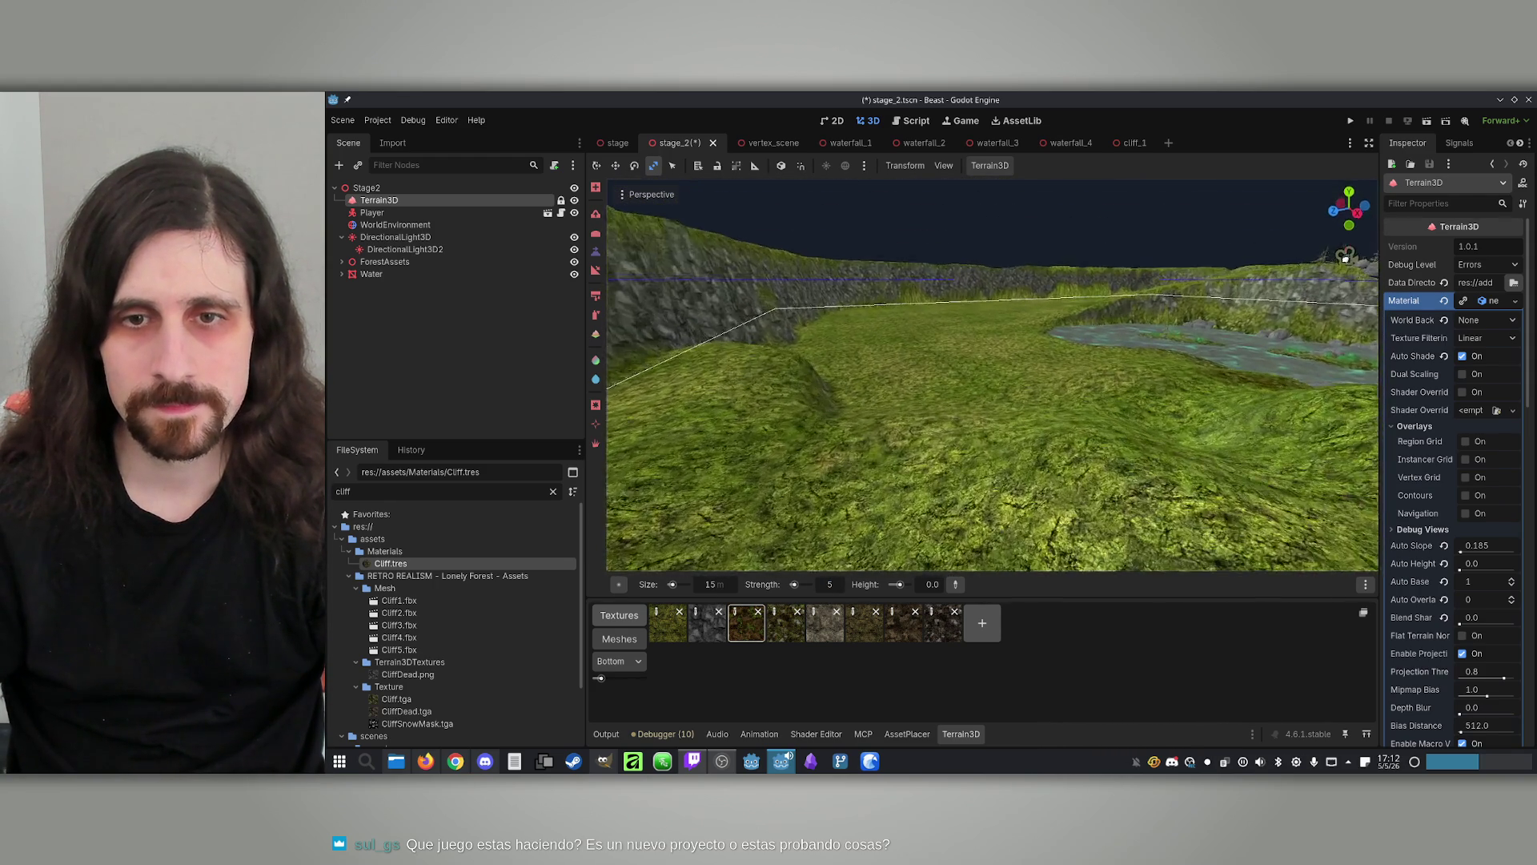
{"action": "scroll", "coordinate": [960, 305], "scroll_direction": "down", "scroll_amount": 4}
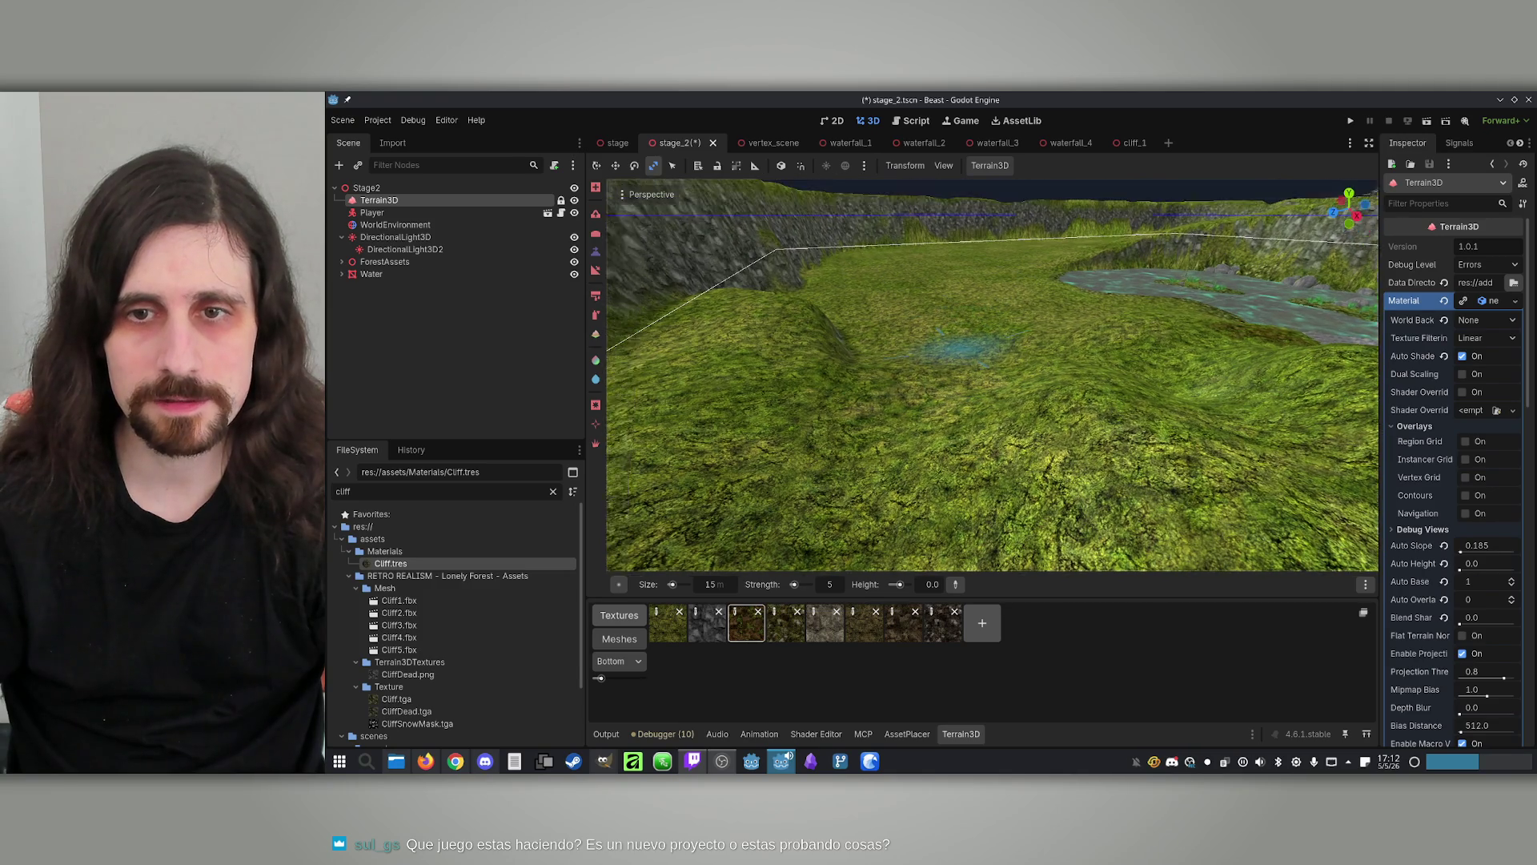
{"action": "mouse_move", "coordinate": [995, 429]}
{"action": "left_mouse_down"}
{"action": "mouse_move", "coordinate": [753, 472]}
{"action": "mouse_move", "coordinate": [985, 369]}
{"action": "left_mouse_up"}
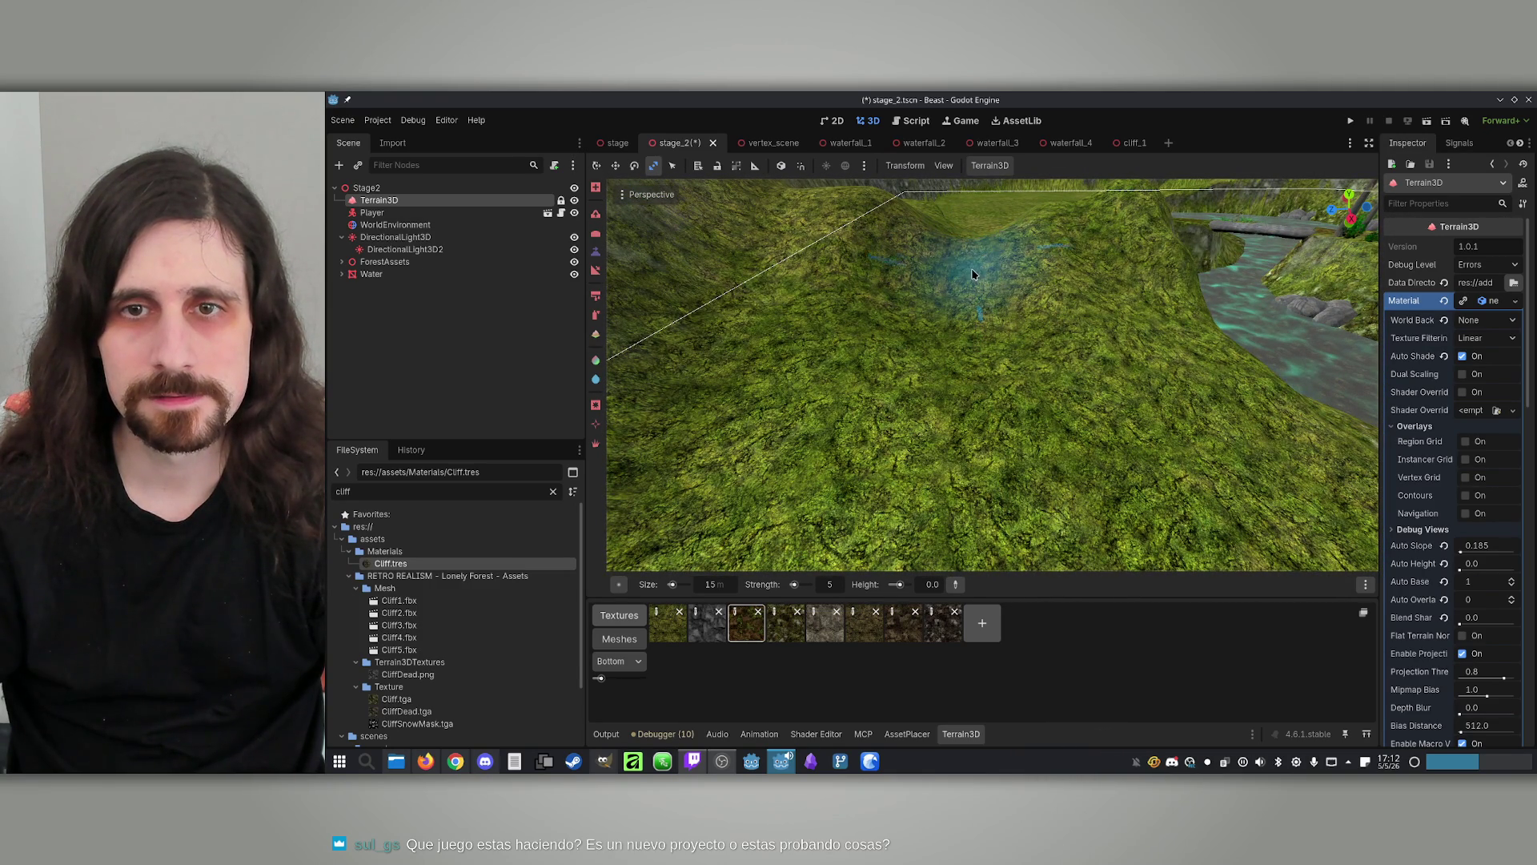
{"action": "scroll", "coordinate": [973, 275], "scroll_direction": "up", "scroll_amount": 2}
{"action": "left_click_drag", "start_coordinate": [973, 274], "coordinate": [972, 204]}
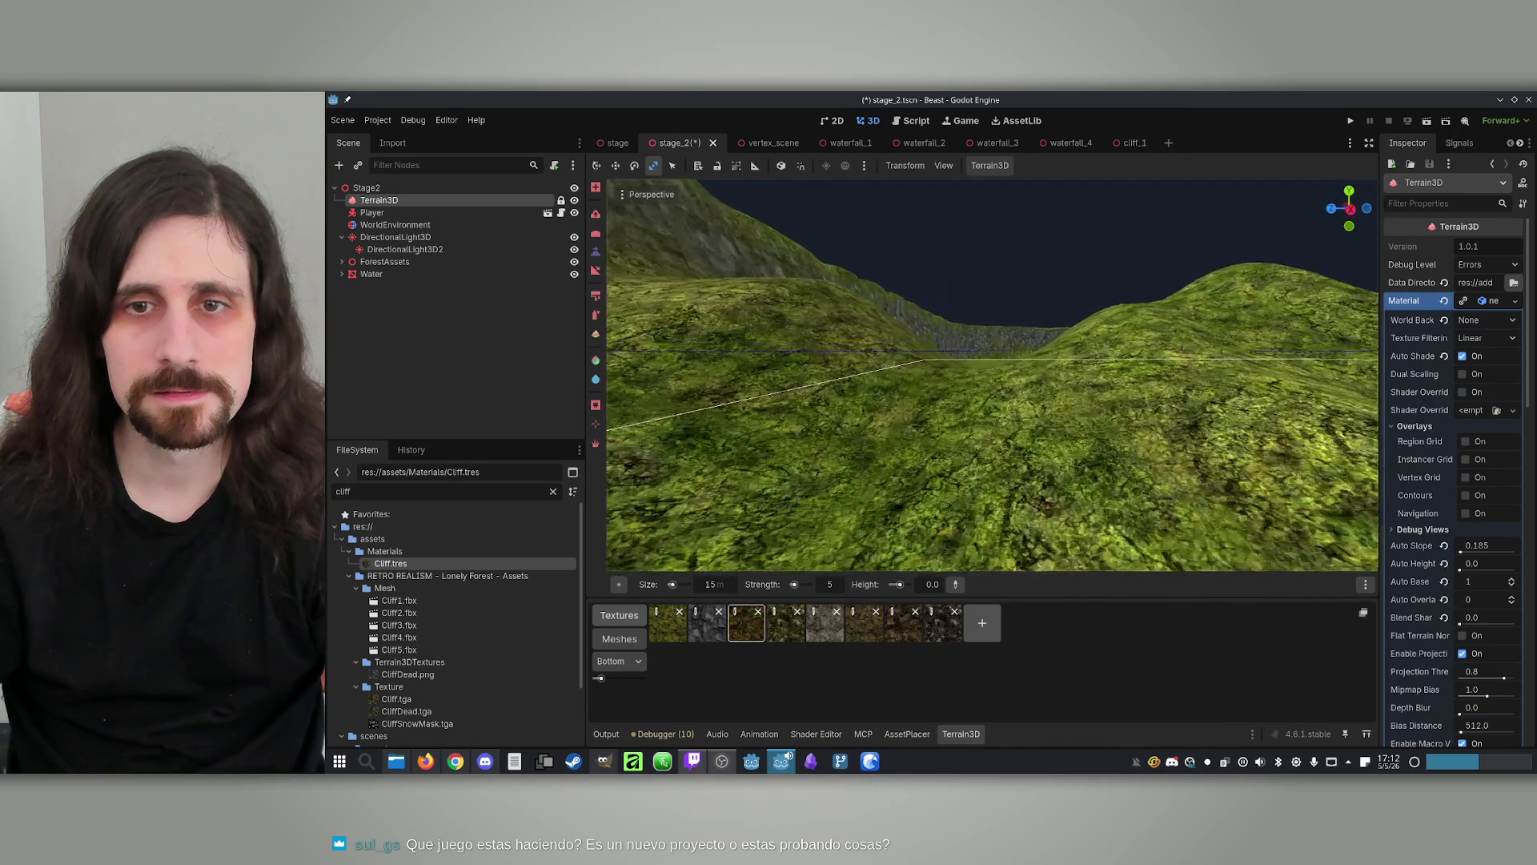
{"action": "key", "text": "w"}
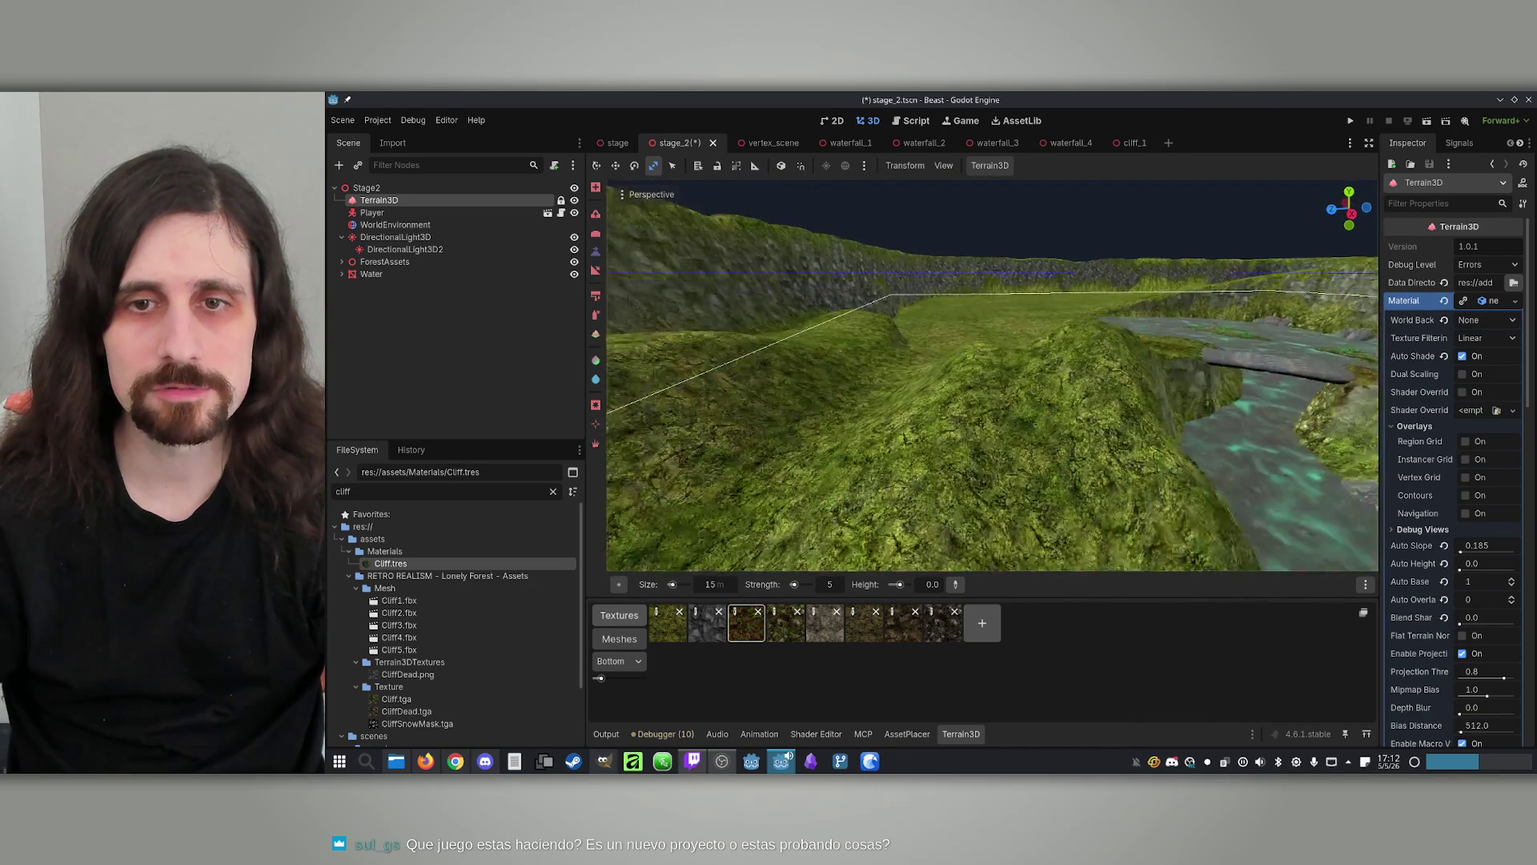
{"action": "key", "text": "w"}
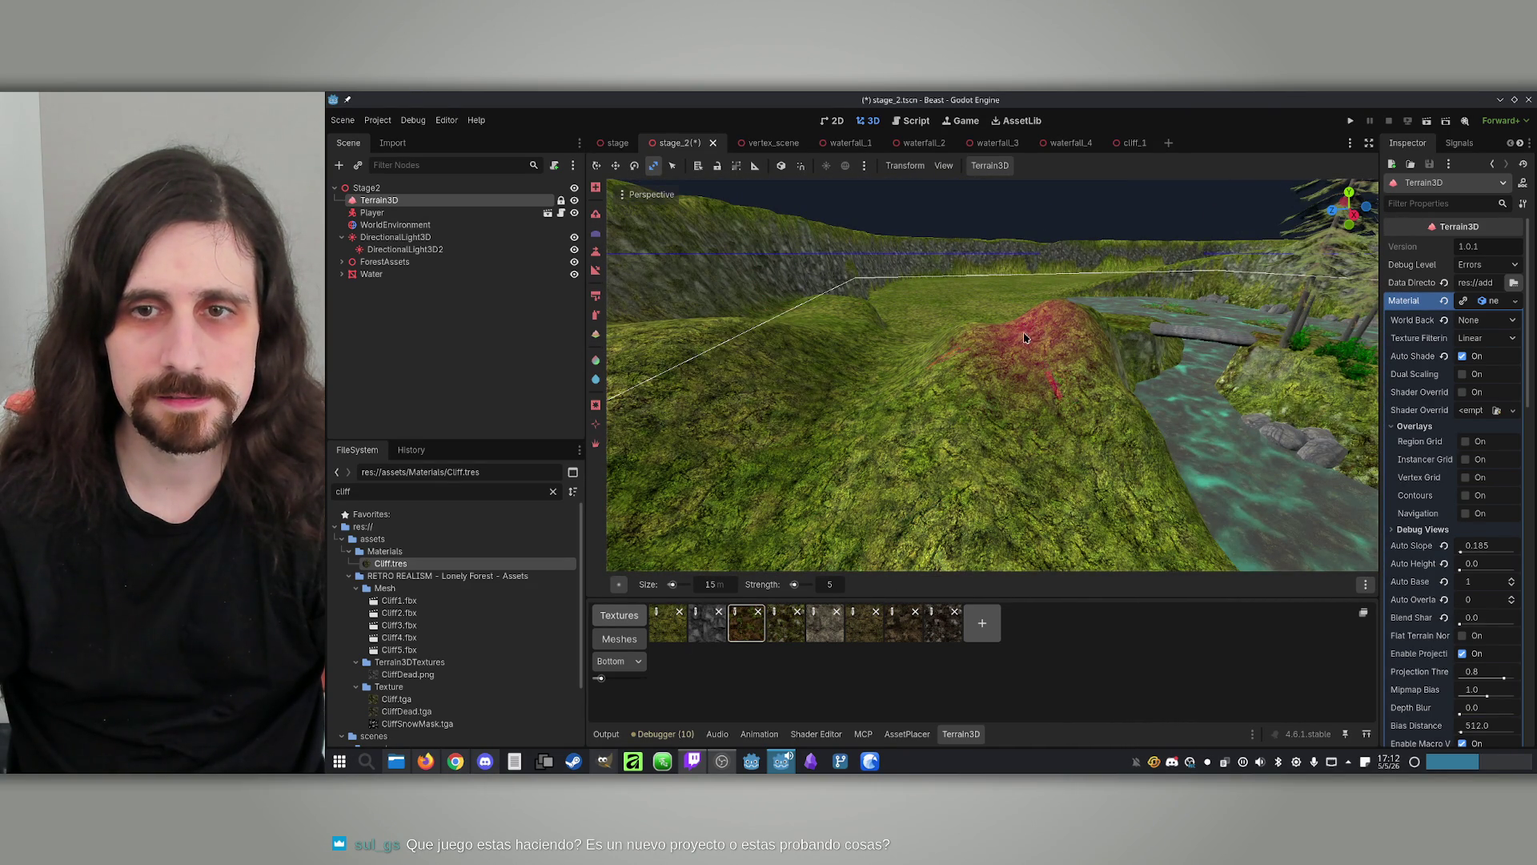
Show the AssetPlacer Forest1 library and pick tree_4 while flying toward the cliff
{"action": "key", "text": "w"}
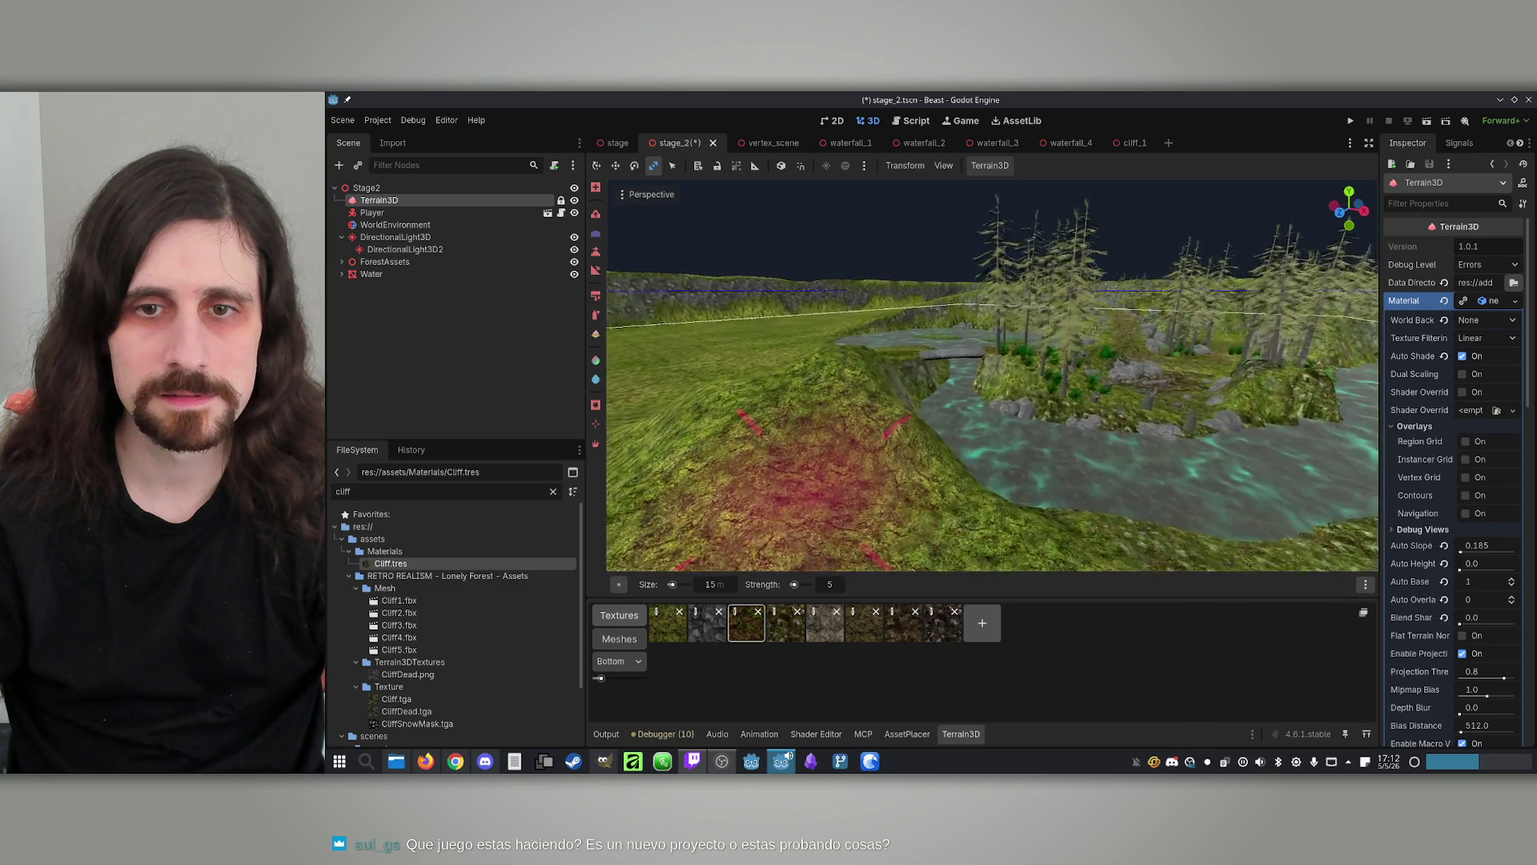
{"action": "key", "text": "w"}
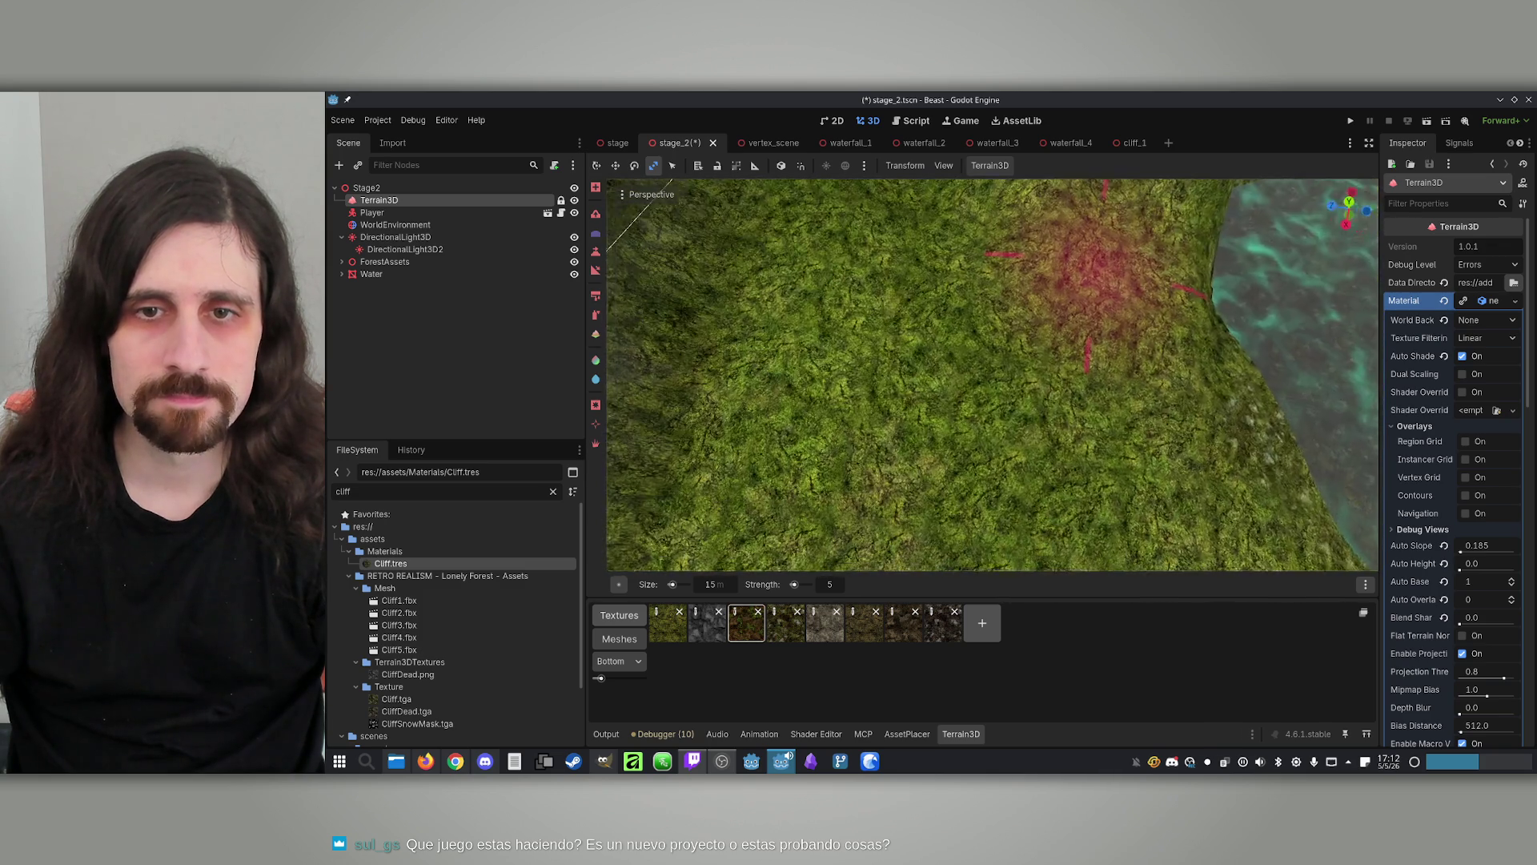
{"action": "key", "text": "w"}
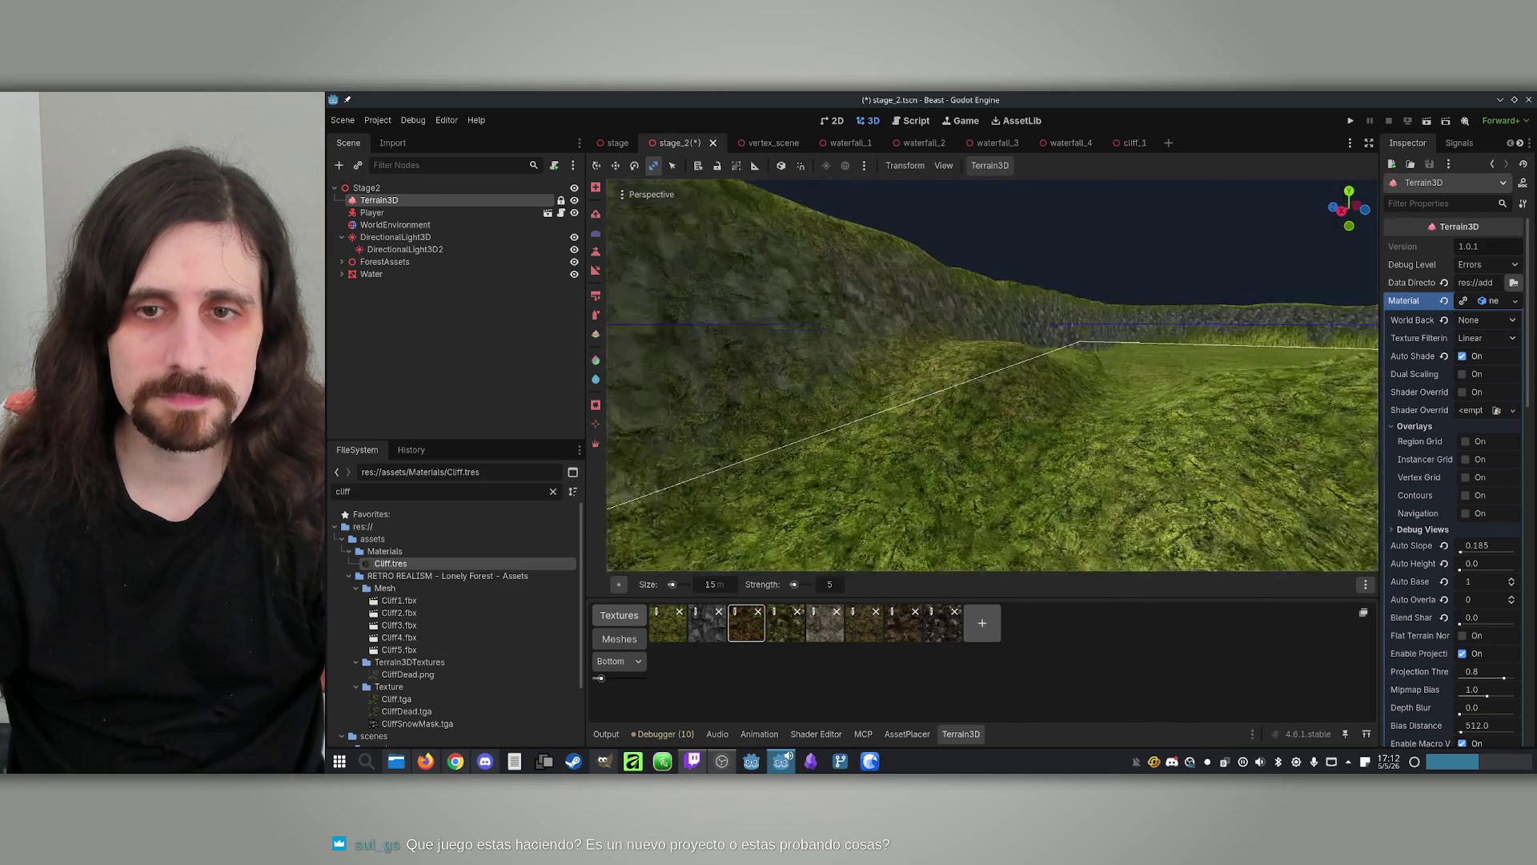
{"action": "left_click", "coordinate": [905, 734]}
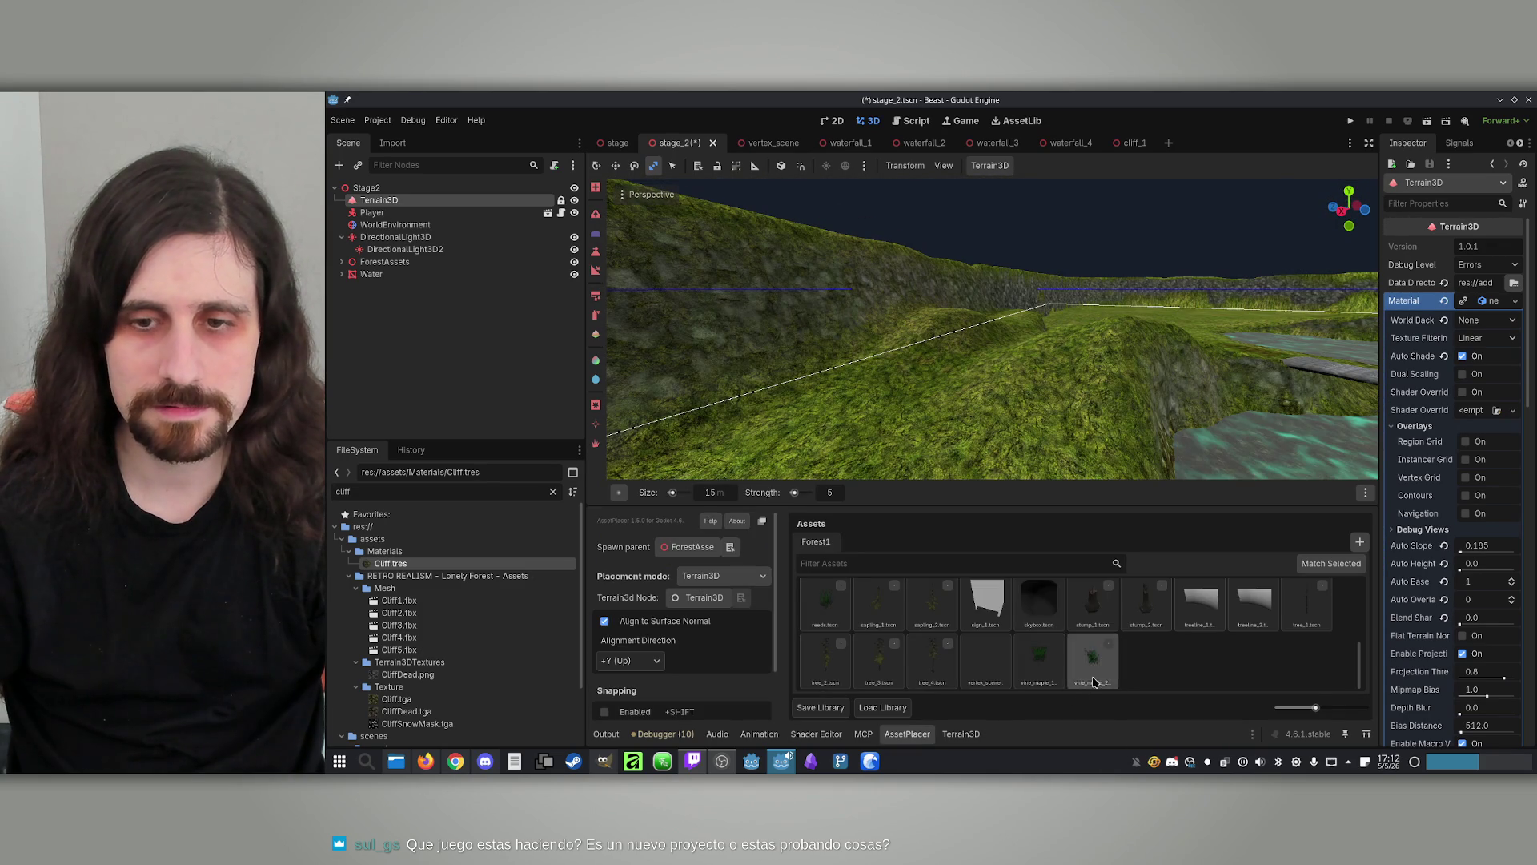
{"action": "left_click", "coordinate": [933, 661]}
{"action": "key", "text": "w"}
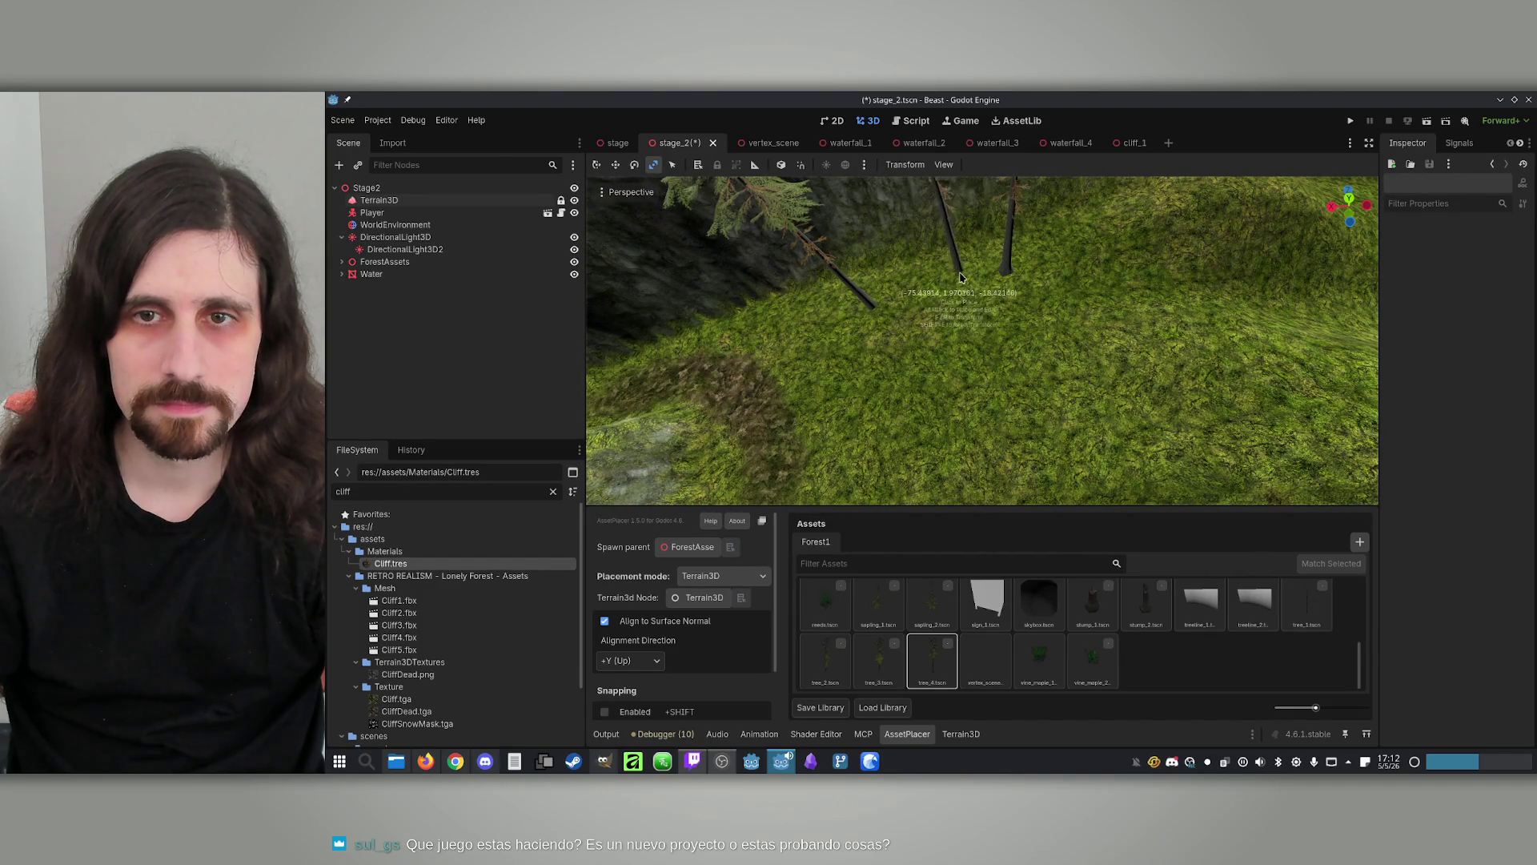
{"action": "key", "text": "w"}
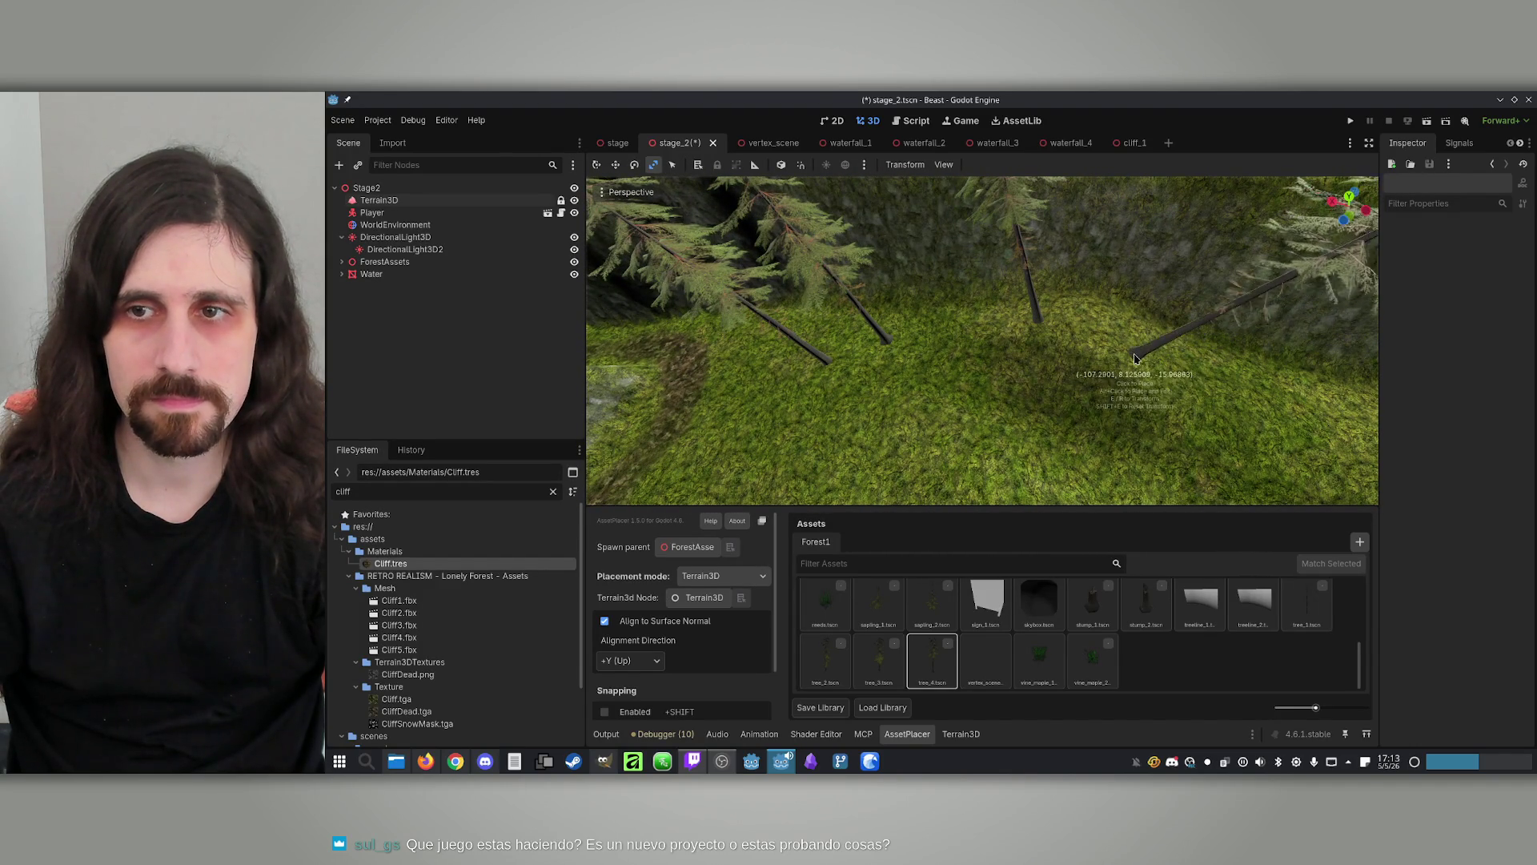
{"action": "key", "text": "w"}
Turn on Align to Surface Normal and choose tree_3.tscn for placing
{"action": "left_click", "coordinate": [605, 622]}
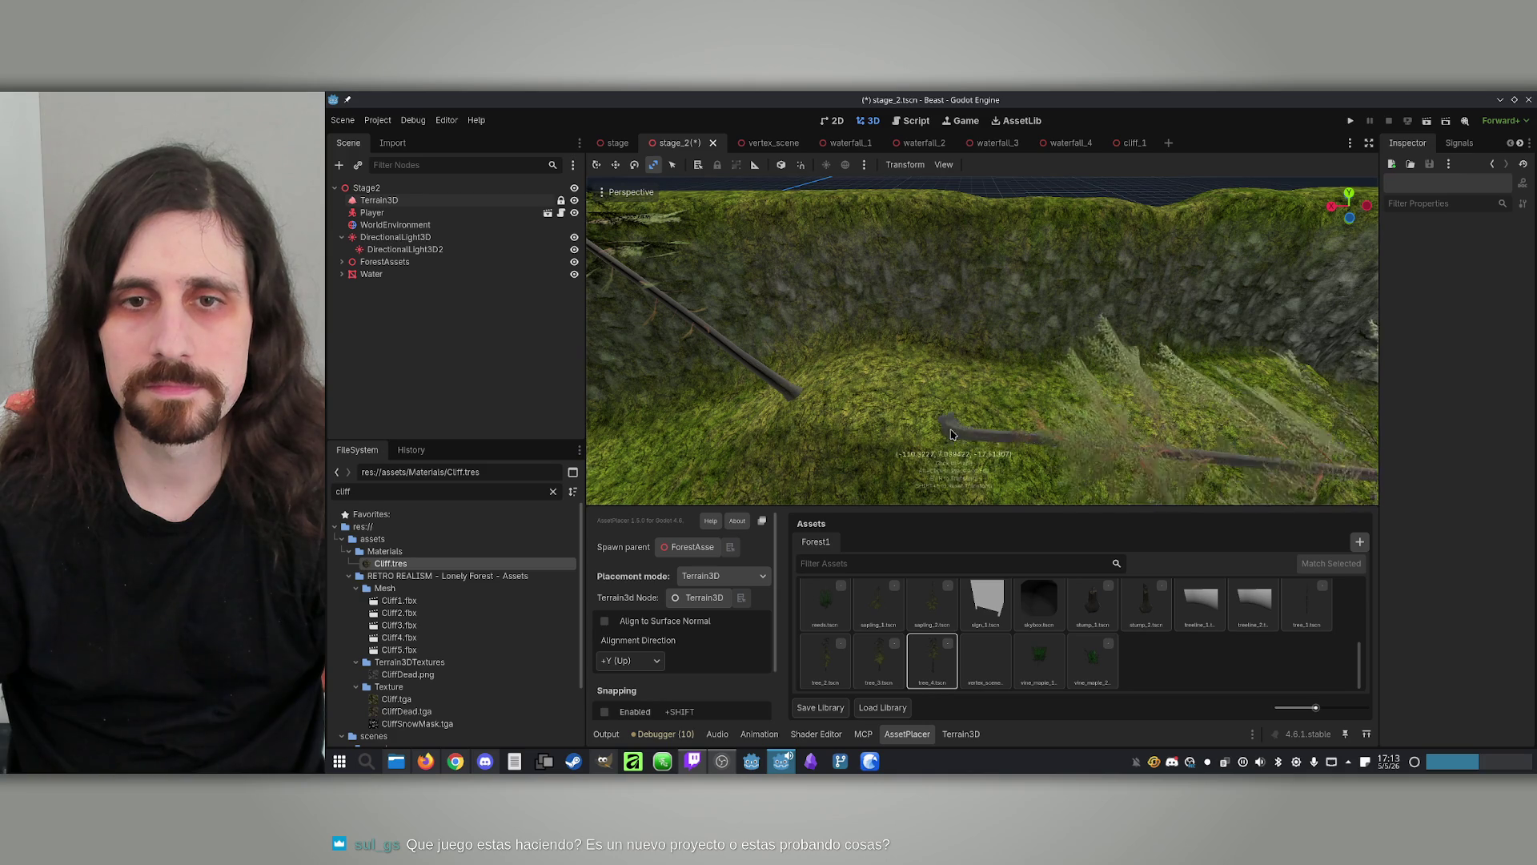
{"action": "left_click", "coordinate": [606, 621]}
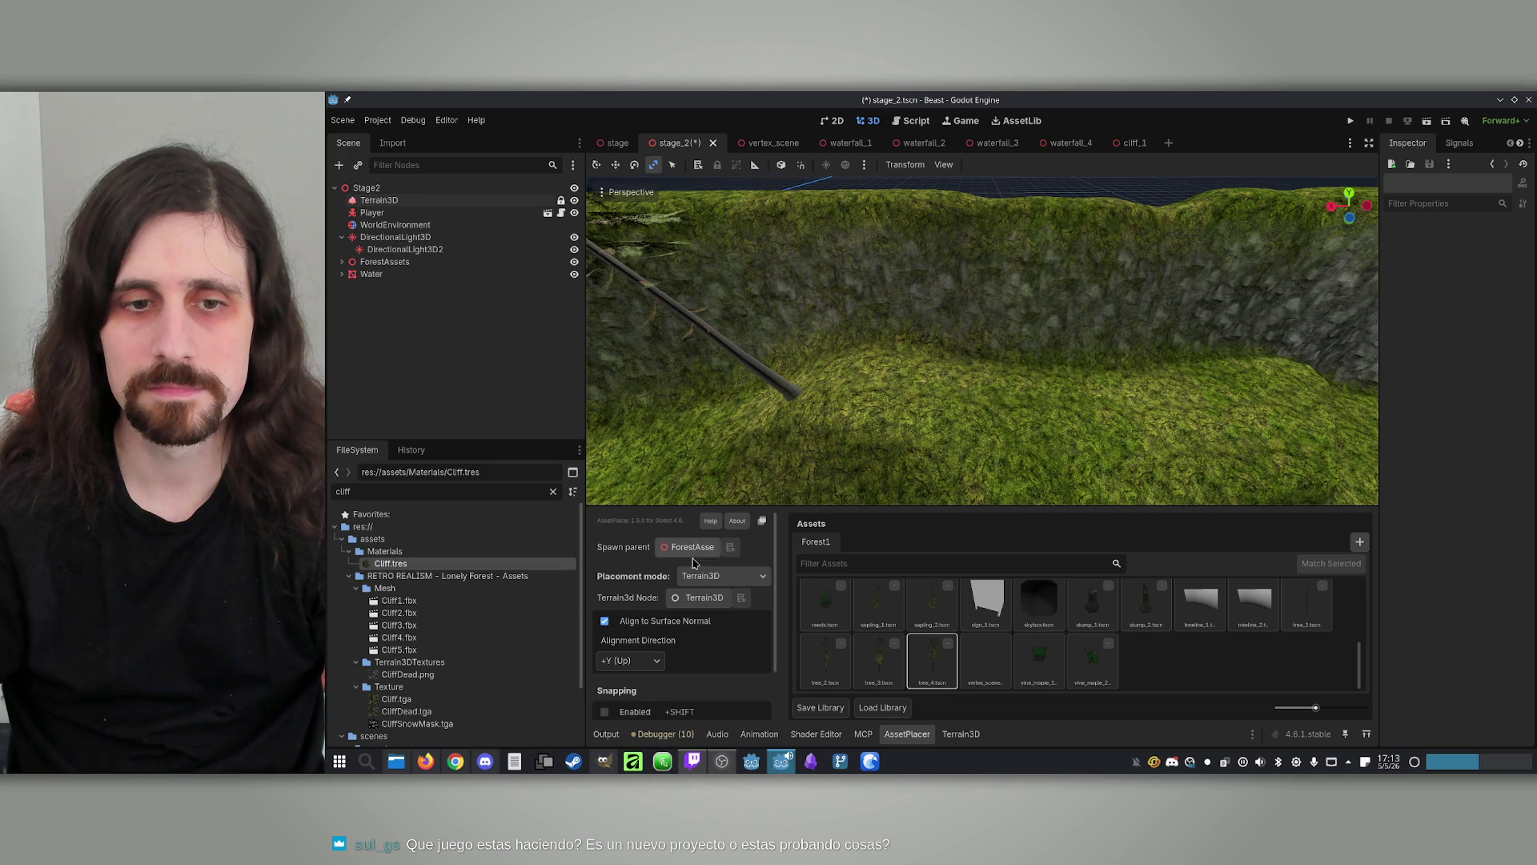
{"action": "left_click", "coordinate": [606, 623]}
{"action": "scroll", "coordinate": [921, 416], "scroll_direction": "up", "scroll_amount": 3}
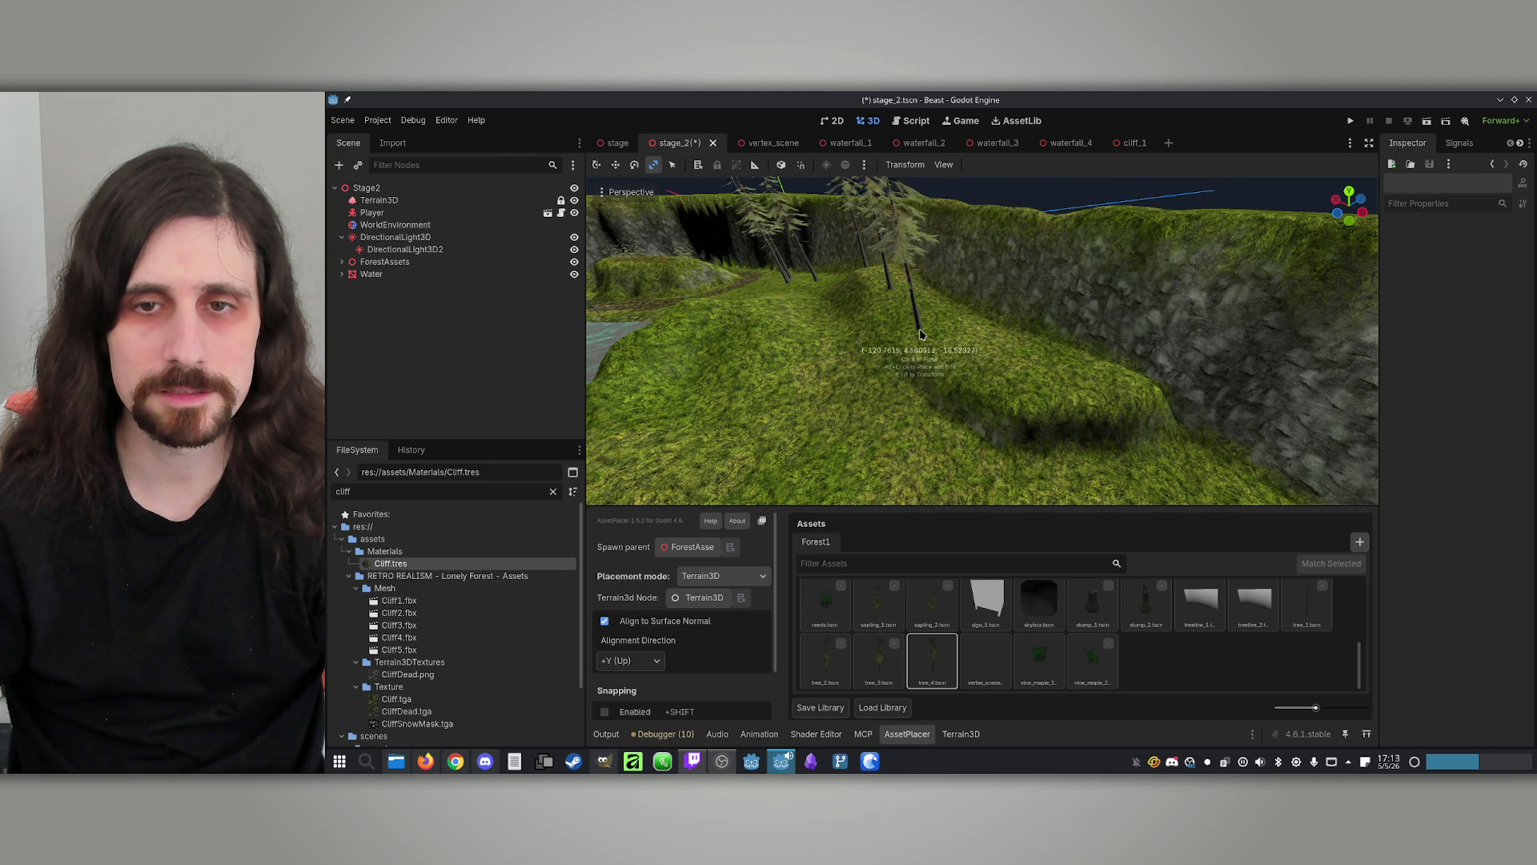
{"action": "scroll", "coordinate": [920, 334], "scroll_direction": "up", "scroll_amount": 5}
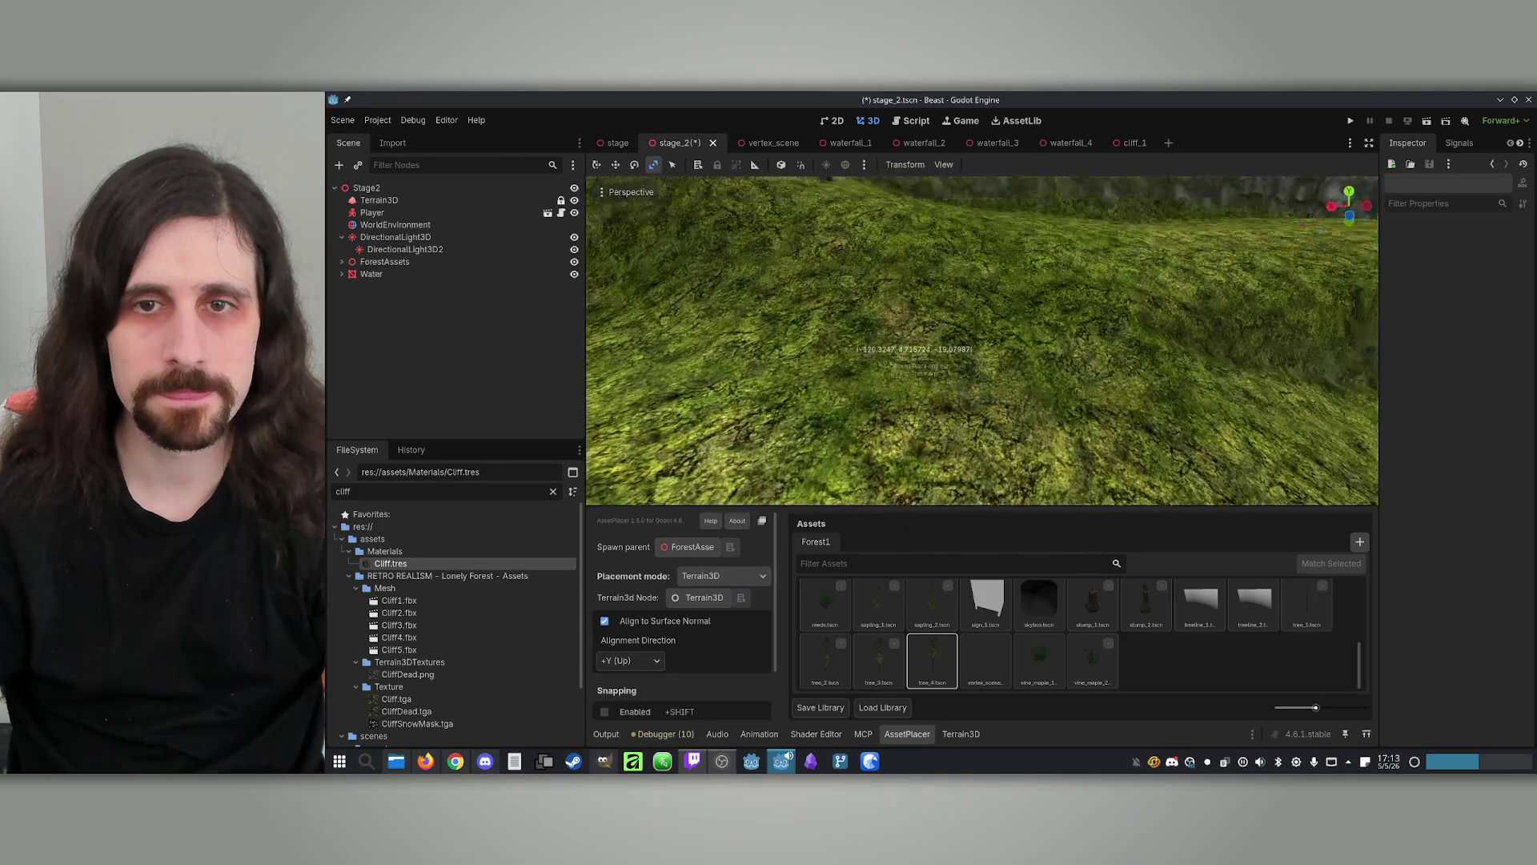
{"action": "scroll", "coordinate": [913, 352], "scroll_direction": "down", "scroll_amount": 6}
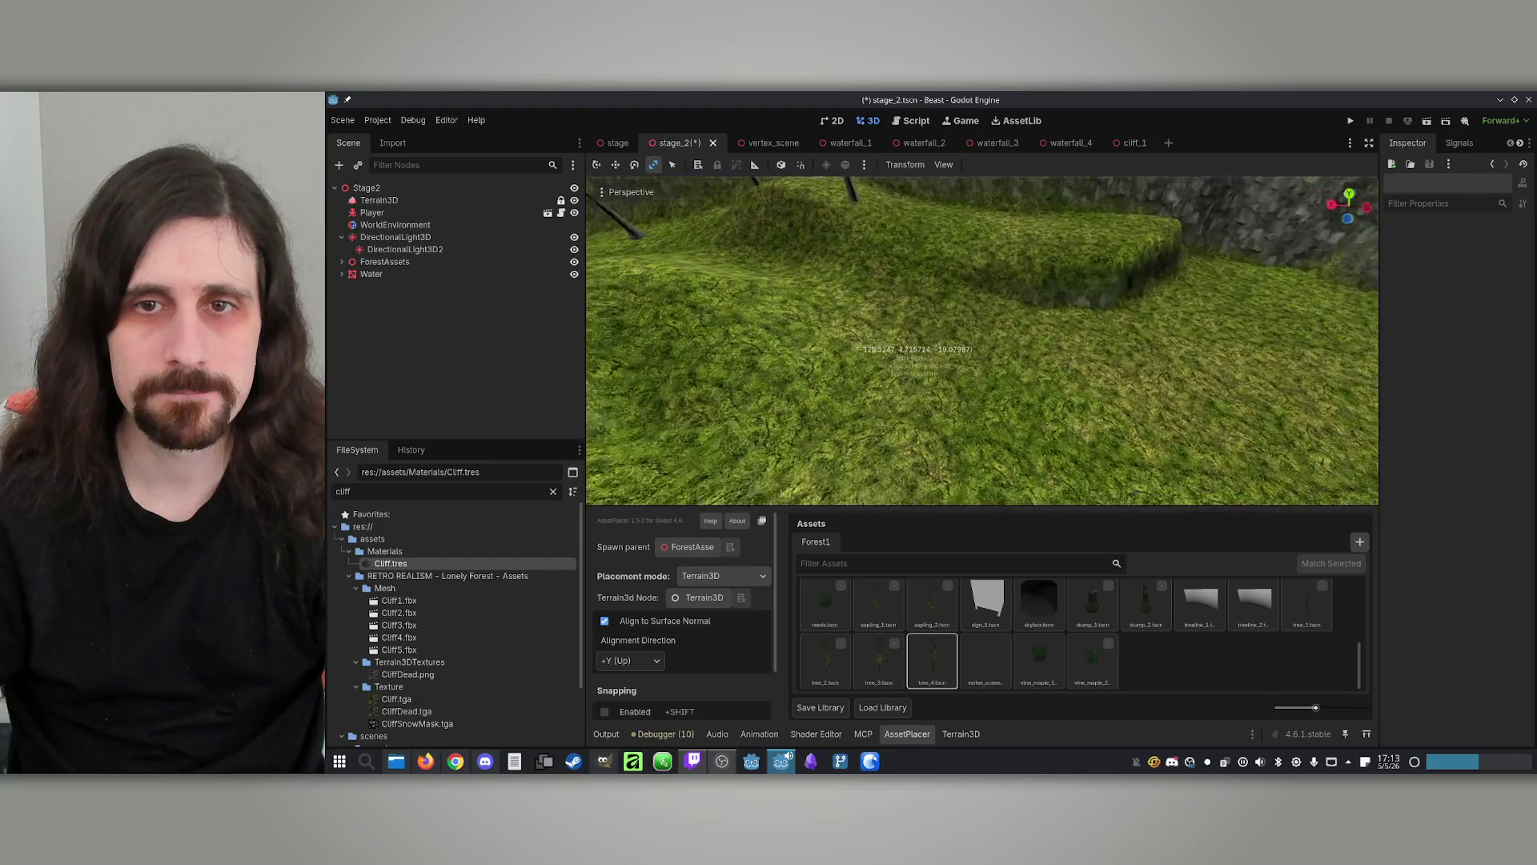
{"action": "scroll", "coordinate": [856, 349], "scroll_direction": "down", "scroll_amount": 5}
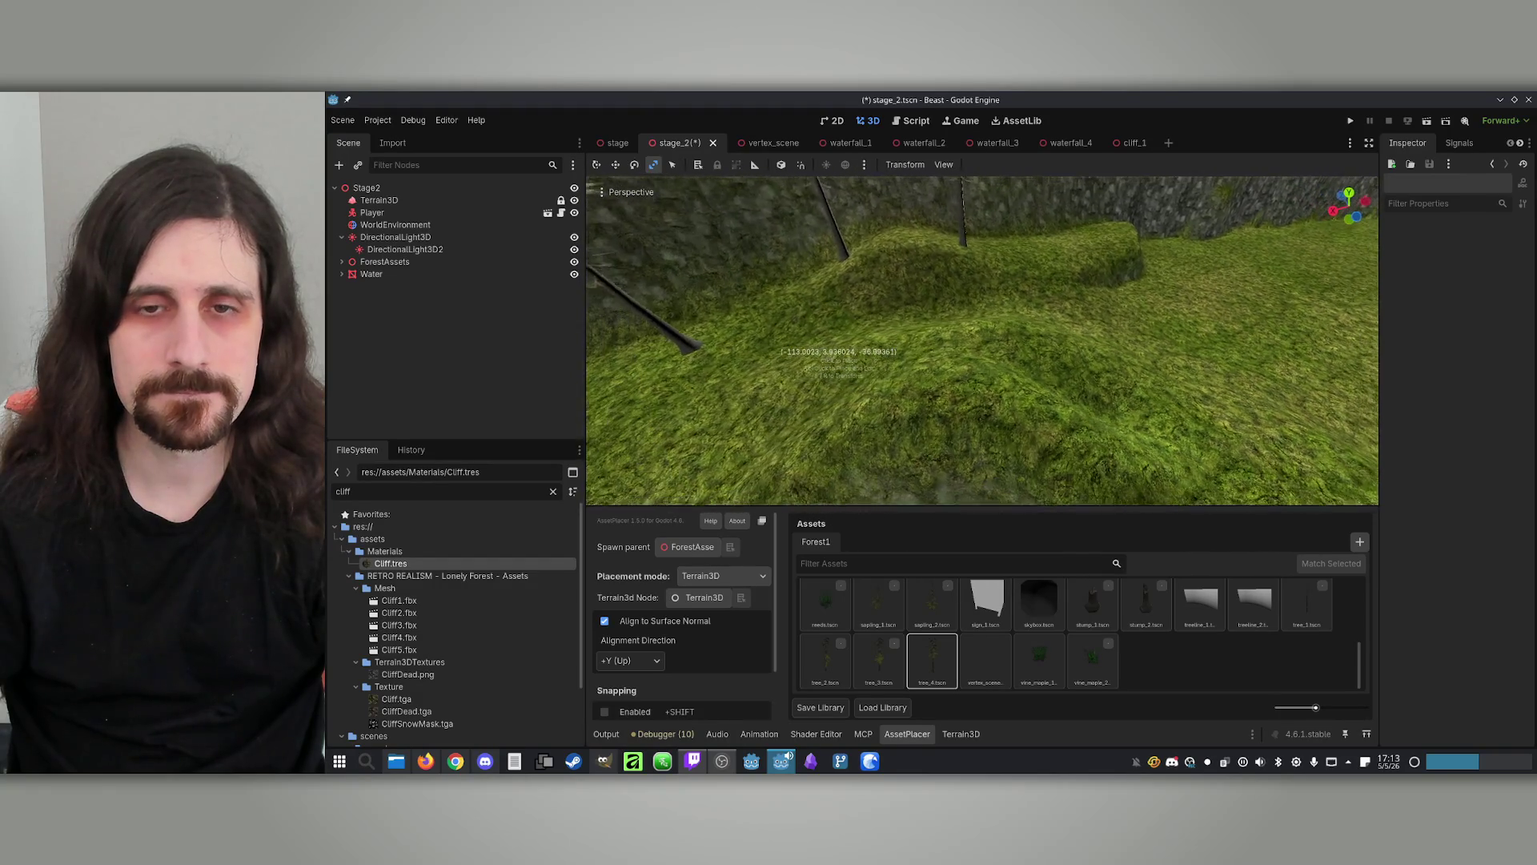
{"action": "scroll", "coordinate": [832, 345], "scroll_direction": "down", "scroll_amount": 4}
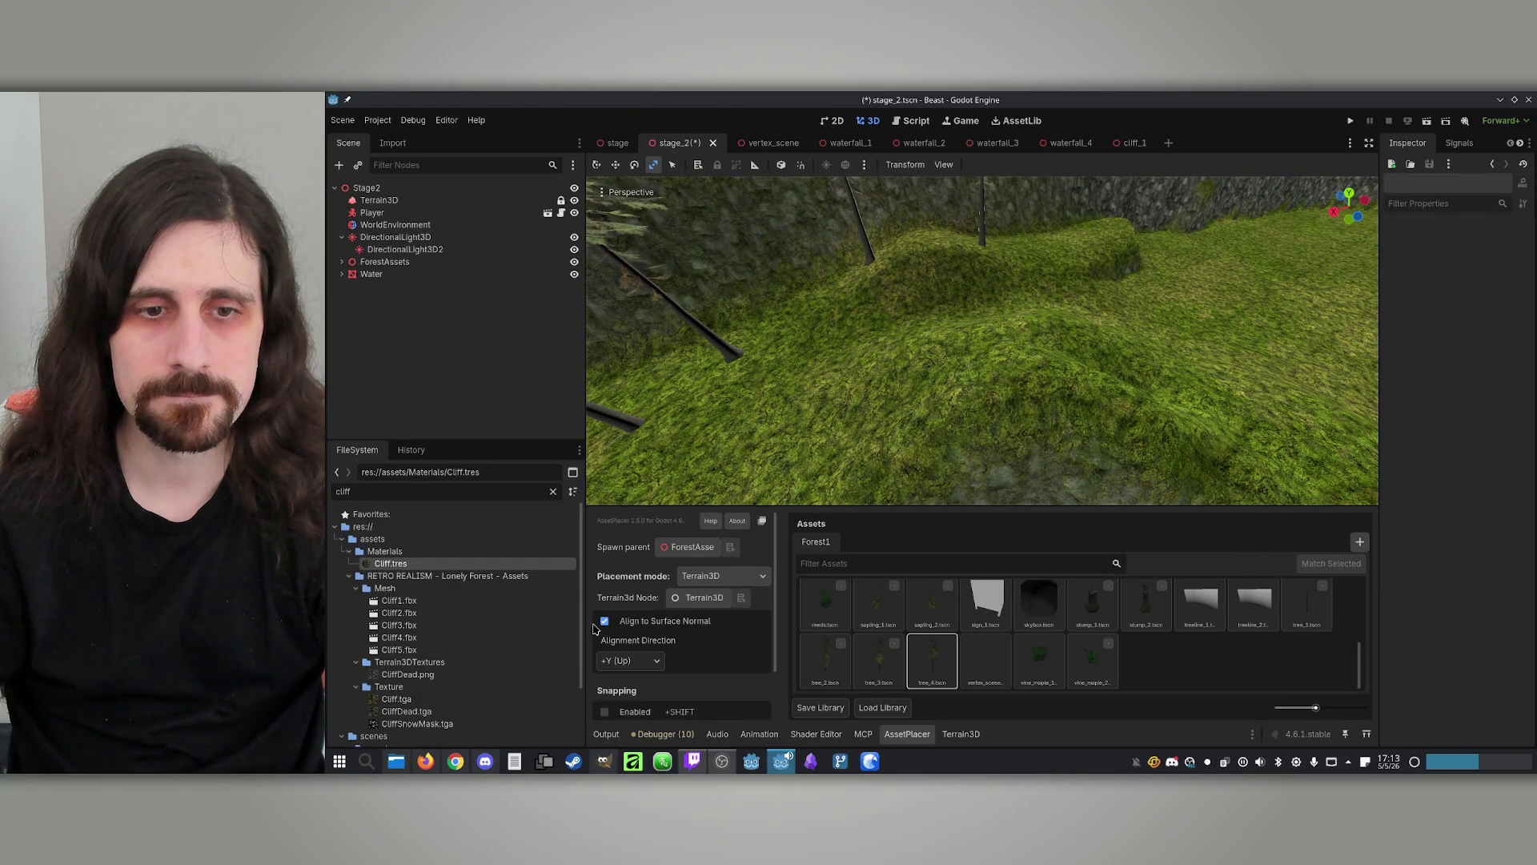
{"action": "left_click", "coordinate": [895, 672]}
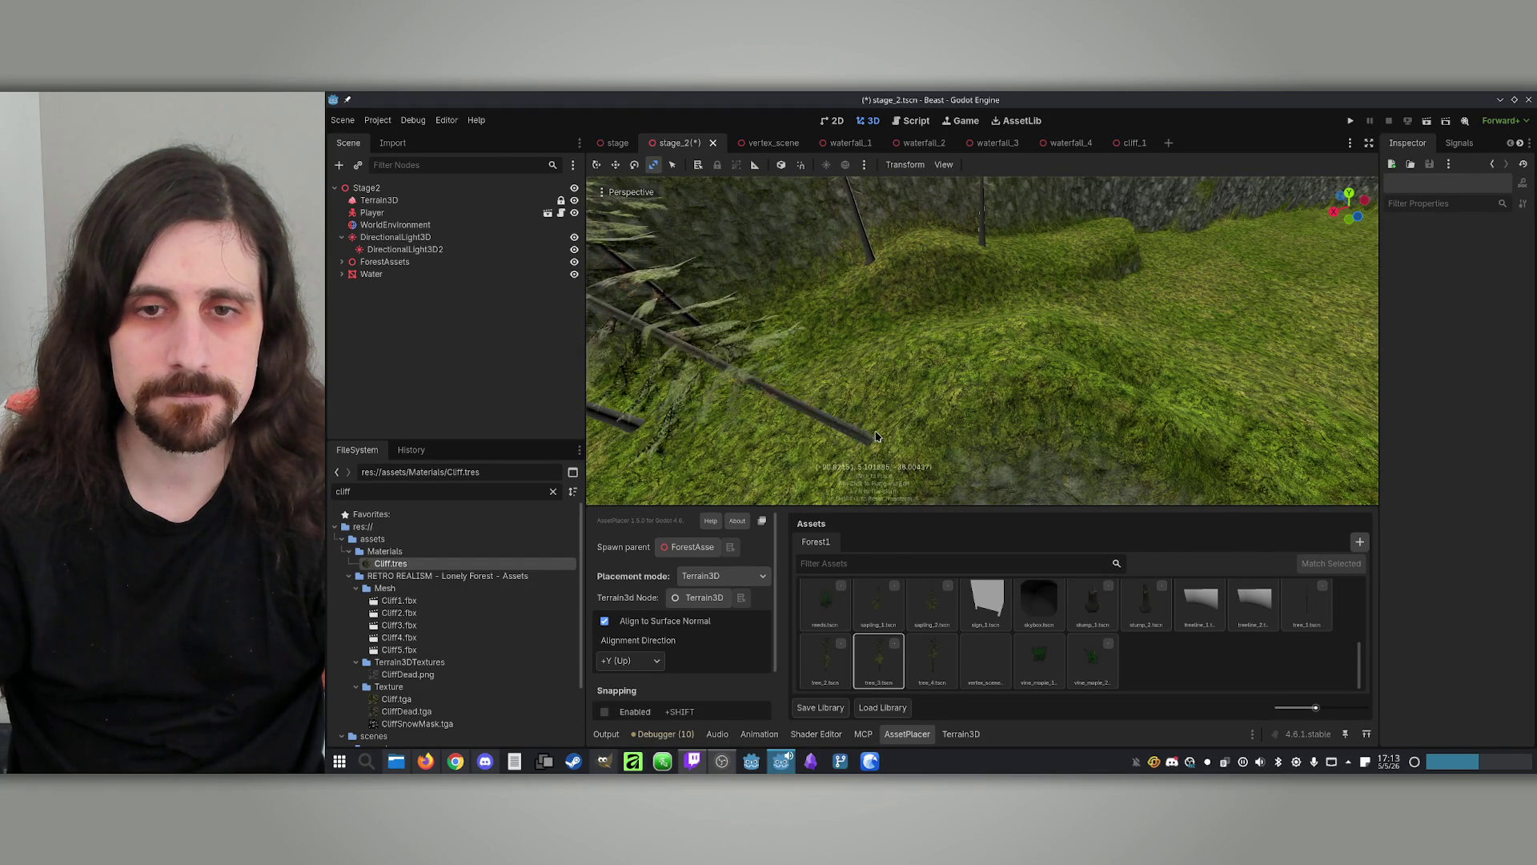
Turn off surface-normal alignment and place several rotated, leaning pines on the grassy slope near the stream
{"action": "left_click", "coordinate": [606, 623]}
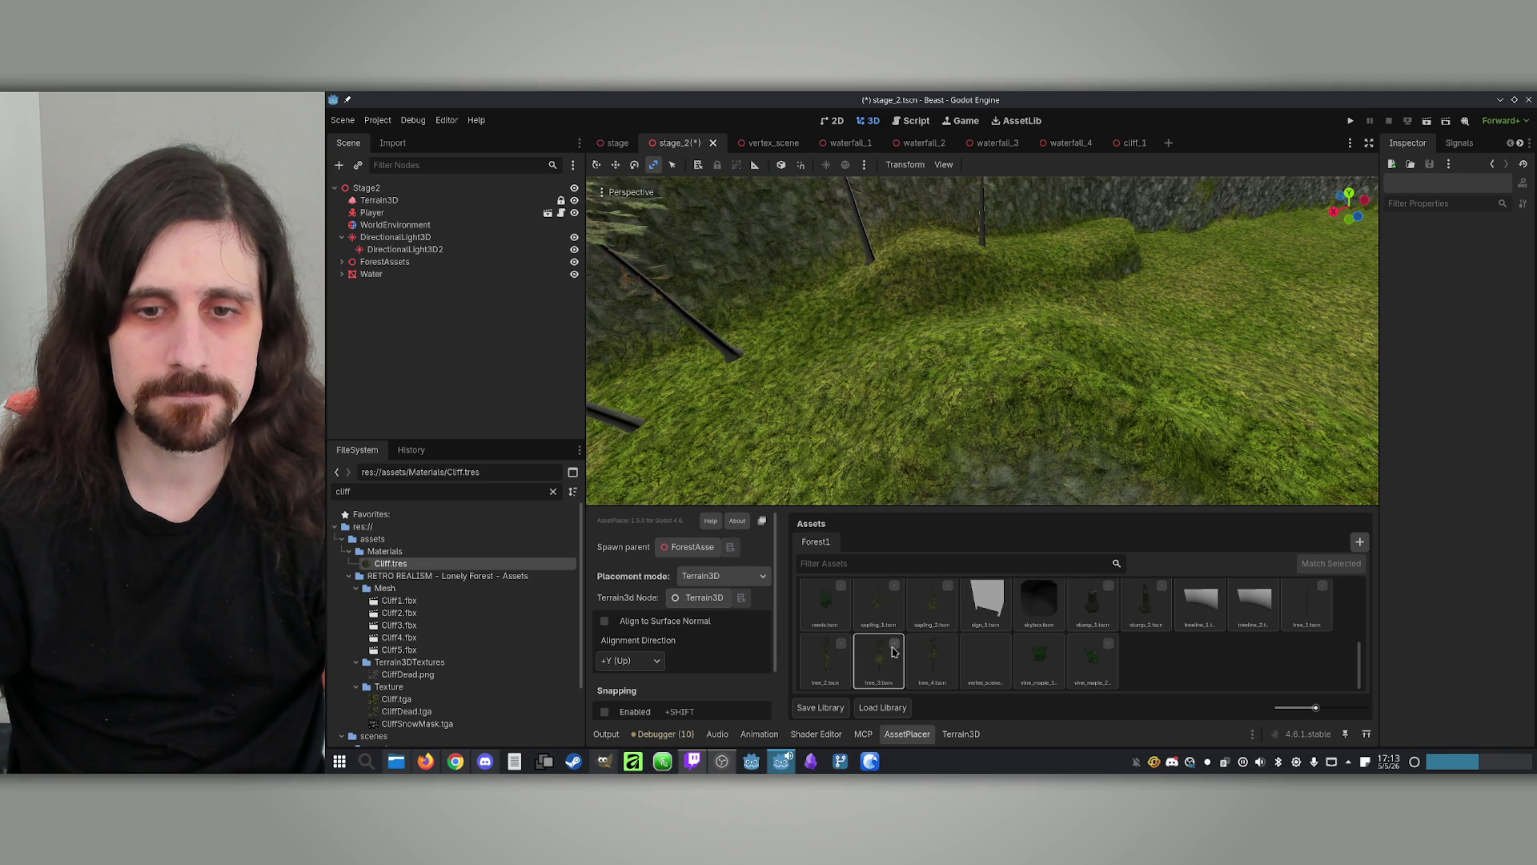
{"action": "left_click_drag", "start_coordinate": [838, 414], "coordinate": [855, 400]}
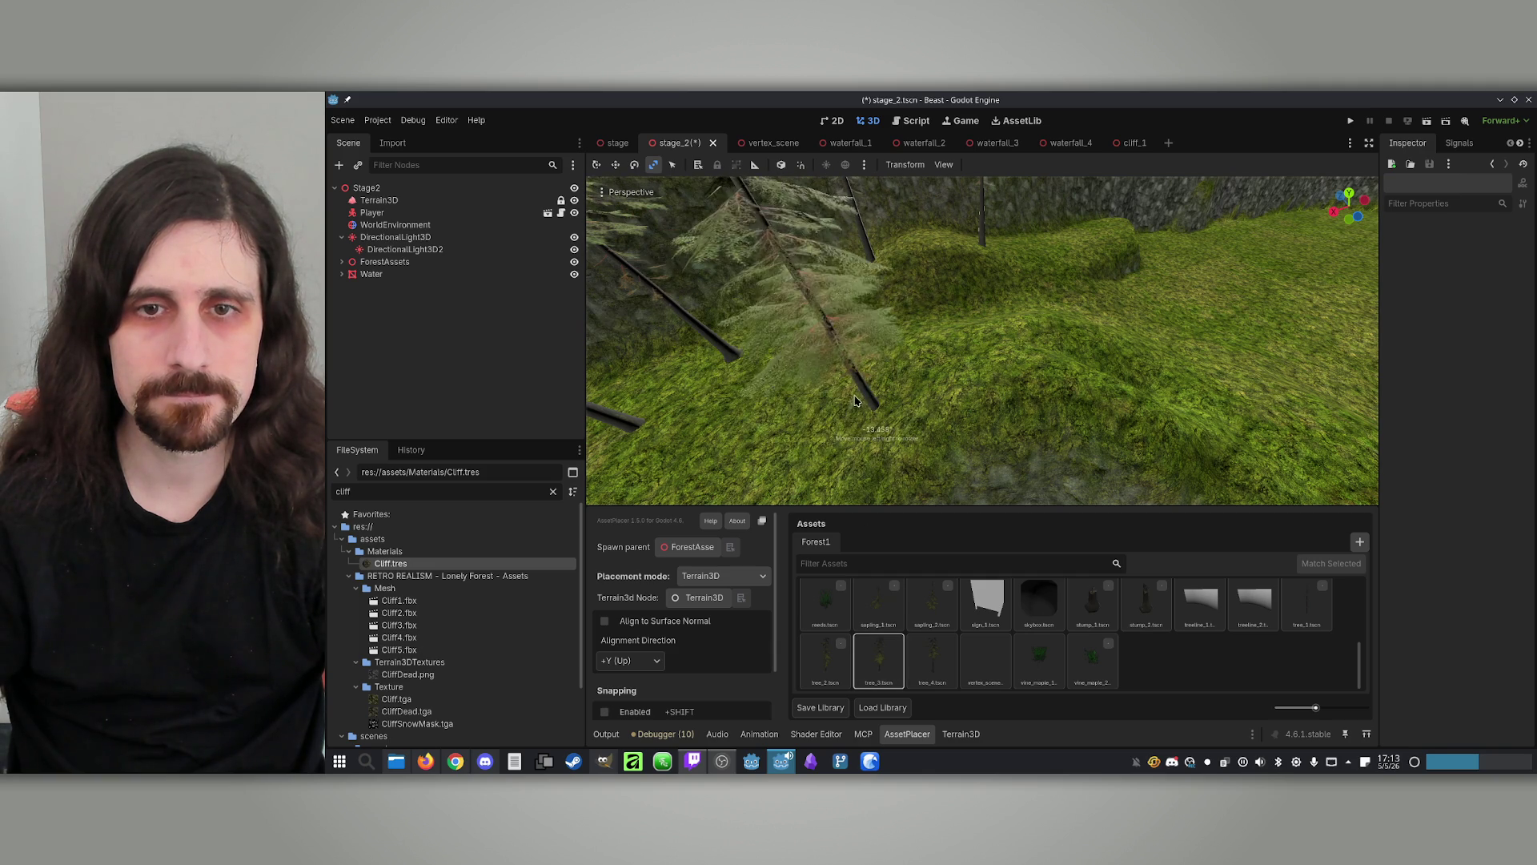
{"action": "left_click_drag", "start_coordinate": [940, 348], "coordinate": [942, 348]}
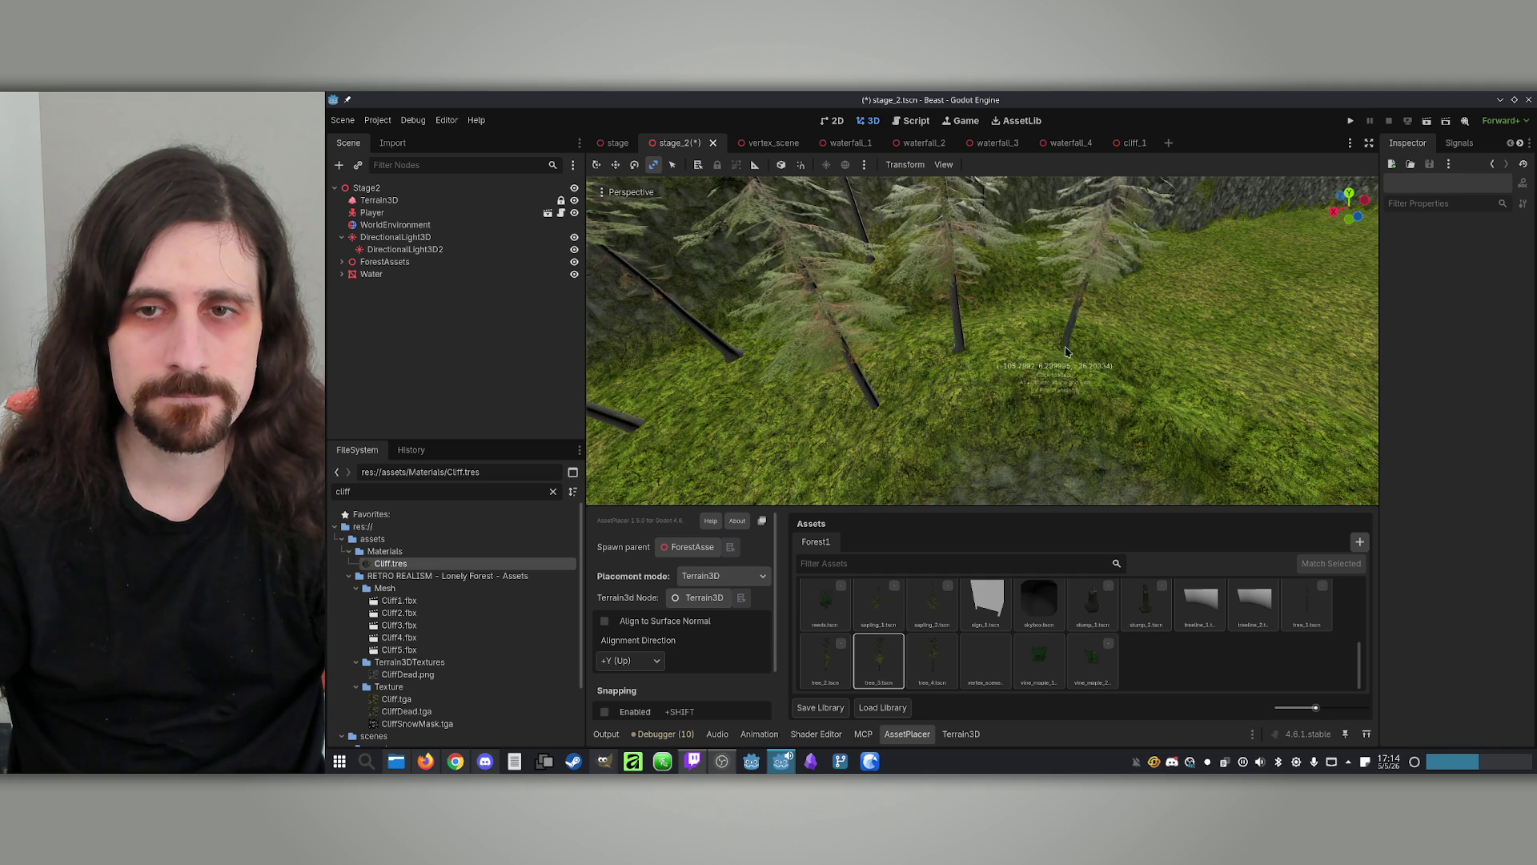
{"action": "left_click_drag", "start_coordinate": [1079, 340], "coordinate": [1125, 439]}
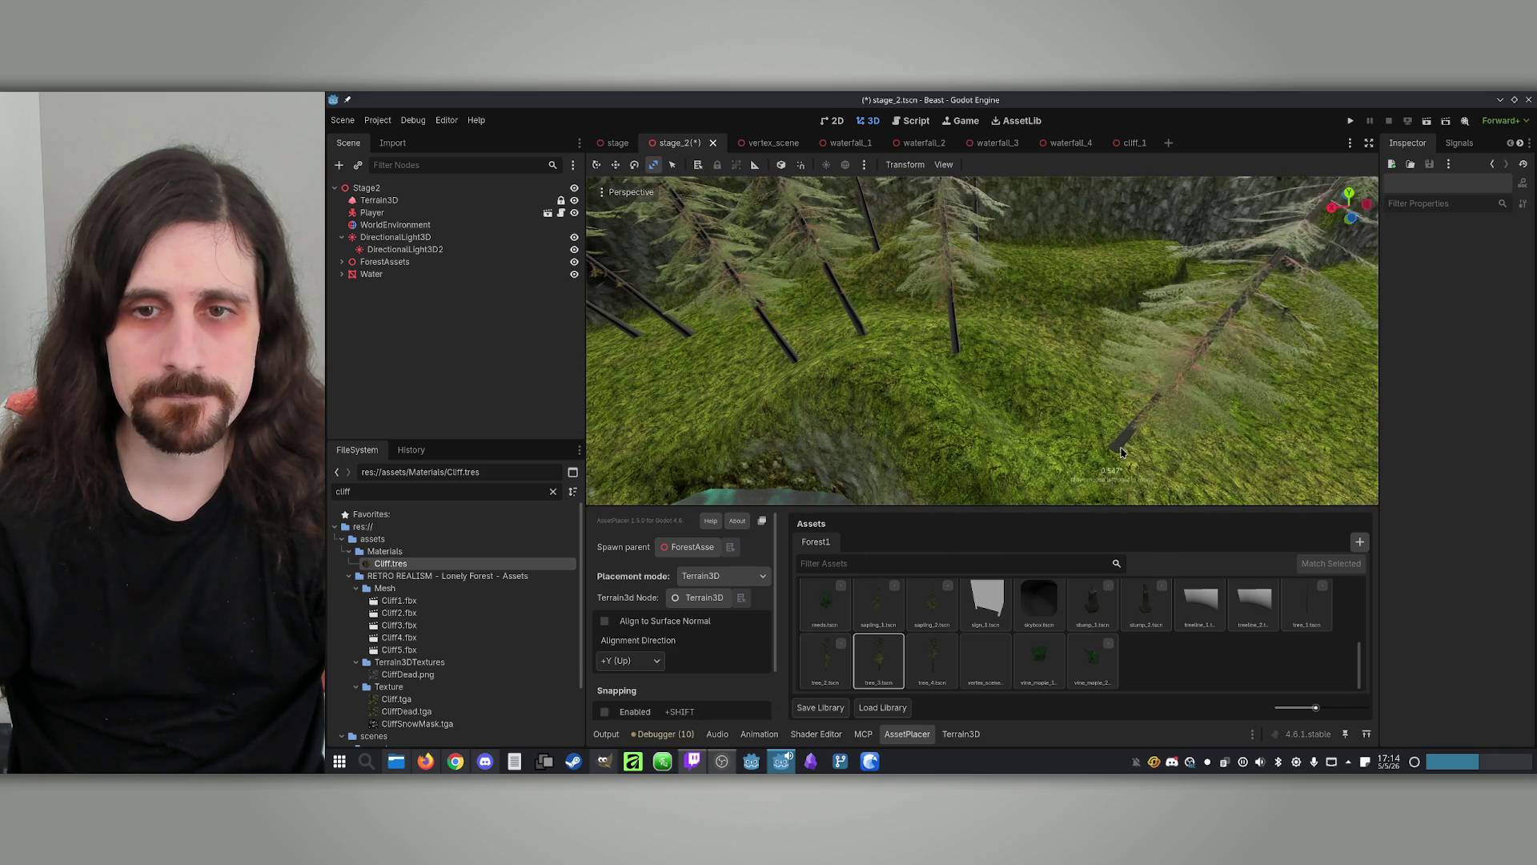
{"action": "left_click", "coordinate": [1115, 450]}
{"action": "left_click_drag", "start_coordinate": [977, 433], "coordinate": [997, 428]}
{"action": "left_click", "coordinate": [997, 428]}
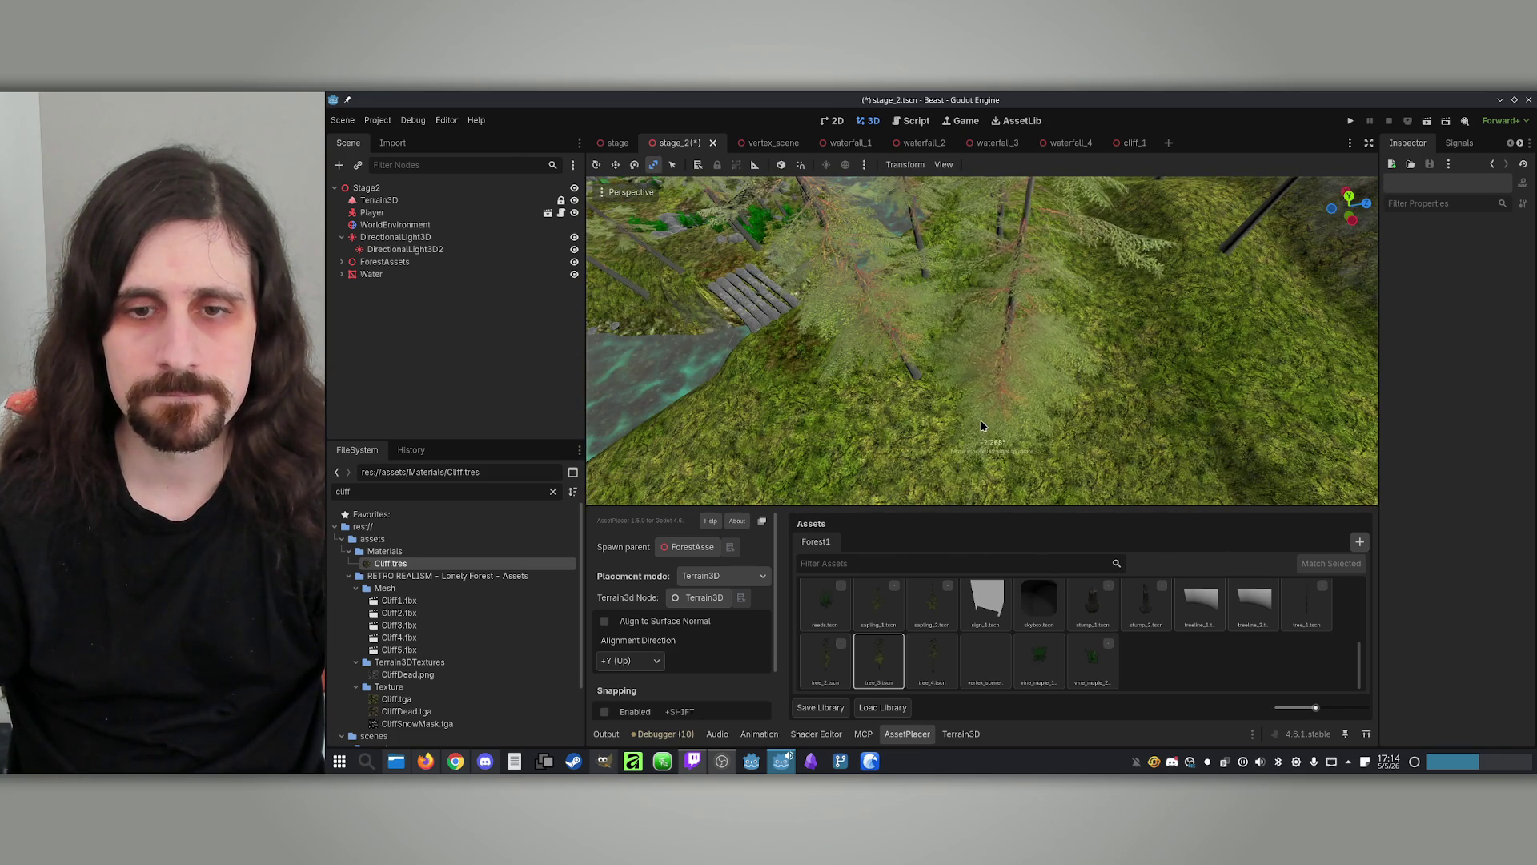
Switch to tree_2, place rotated pines near the cliff and slope, then select the Stage2 root node
{"action": "left_click", "coordinate": [824, 661]}
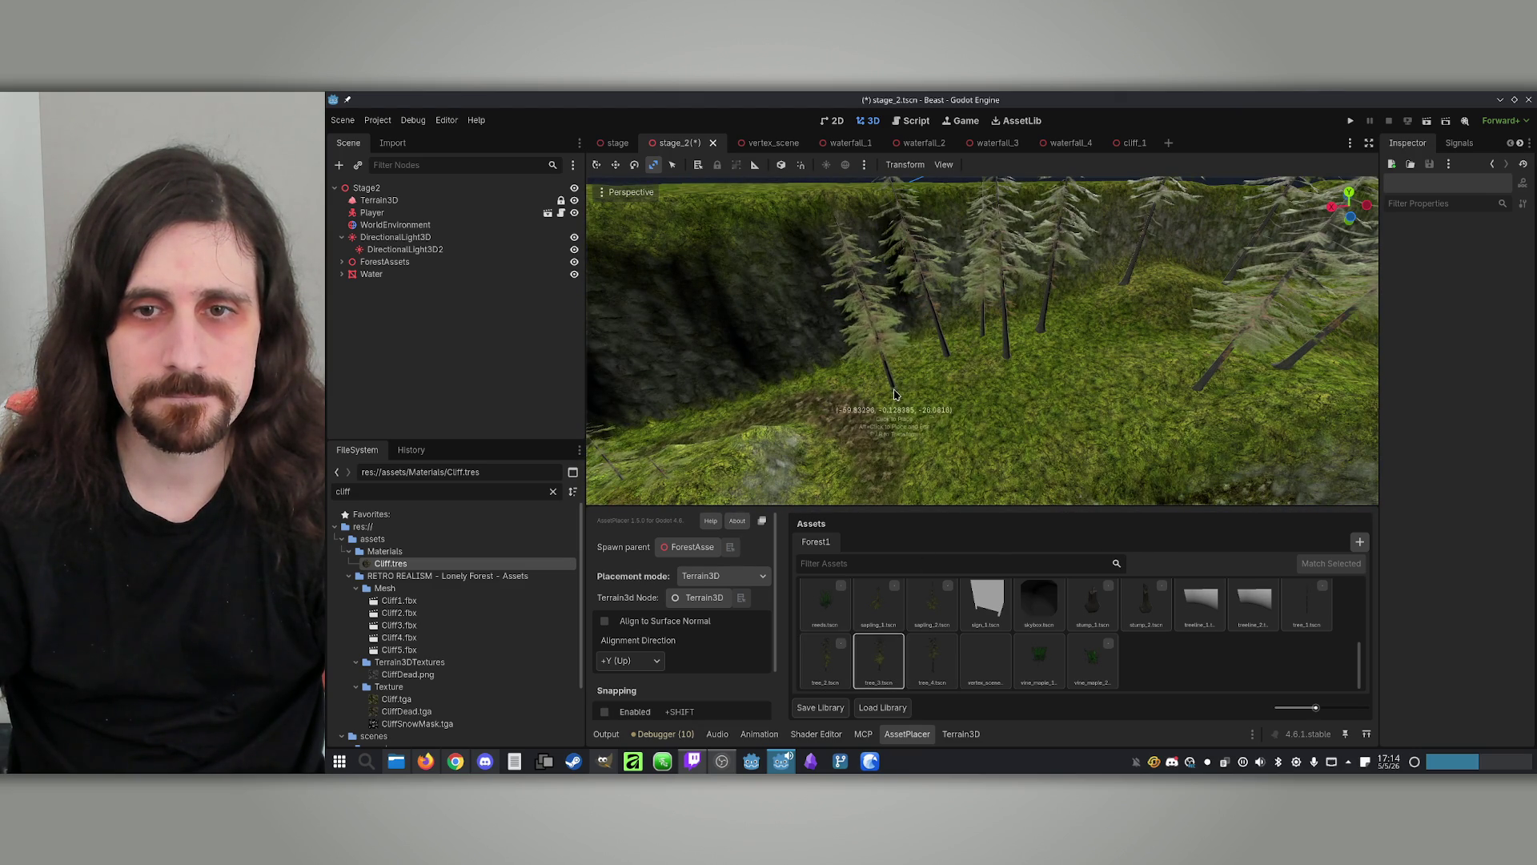
{"action": "left_click_drag", "start_coordinate": [941, 410], "coordinate": [942, 410]}
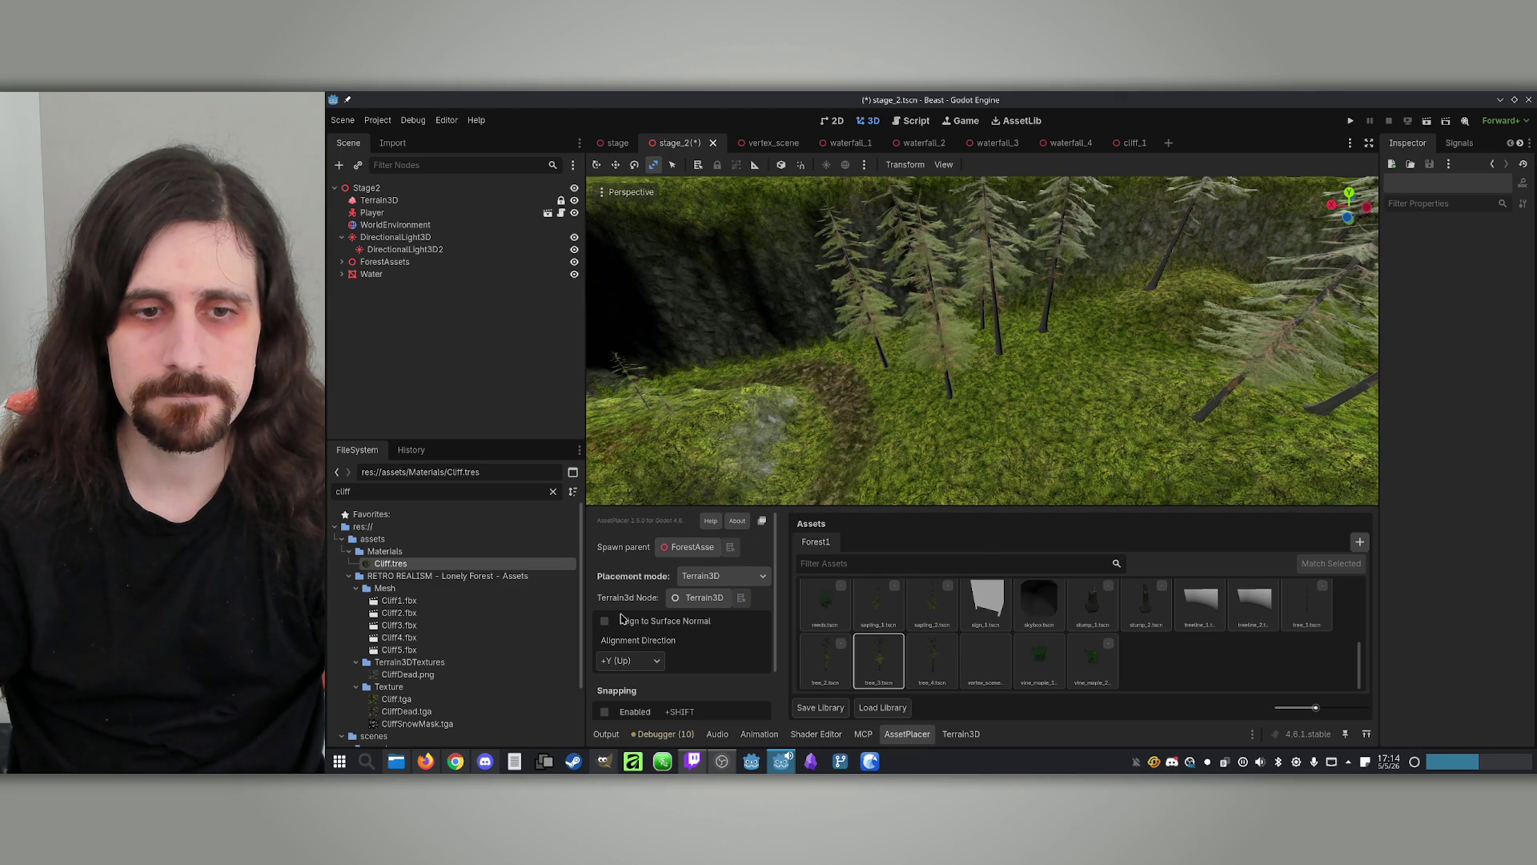
{"action": "scroll", "coordinate": [1039, 366], "scroll_direction": "up", "scroll_amount": 5}
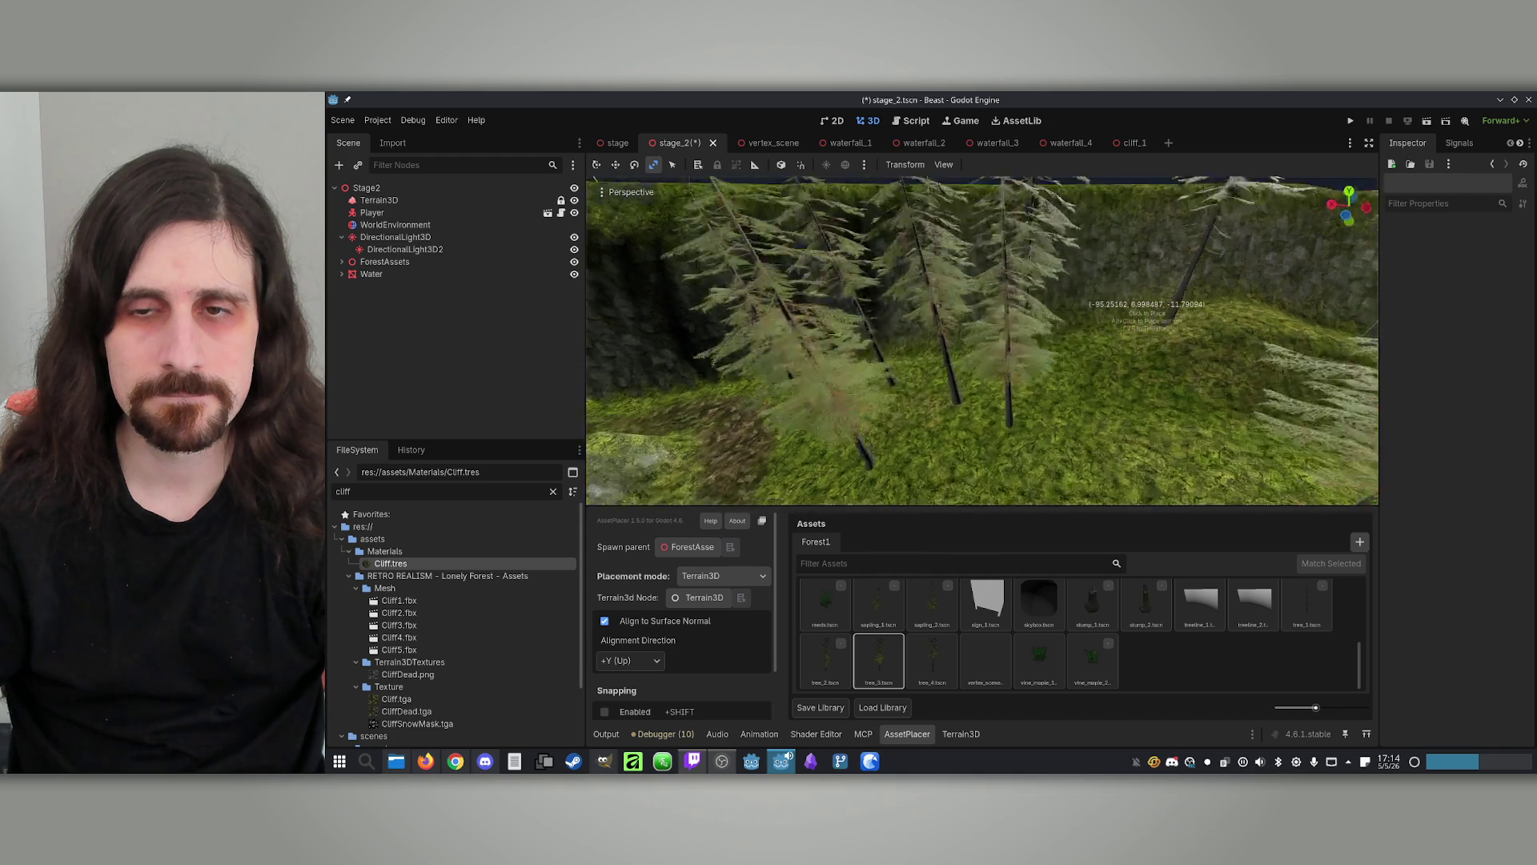
{"action": "scroll", "coordinate": [1005, 344], "scroll_direction": "down", "scroll_amount": 5}
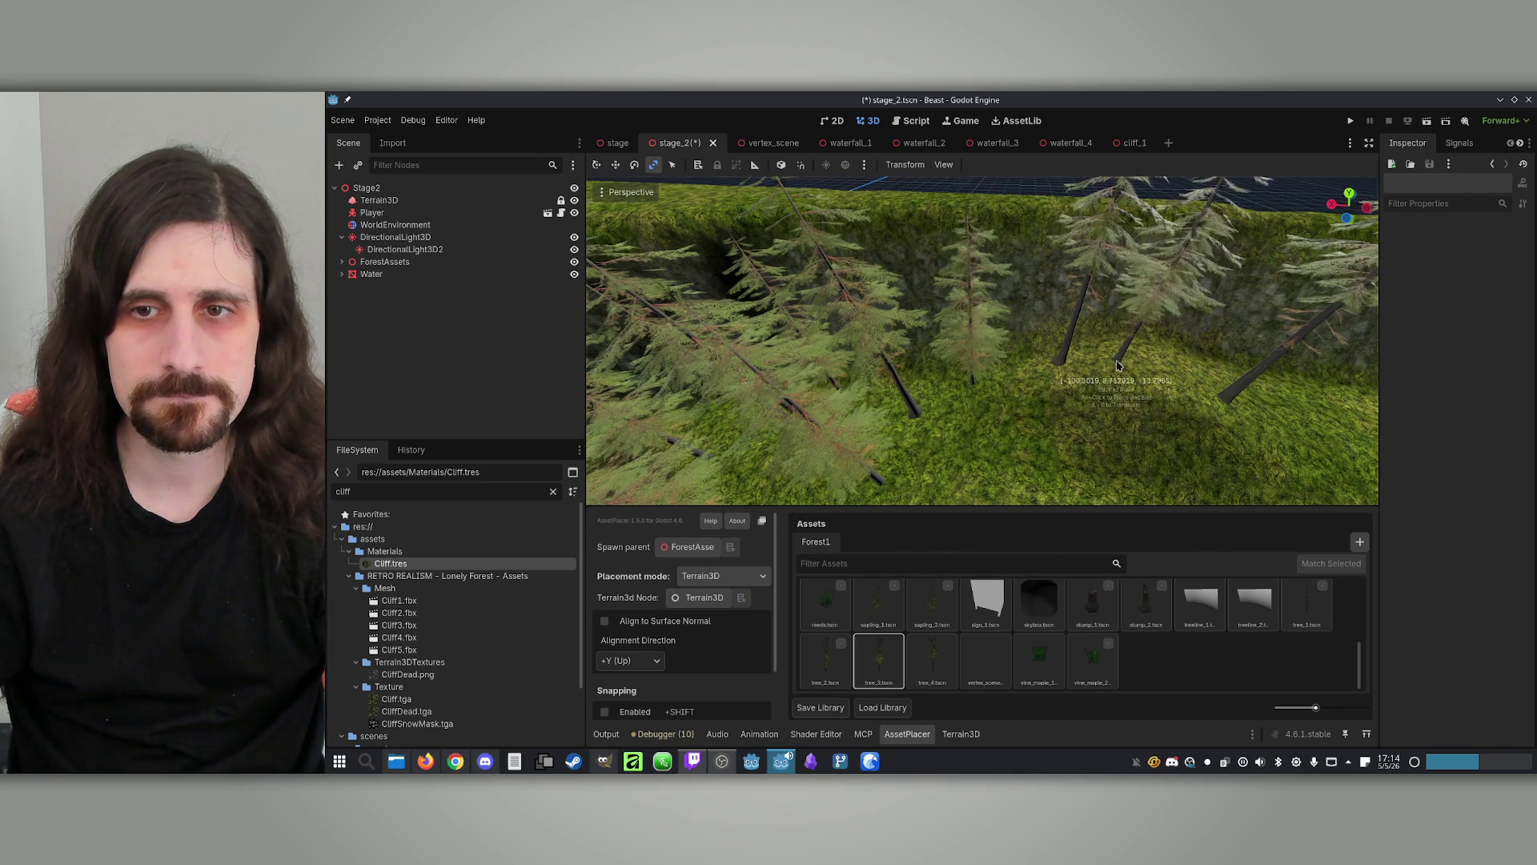
{"action": "scroll", "coordinate": [1231, 395], "scroll_direction": "down", "scroll_amount": 3}
{"action": "scroll", "coordinate": [1230, 395], "scroll_direction": "up", "scroll_amount": 2}
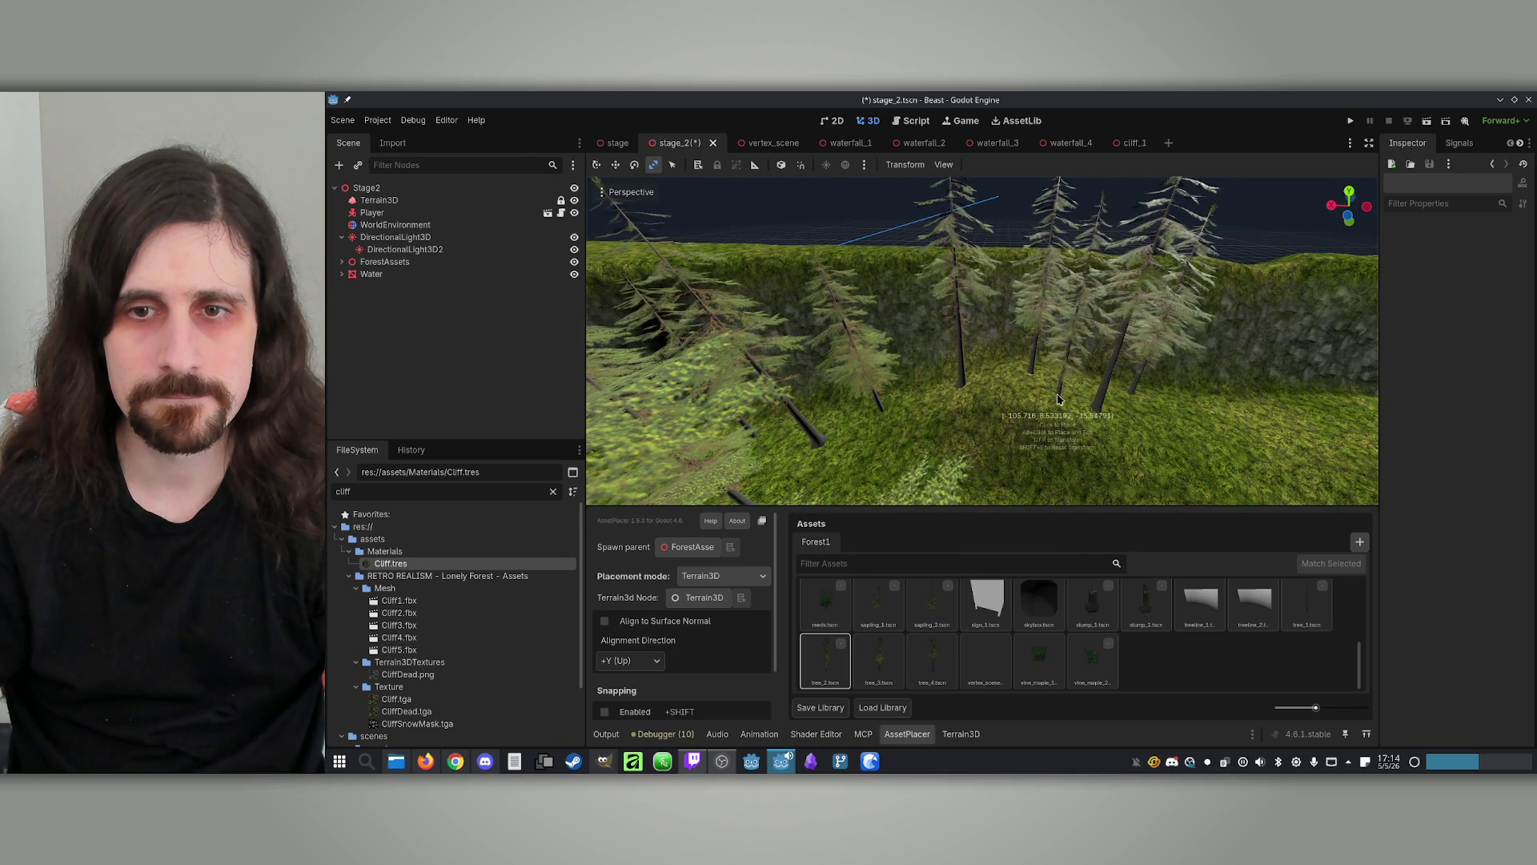
{"action": "left_click_drag", "start_coordinate": [1053, 405], "coordinate": [1051, 406]}
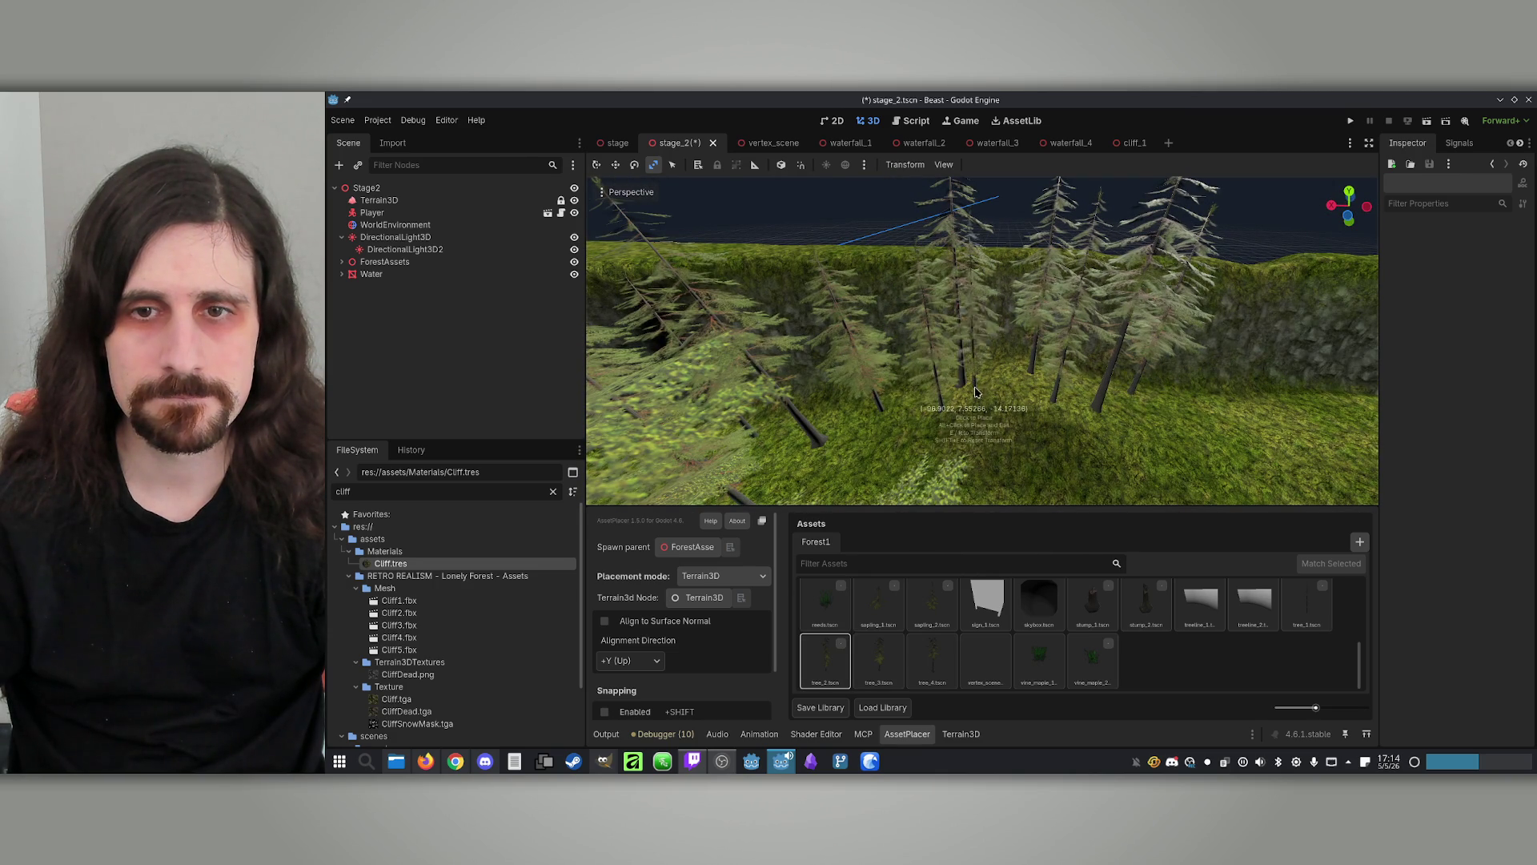
{"action": "mouse_move", "coordinate": [866, 456]}
{"action": "left_mouse_down"}
{"action": "mouse_move", "coordinate": [783, 466]}
{"action": "mouse_move", "coordinate": [807, 370]}
{"action": "left_mouse_up"}
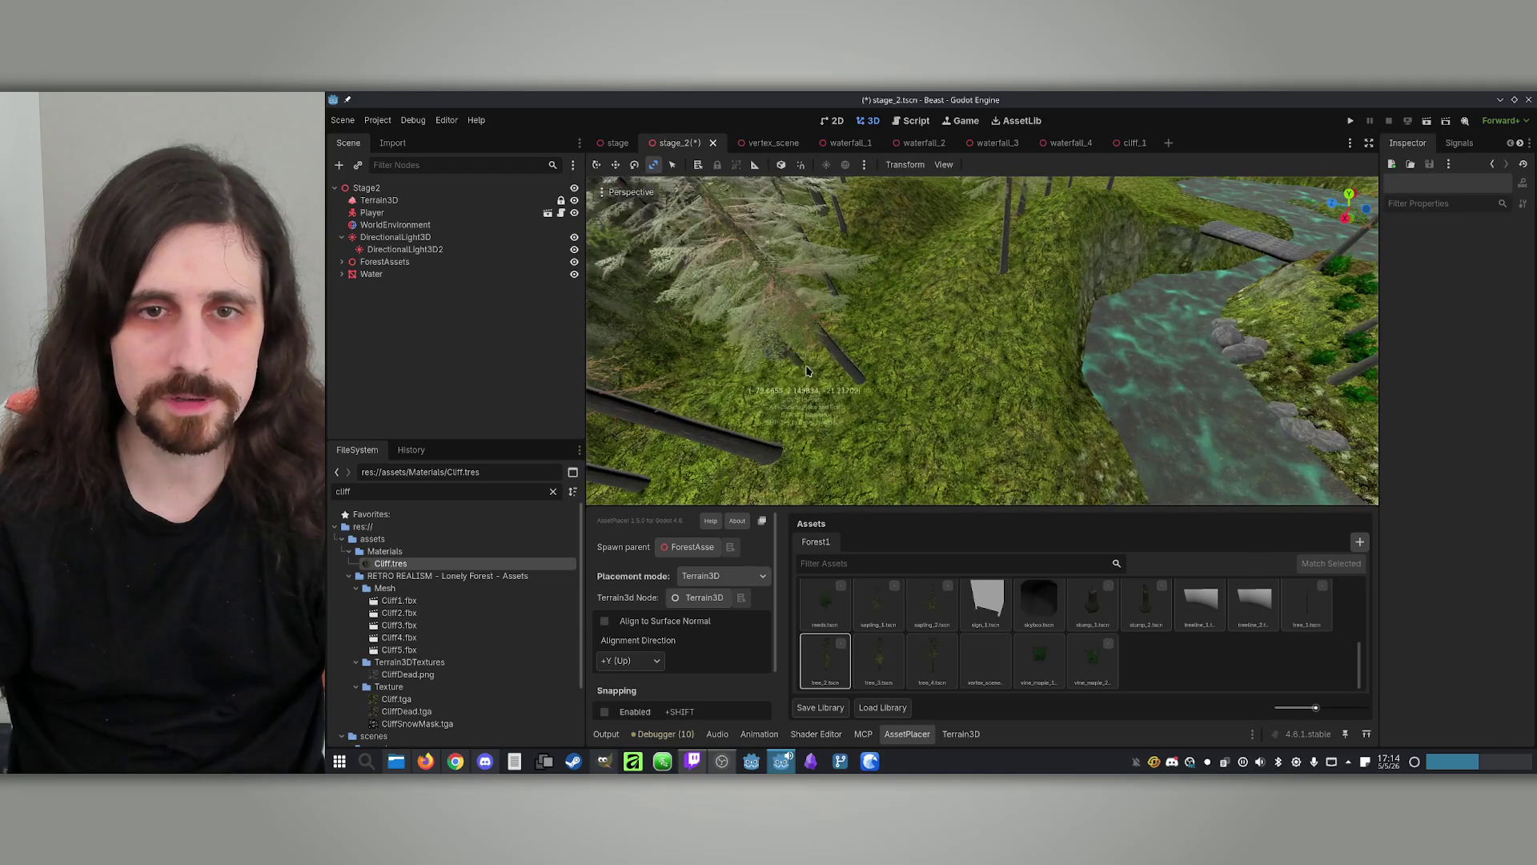
{"action": "left_click", "coordinate": [387, 191]}
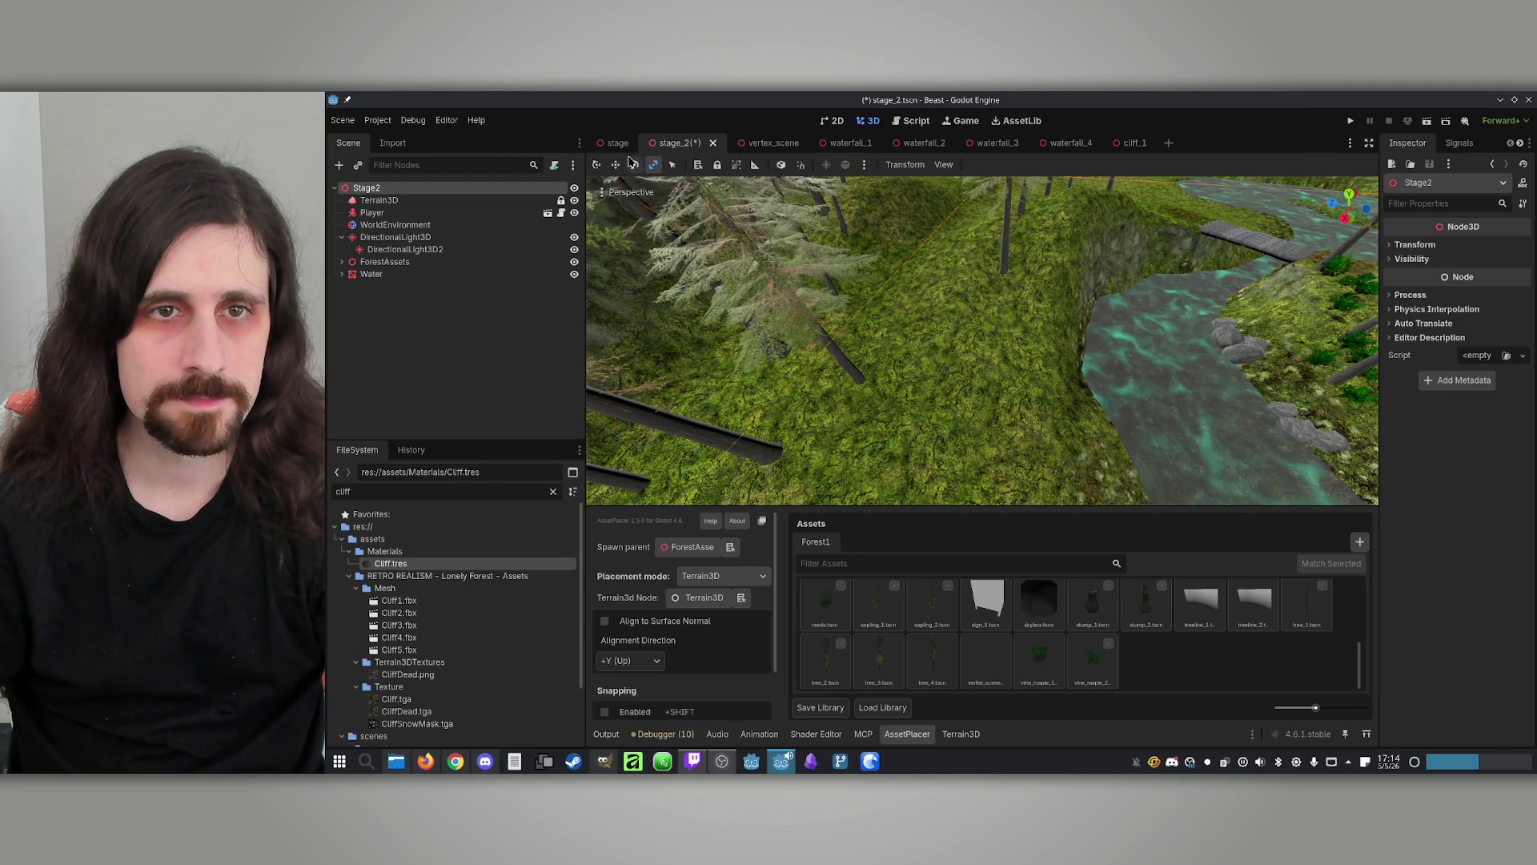
{"action": "left_click", "coordinate": [617, 166]}
{"action": "left_click", "coordinate": [845, 290]}
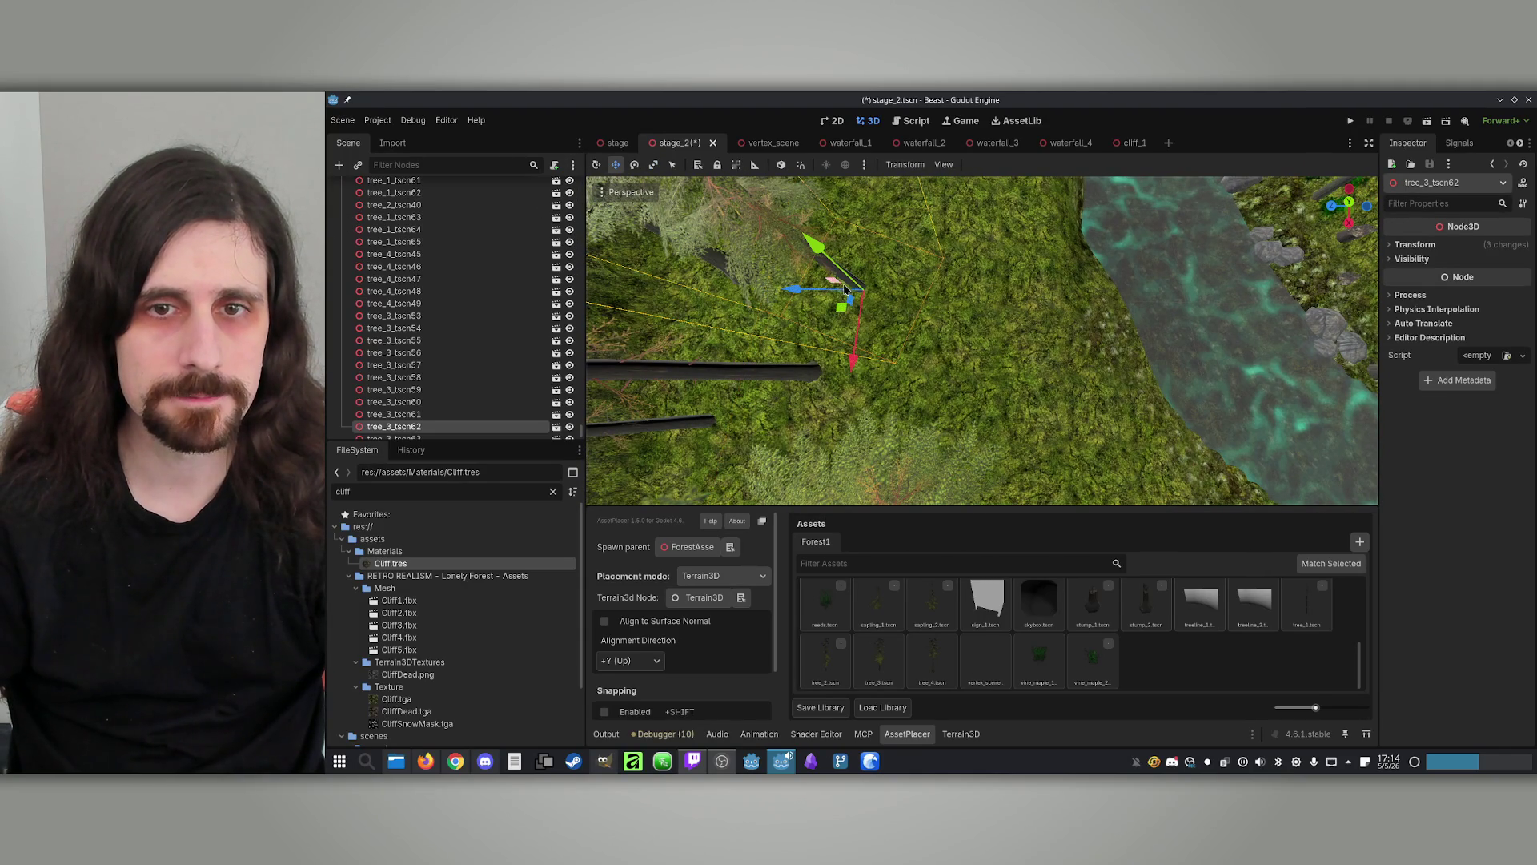
{"action": "left_click_drag", "start_coordinate": [843, 311], "coordinate": [829, 300]}
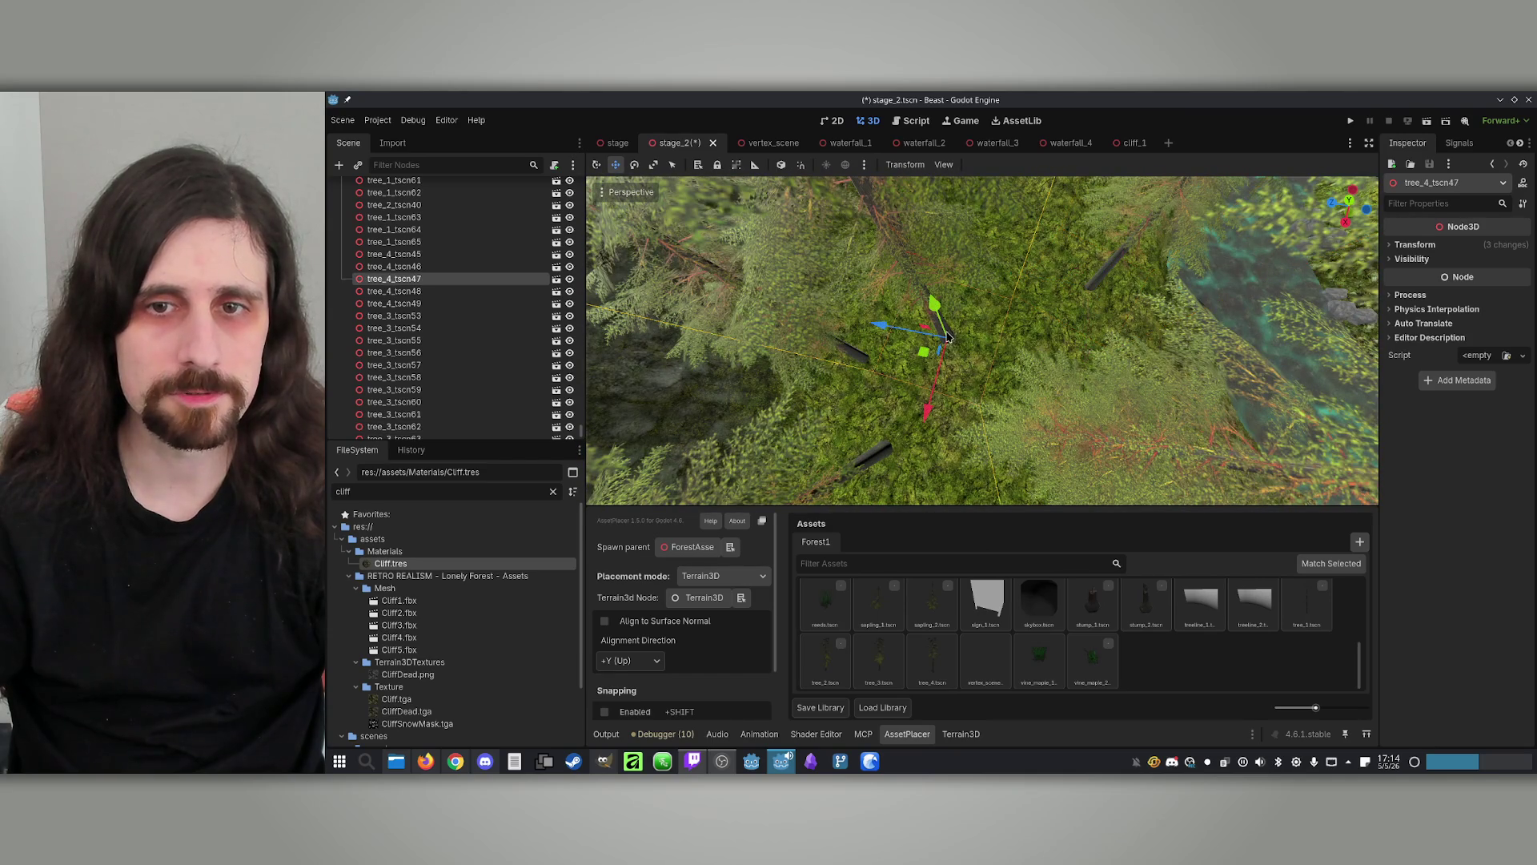
{"action": "left_click_drag", "start_coordinate": [925, 353], "coordinate": [964, 301]}
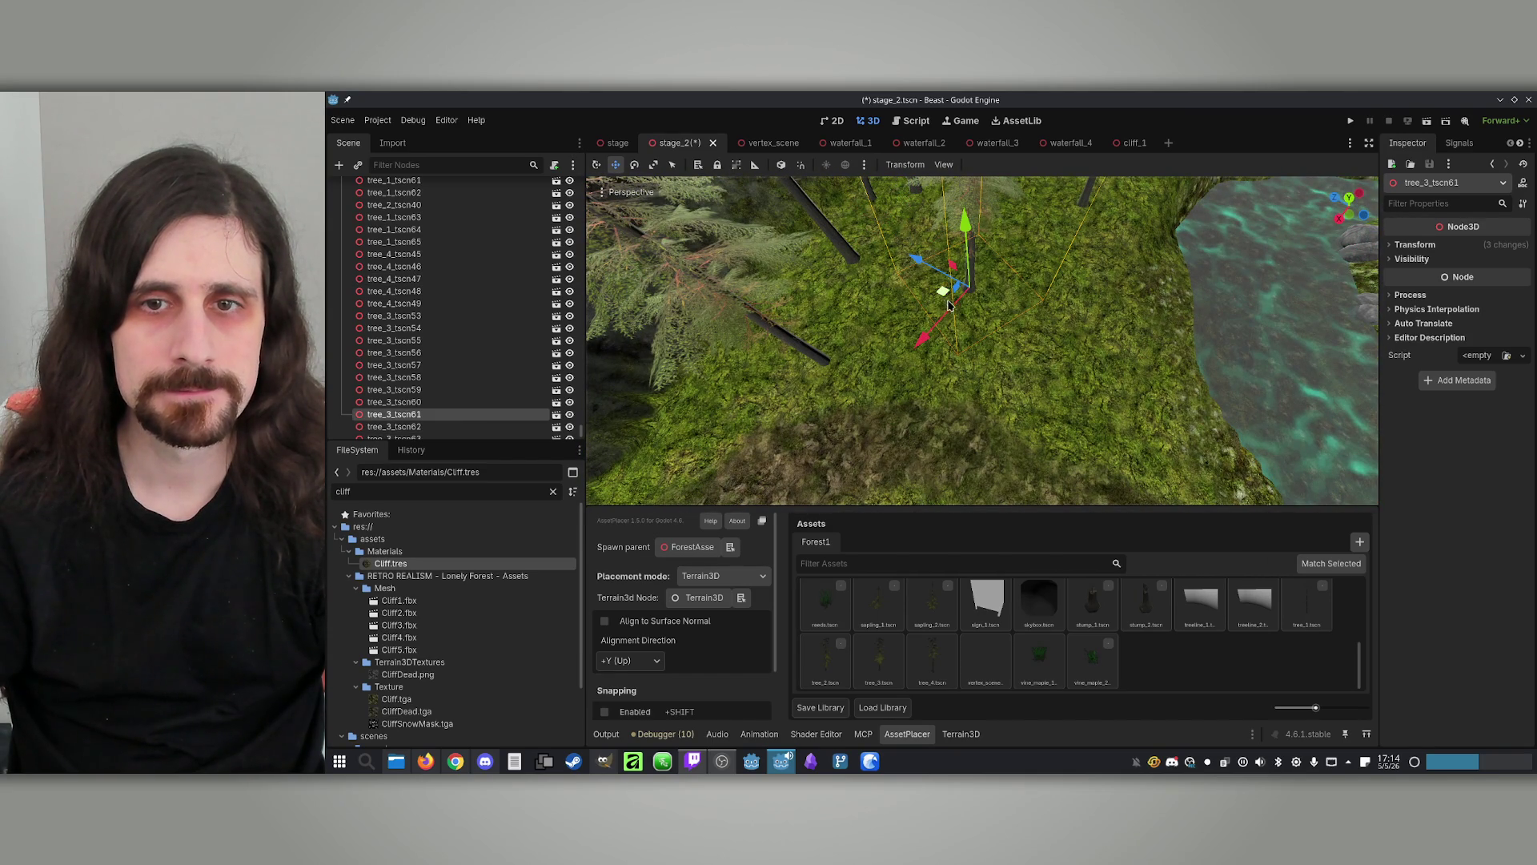
{"action": "left_click_drag", "start_coordinate": [831, 301], "coordinate": [815, 301]}
{"action": "scroll", "coordinate": [450, 269], "scroll_direction": "down", "scroll_amount": 5}
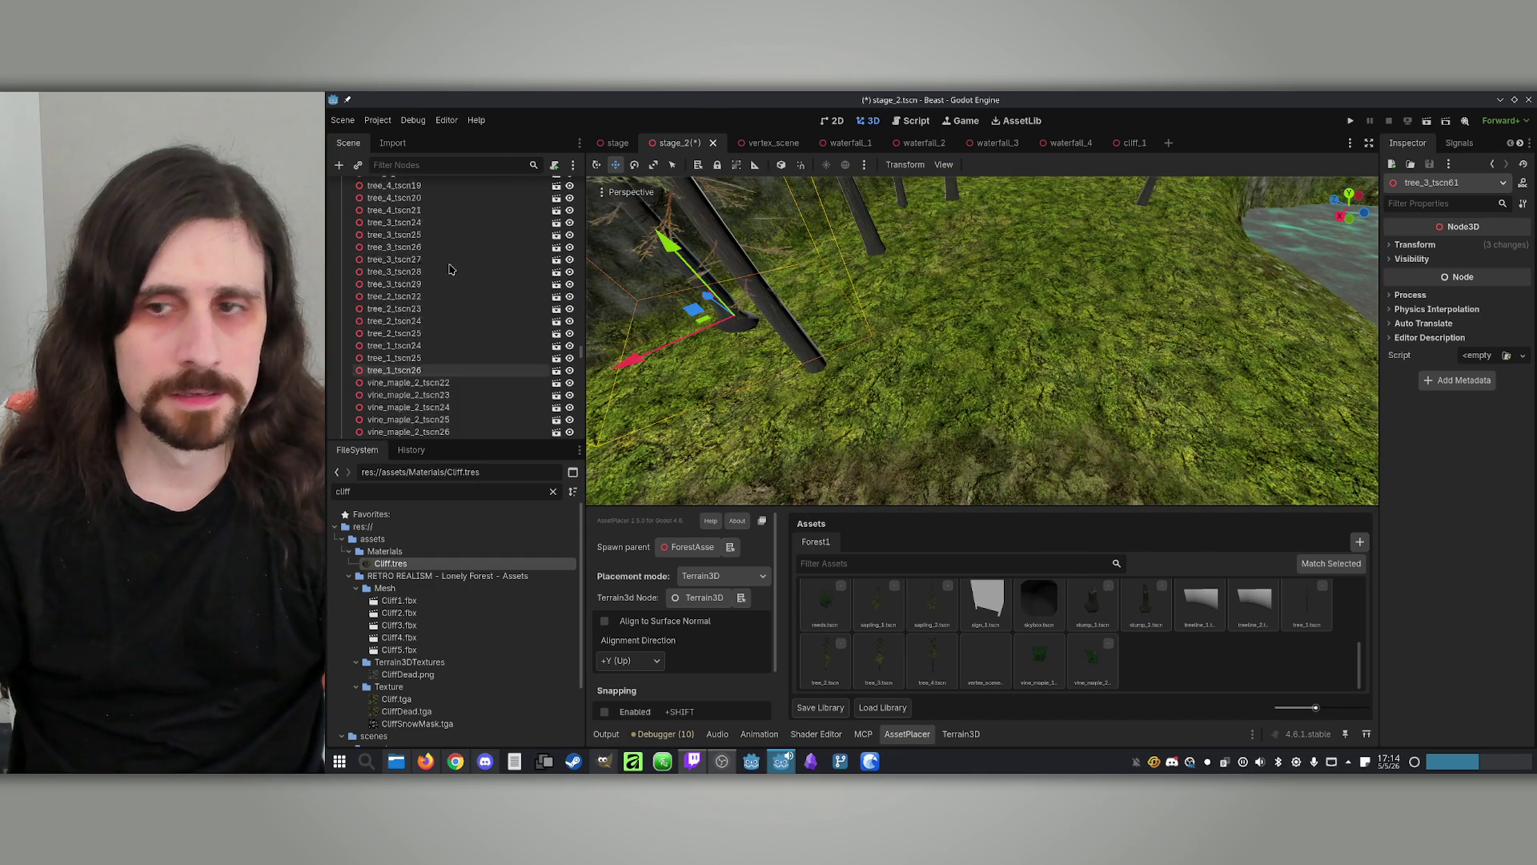
{"action": "scroll", "coordinate": [450, 269], "scroll_direction": "up", "scroll_amount": 10}
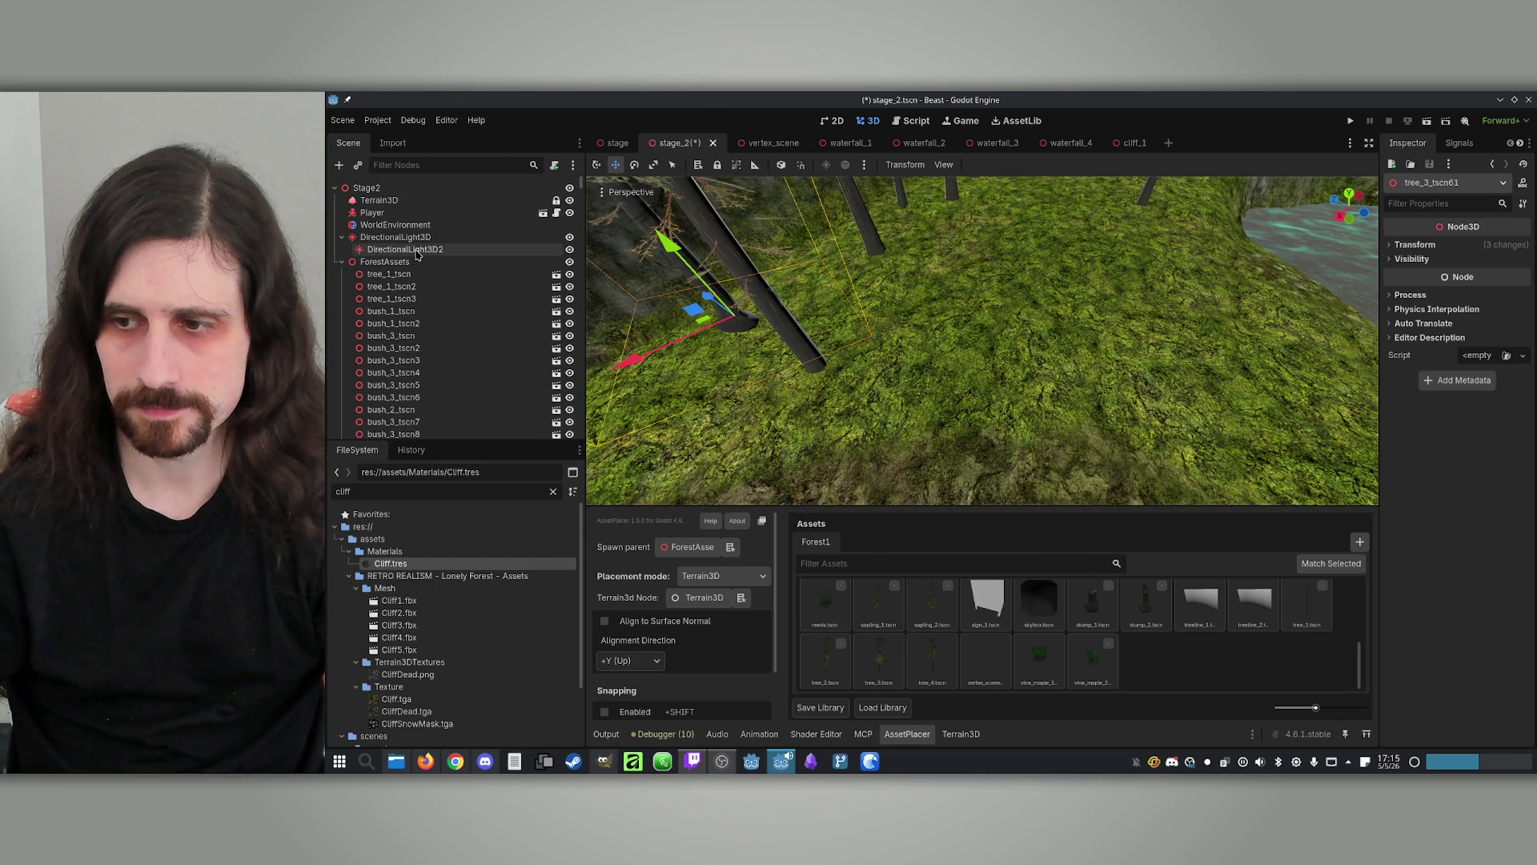
{"action": "left_click", "coordinate": [342, 262]}
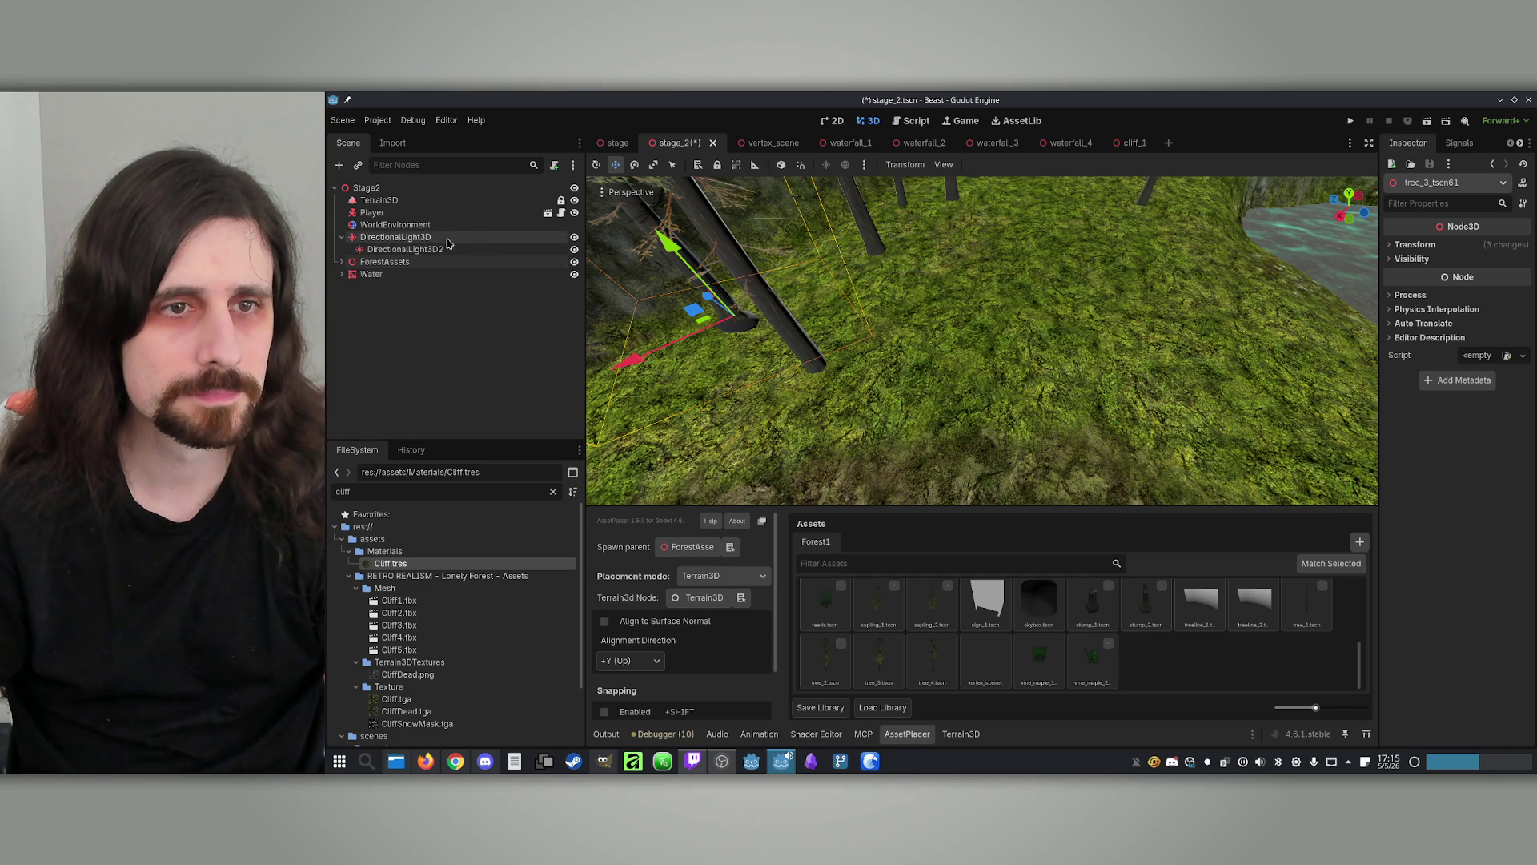
Select the Terrain3D node, choose the sixth terrain texture and switch to the Paint tool
{"action": "left_click", "coordinate": [450, 201]}
{"action": "scroll", "coordinate": [926, 377], "scroll_direction": "down", "scroll_amount": 5}
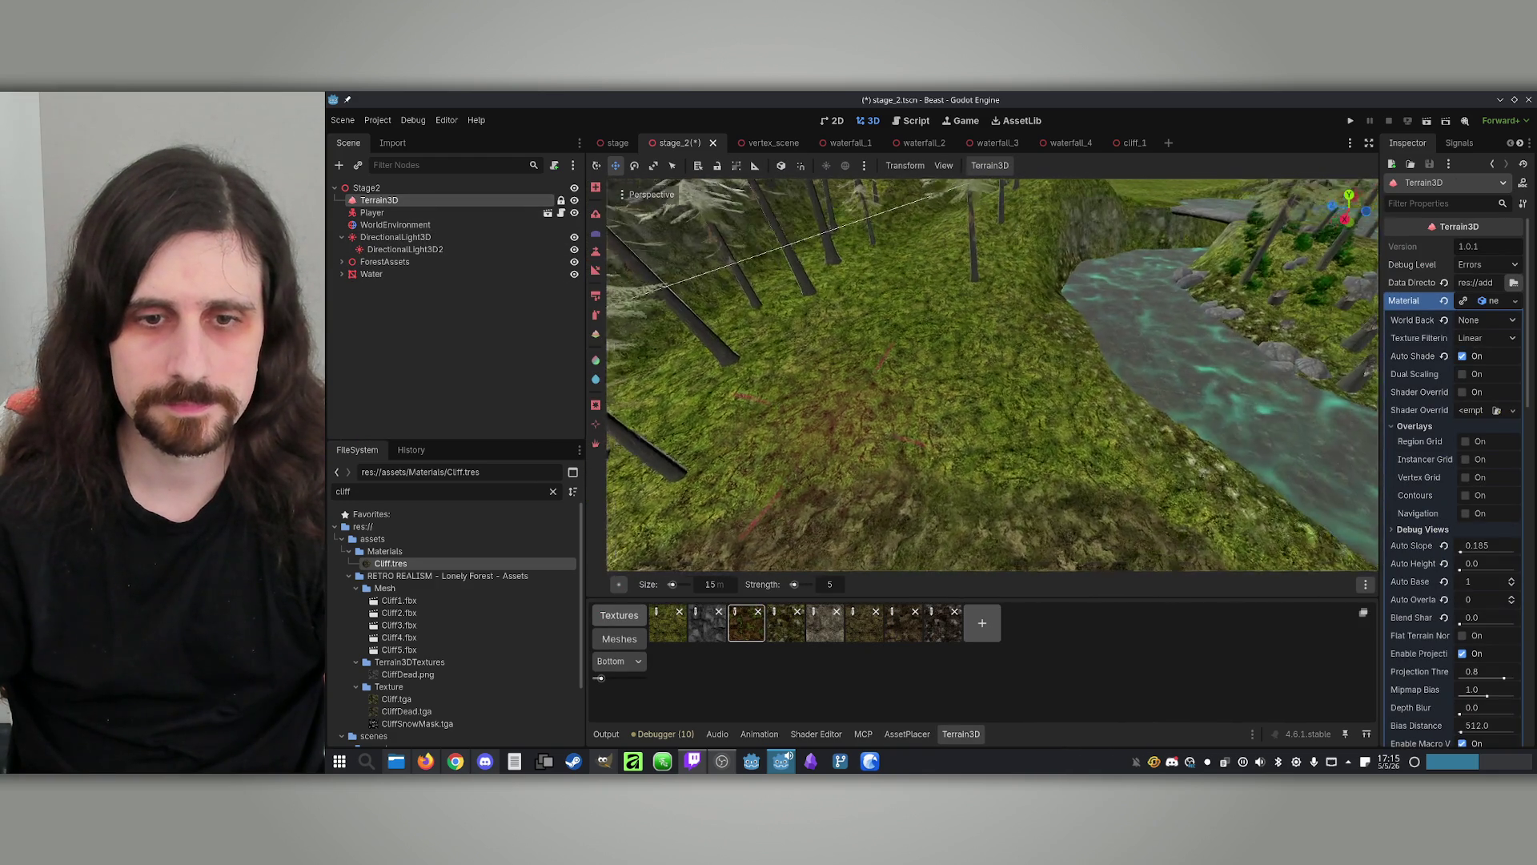
{"action": "left_click", "coordinate": [865, 625]}
{"action": "scroll", "coordinate": [849, 336], "scroll_direction": "up", "scroll_amount": 5}
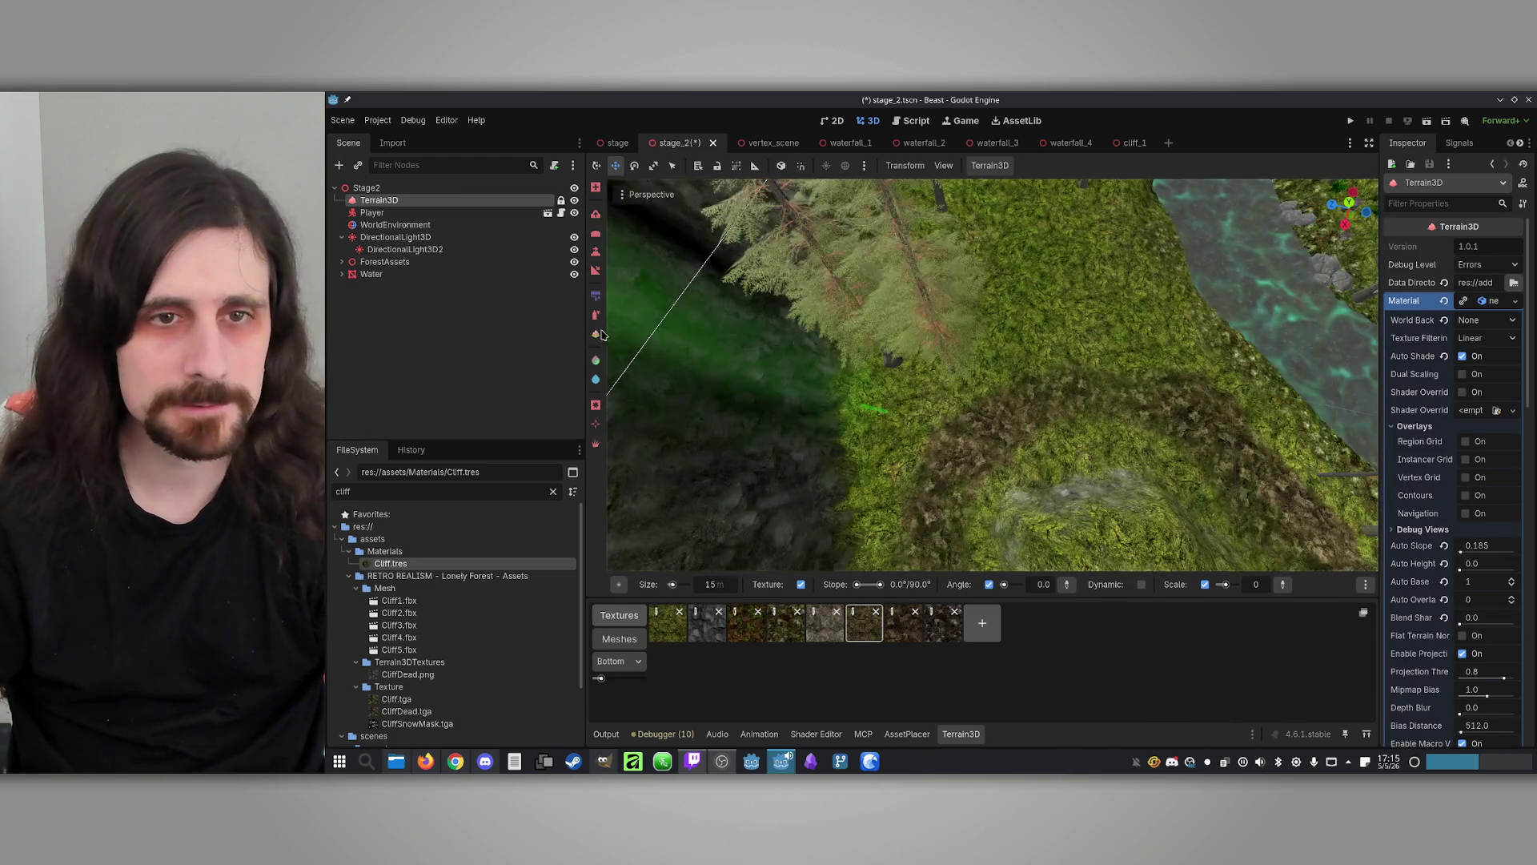
{"action": "scroll", "coordinate": [1033, 448], "scroll_direction": "down", "scroll_amount": 4}
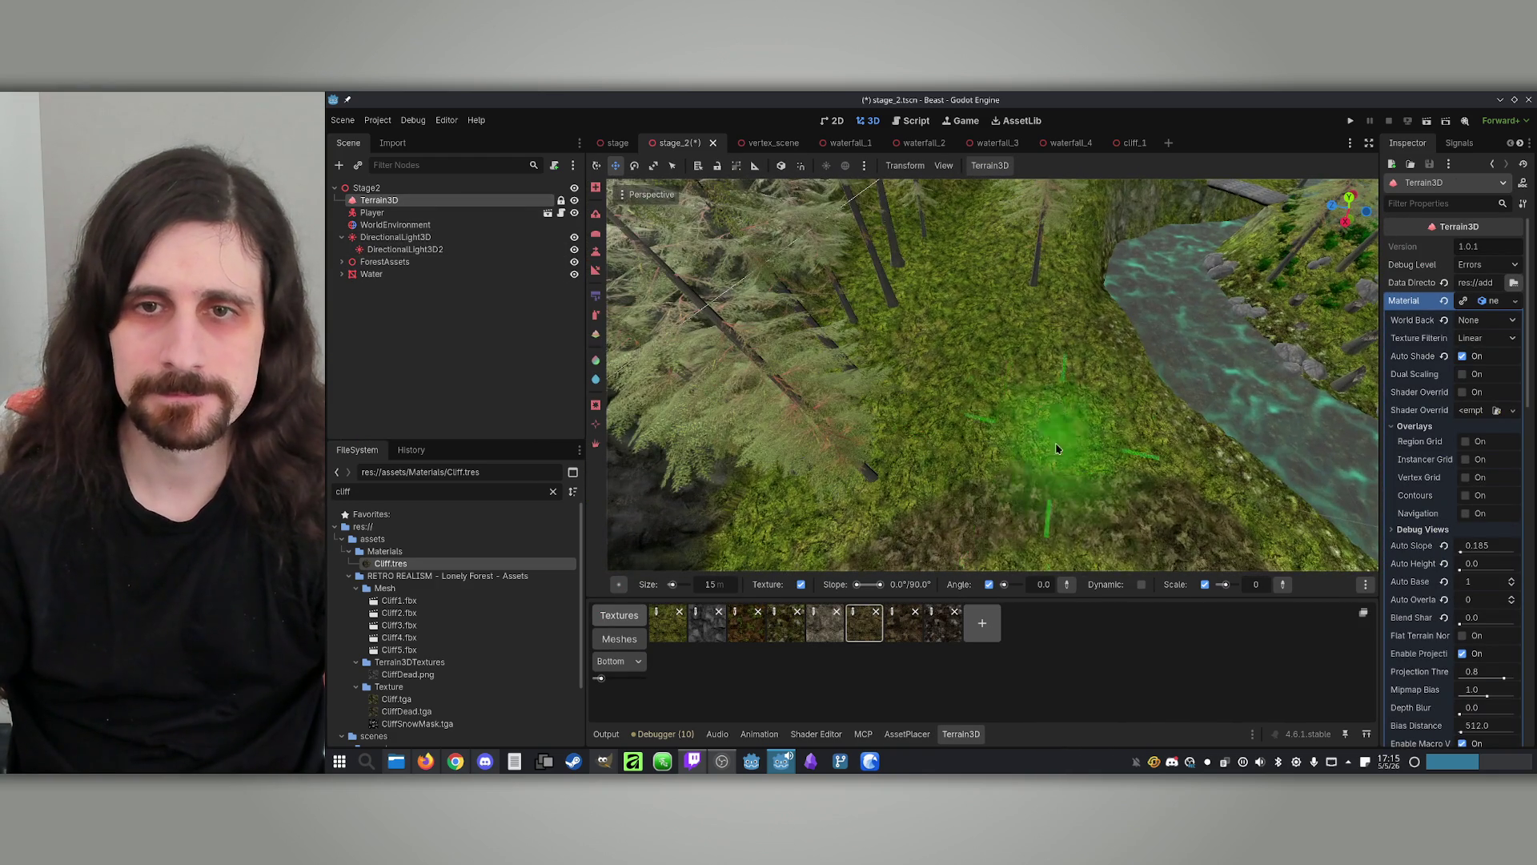
{"action": "left_click", "coordinate": [596, 316]}
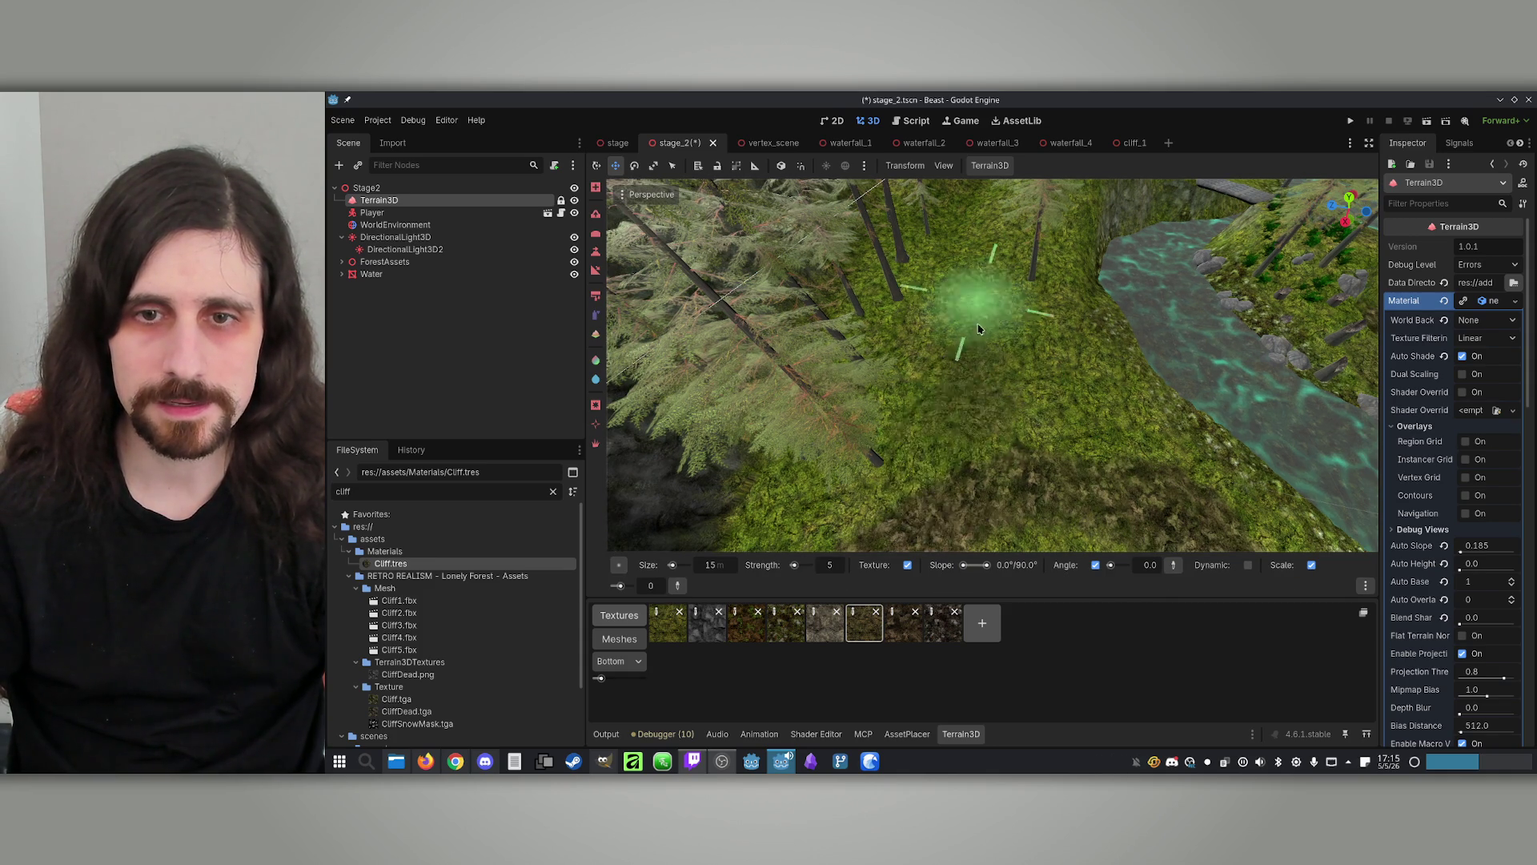
Set the paint brush strength to 50
{"action": "scroll", "coordinate": [1122, 457], "scroll_direction": "up", "scroll_amount": 5}
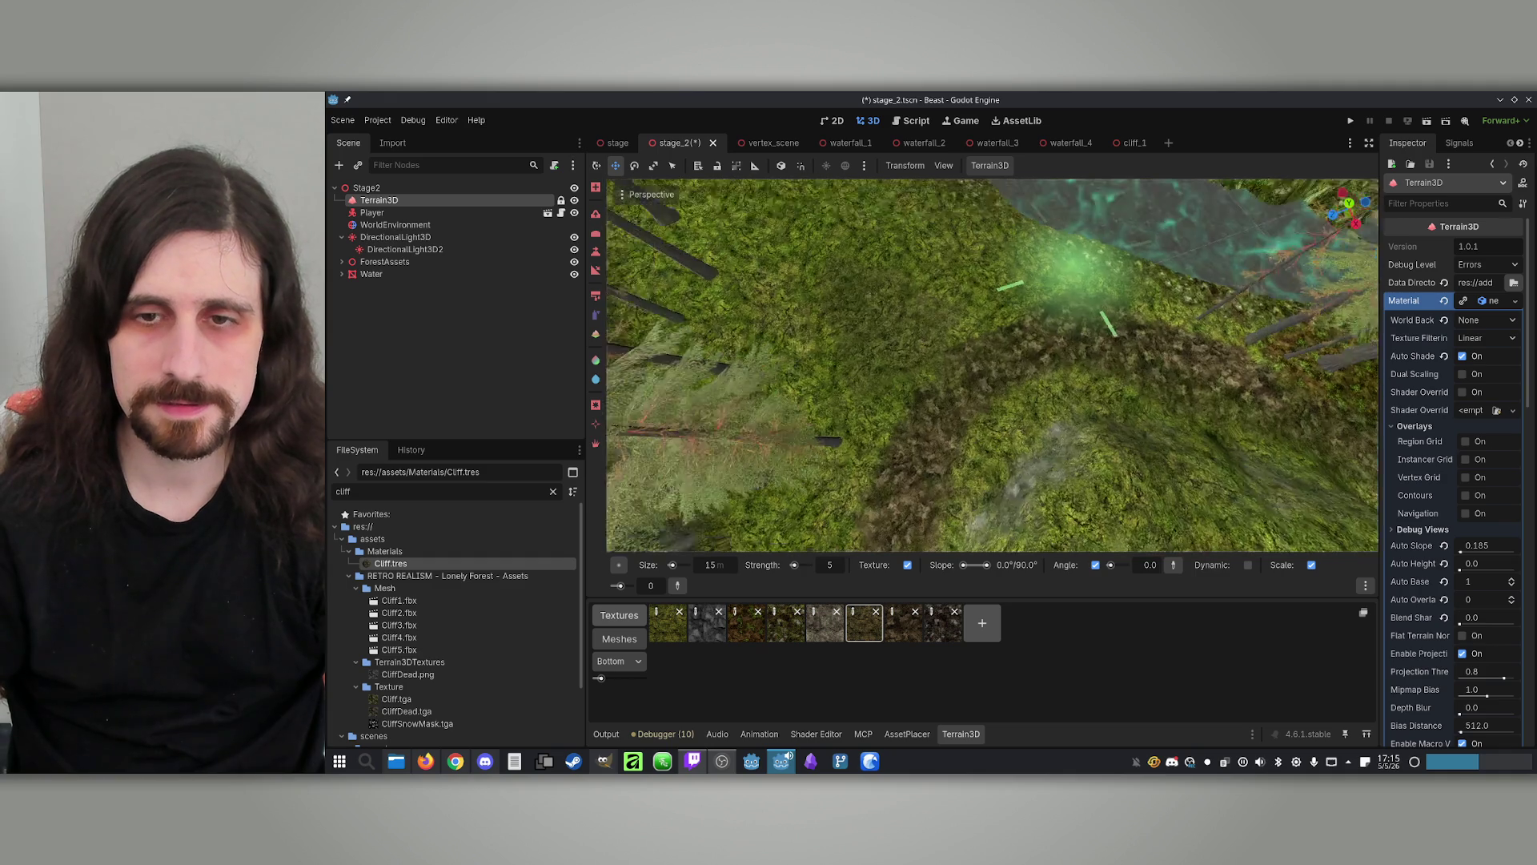
{"action": "scroll", "coordinate": [1114, 407], "scroll_direction": "down", "scroll_amount": 3}
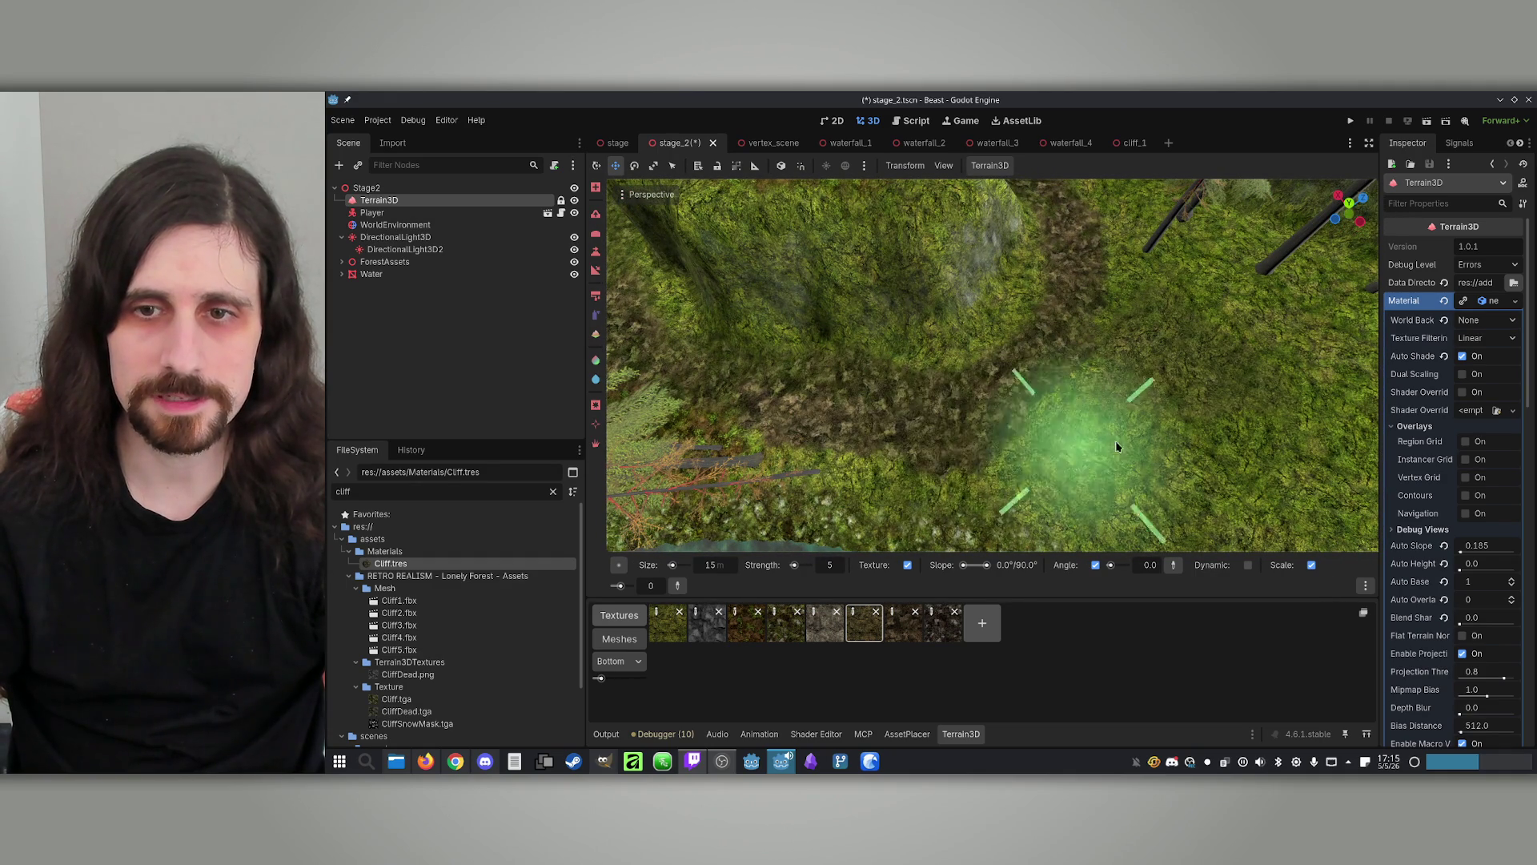
{"action": "left_click_drag", "start_coordinate": [795, 569], "coordinate": [800, 570]}
{"action": "left_click", "coordinate": [847, 566]}
{"action": "type", "text": "0"}
{"action": "key", "text": "Return"}
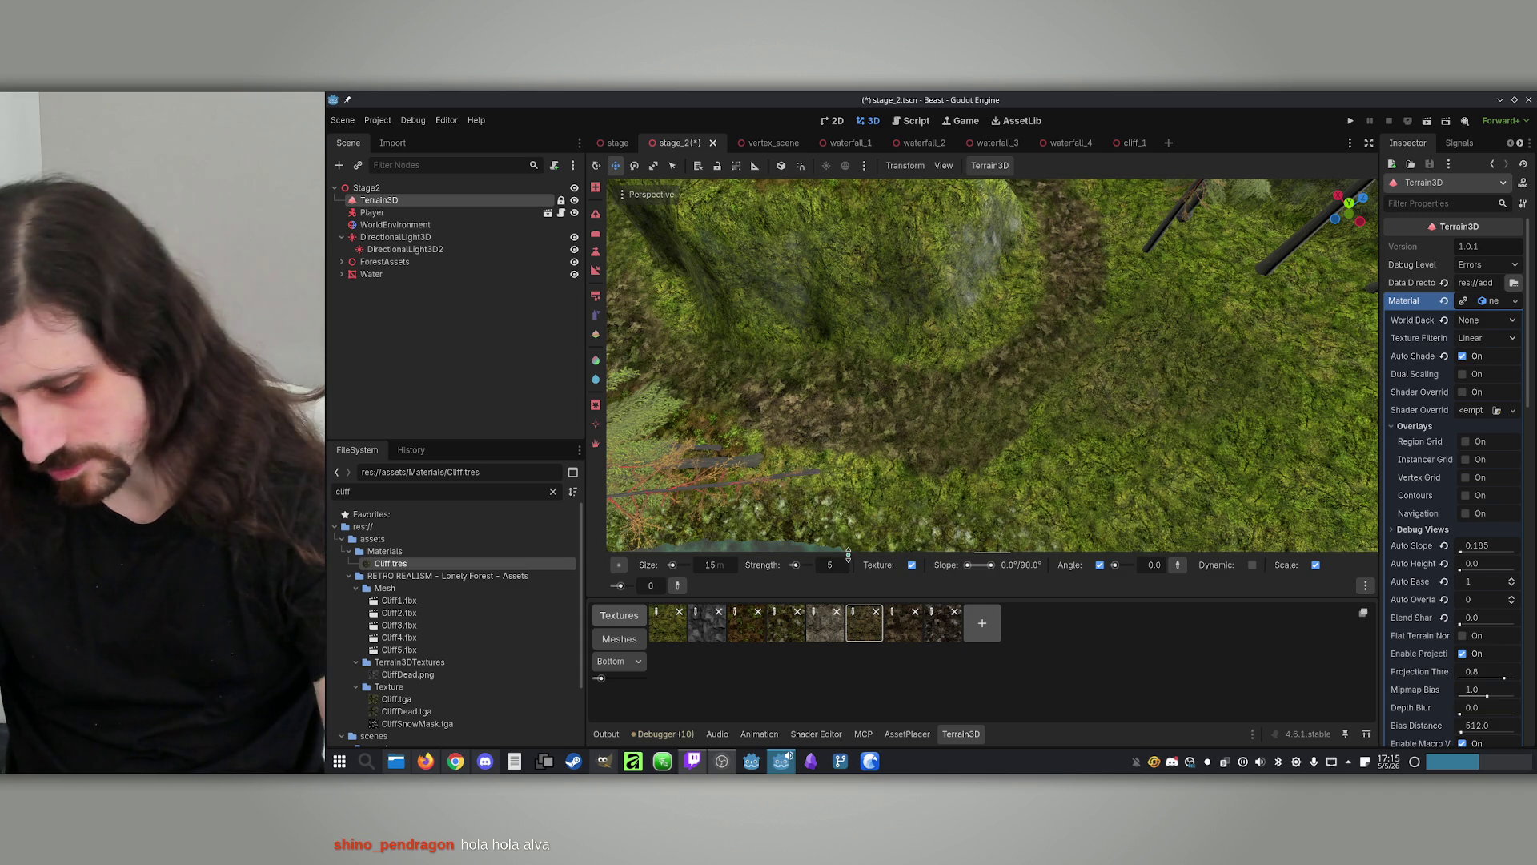
Paint the texture across the mound, then orbit around to inspect the grass, trees and water
{"action": "left_click_drag", "start_coordinate": [1022, 428], "coordinate": [1034, 445]}
{"action": "mouse_move", "coordinate": [897, 432]}
{"action": "left_mouse_down"}
{"action": "mouse_move", "coordinate": [944, 446]}
{"action": "mouse_move", "coordinate": [961, 385]}
{"action": "left_mouse_up"}
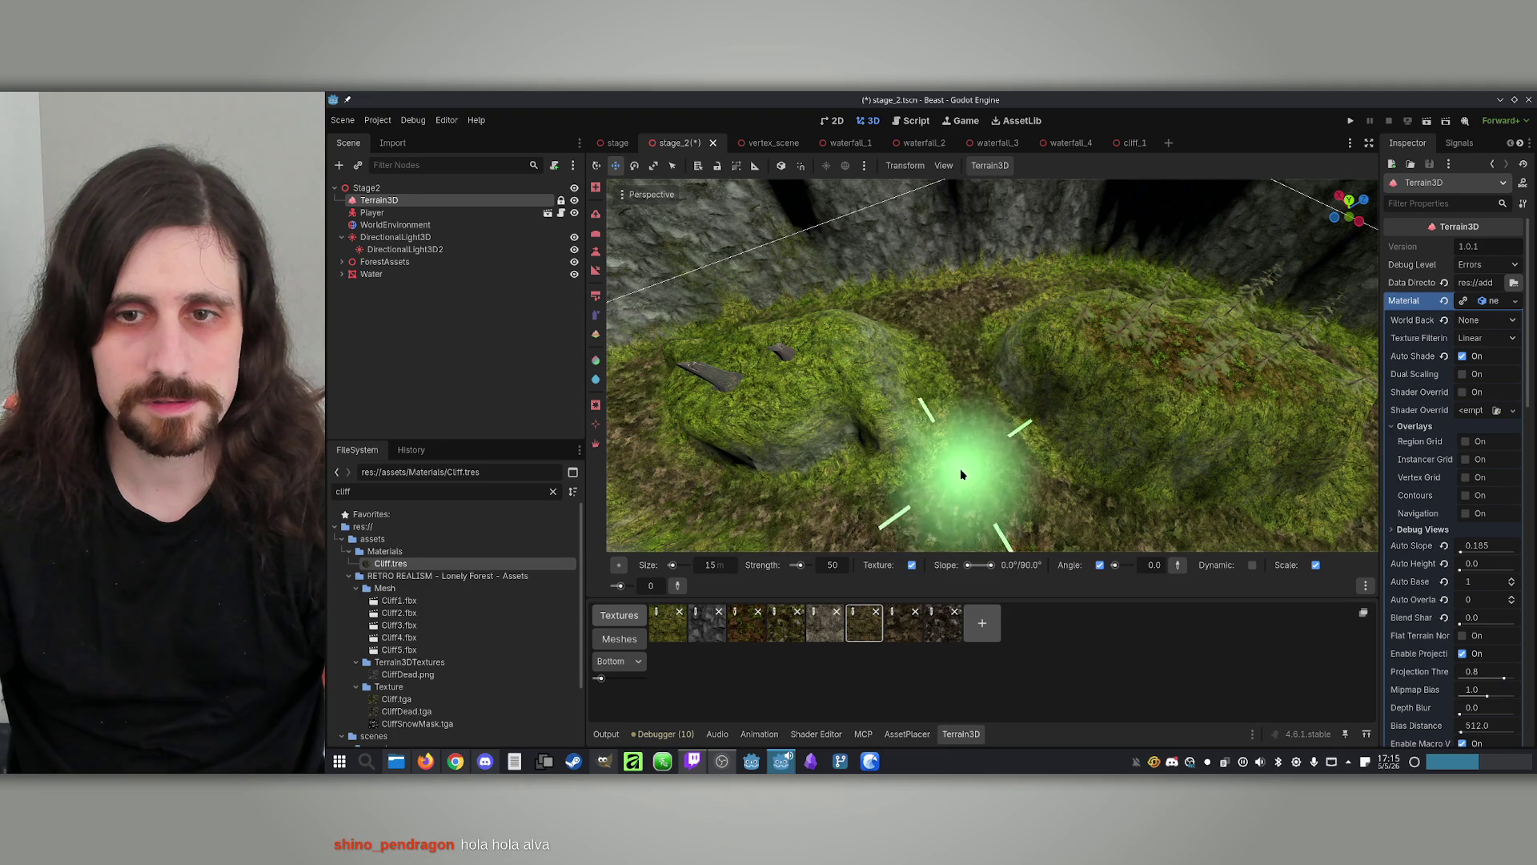
{"action": "mouse_move", "coordinate": [790, 480]}
{"action": "left_mouse_down"}
{"action": "mouse_move", "coordinate": [995, 480]}
{"action": "mouse_move", "coordinate": [1001, 449]}
{"action": "mouse_move", "coordinate": [971, 515]}
{"action": "left_mouse_up"}
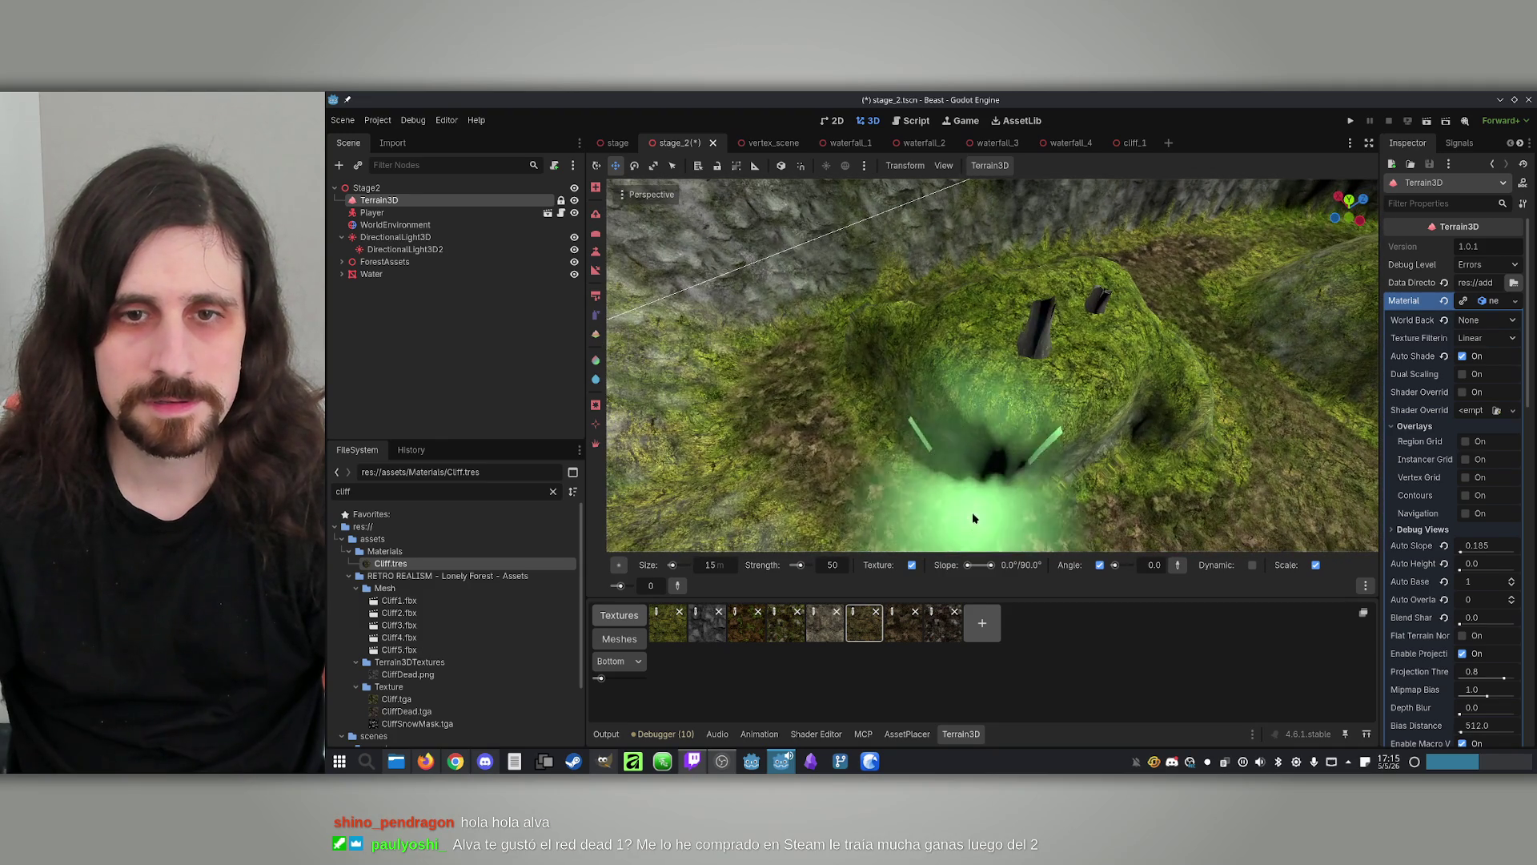
{"action": "left_click_drag", "start_coordinate": [875, 360], "coordinate": [784, 408]}
{"action": "mouse_move", "coordinate": [919, 240]}
{"action": "left_mouse_down"}
{"action": "mouse_move", "coordinate": [944, 344]}
{"action": "mouse_move", "coordinate": [897, 360]}
{"action": "mouse_move", "coordinate": [944, 206]}
{"action": "left_mouse_up"}
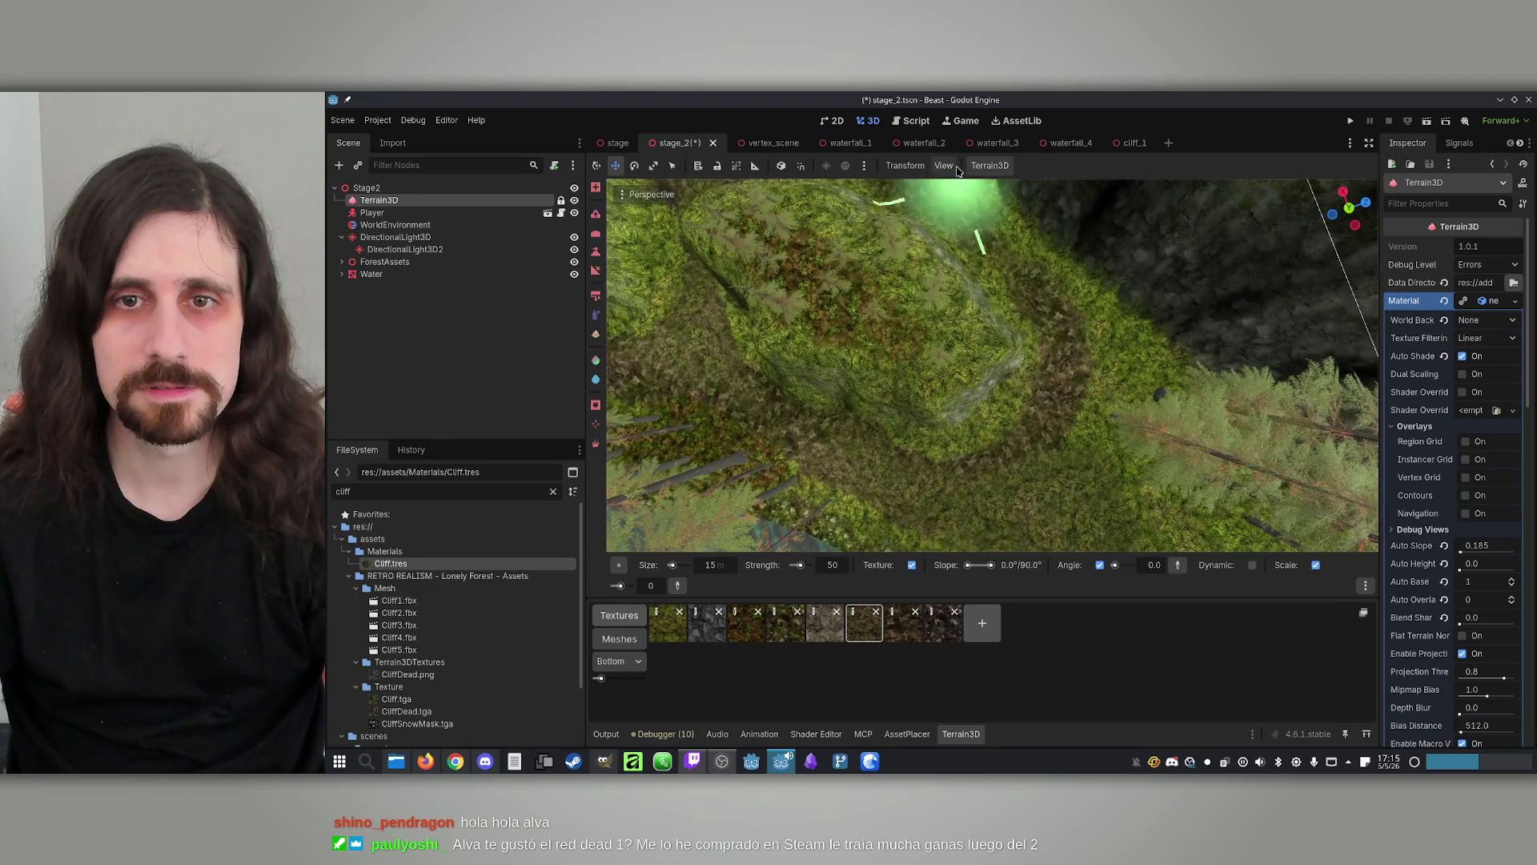
{"action": "scroll", "coordinate": [1081, 392], "scroll_direction": "up", "scroll_amount": 2}
{"action": "mouse_move", "coordinate": [1085, 377]}
{"action": "left_mouse_down"}
{"action": "mouse_move", "coordinate": [1015, 353]}
{"action": "mouse_move", "coordinate": [1029, 315]}
{"action": "mouse_move", "coordinate": [966, 403]}
{"action": "mouse_move", "coordinate": [1102, 277]}
{"action": "mouse_move", "coordinate": [1105, 405]}
{"action": "mouse_move", "coordinate": [1043, 404]}
{"action": "mouse_move", "coordinate": [1167, 377]}
{"action": "mouse_move", "coordinate": [1091, 302]}
{"action": "mouse_move", "coordinate": [971, 391]}
{"action": "mouse_move", "coordinate": [1110, 350]}
{"action": "mouse_move", "coordinate": [978, 411]}
{"action": "mouse_move", "coordinate": [993, 365]}
{"action": "mouse_move", "coordinate": [999, 387]}
{"action": "left_mouse_up"}
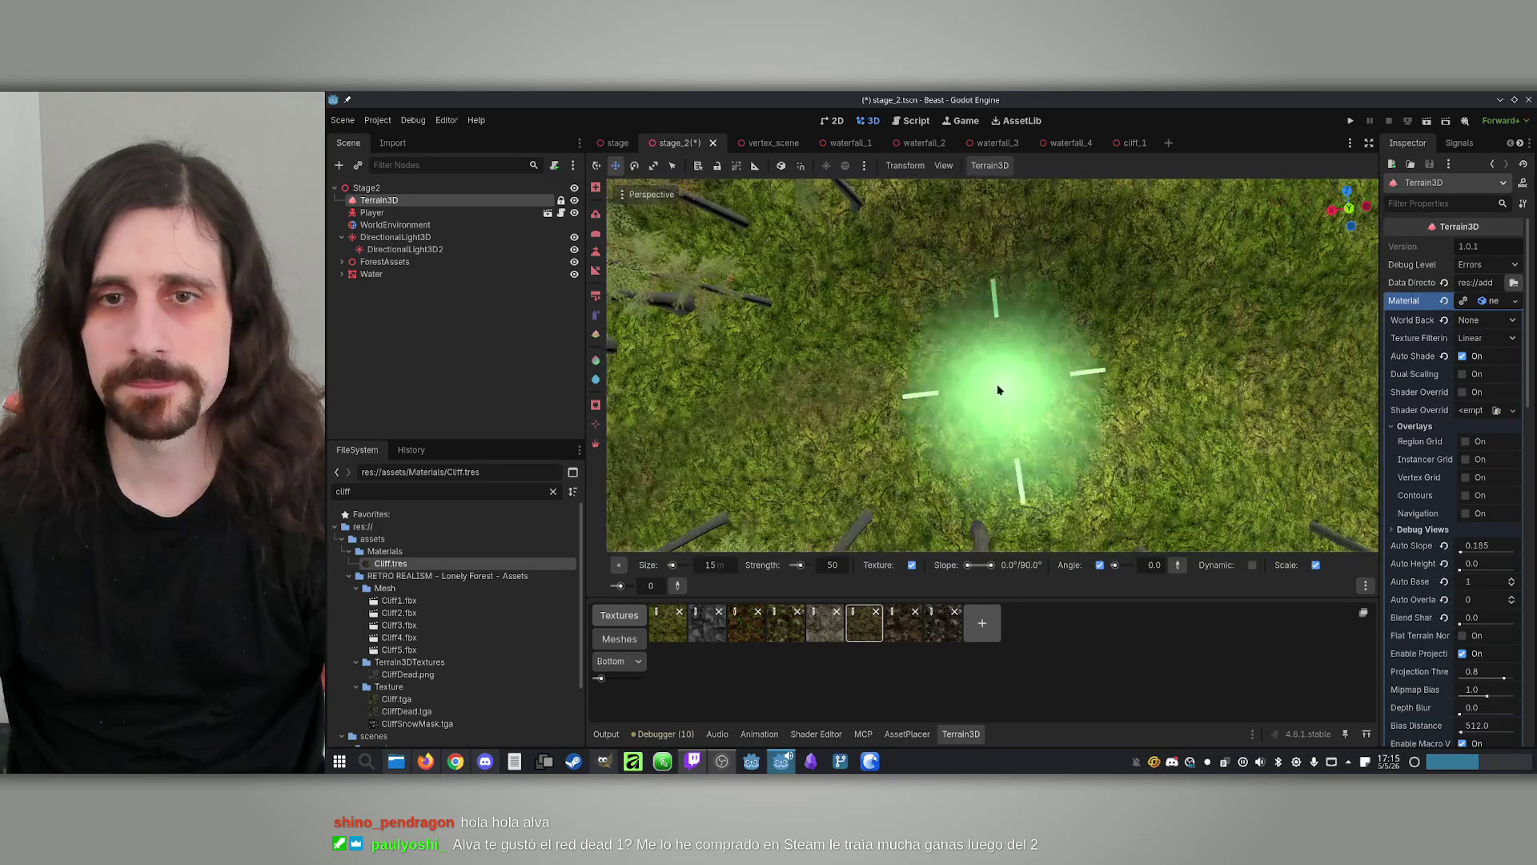
{"action": "mouse_move", "coordinate": [1253, 346]}
{"action": "left_mouse_down"}
{"action": "mouse_move", "coordinate": [910, 515]}
{"action": "mouse_move", "coordinate": [1041, 448]}
{"action": "left_mouse_up"}
{"action": "mouse_move", "coordinate": [1330, 409]}
{"action": "left_mouse_down"}
{"action": "mouse_move", "coordinate": [911, 498]}
{"action": "mouse_move", "coordinate": [1132, 357]}
{"action": "mouse_move", "coordinate": [1361, 340]}
{"action": "mouse_move", "coordinate": [1281, 416]}
{"action": "mouse_move", "coordinate": [1241, 377]}
{"action": "mouse_move", "coordinate": [1201, 449]}
{"action": "mouse_move", "coordinate": [1185, 400]}
{"action": "mouse_move", "coordinate": [1121, 384]}
{"action": "mouse_move", "coordinate": [1081, 417]}
{"action": "mouse_move", "coordinate": [1041, 384]}
{"action": "left_mouse_up"}
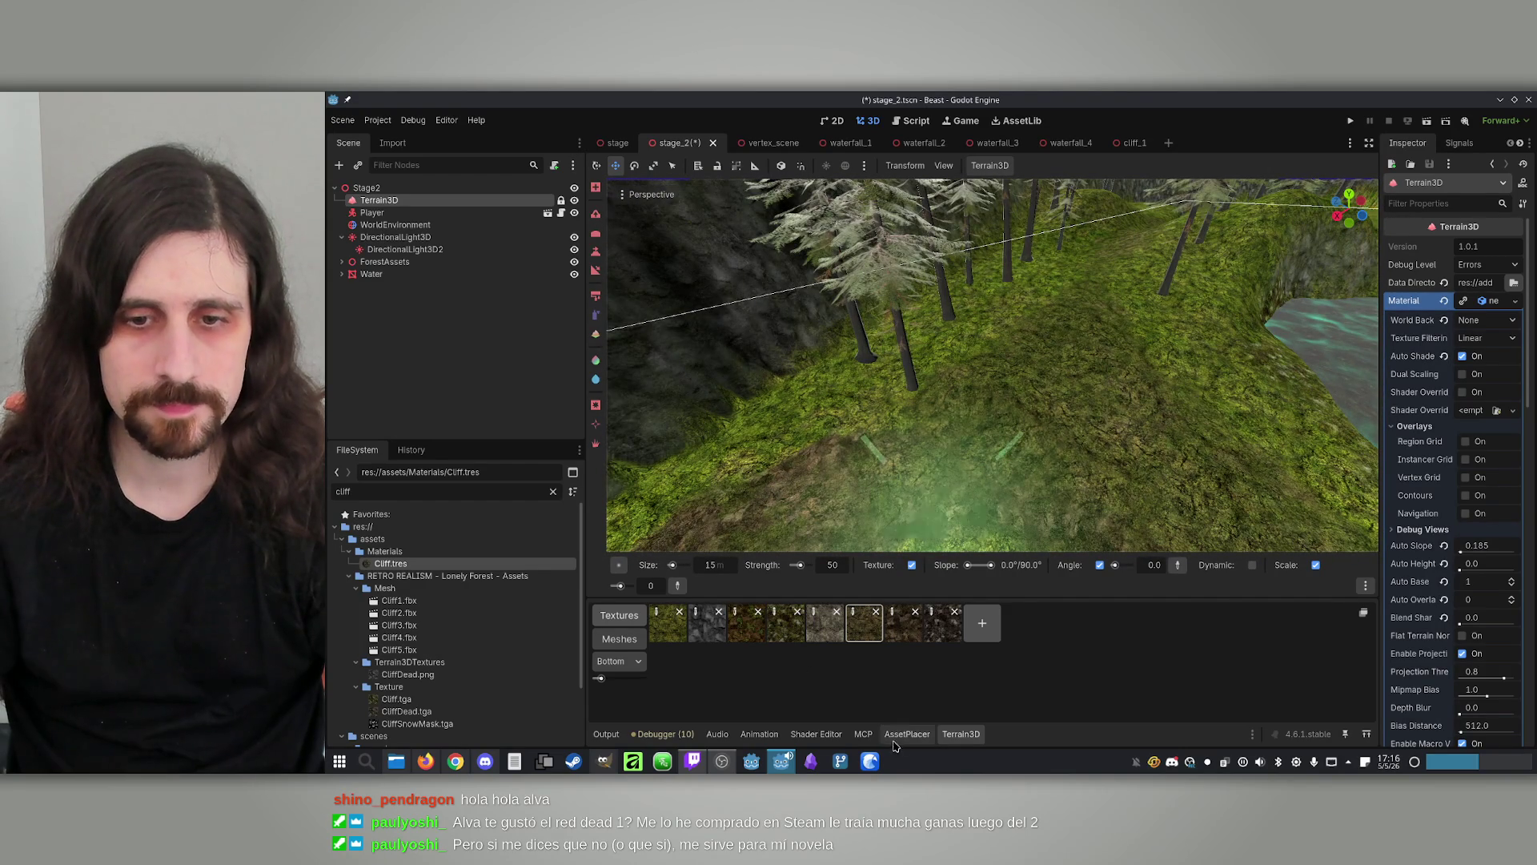
In AssetPlacer, place a rotated tree_2 pine on the mossy slope by the water, then pick tree_1
{"action": "left_click", "coordinate": [907, 734]}
{"action": "left_click", "coordinate": [825, 661]}
{"action": "mouse_move", "coordinate": [816, 389]}
{"action": "left_mouse_down"}
{"action": "mouse_move", "coordinate": [1041, 365]}
{"action": "mouse_move", "coordinate": [942, 288]}
{"action": "left_mouse_up"}
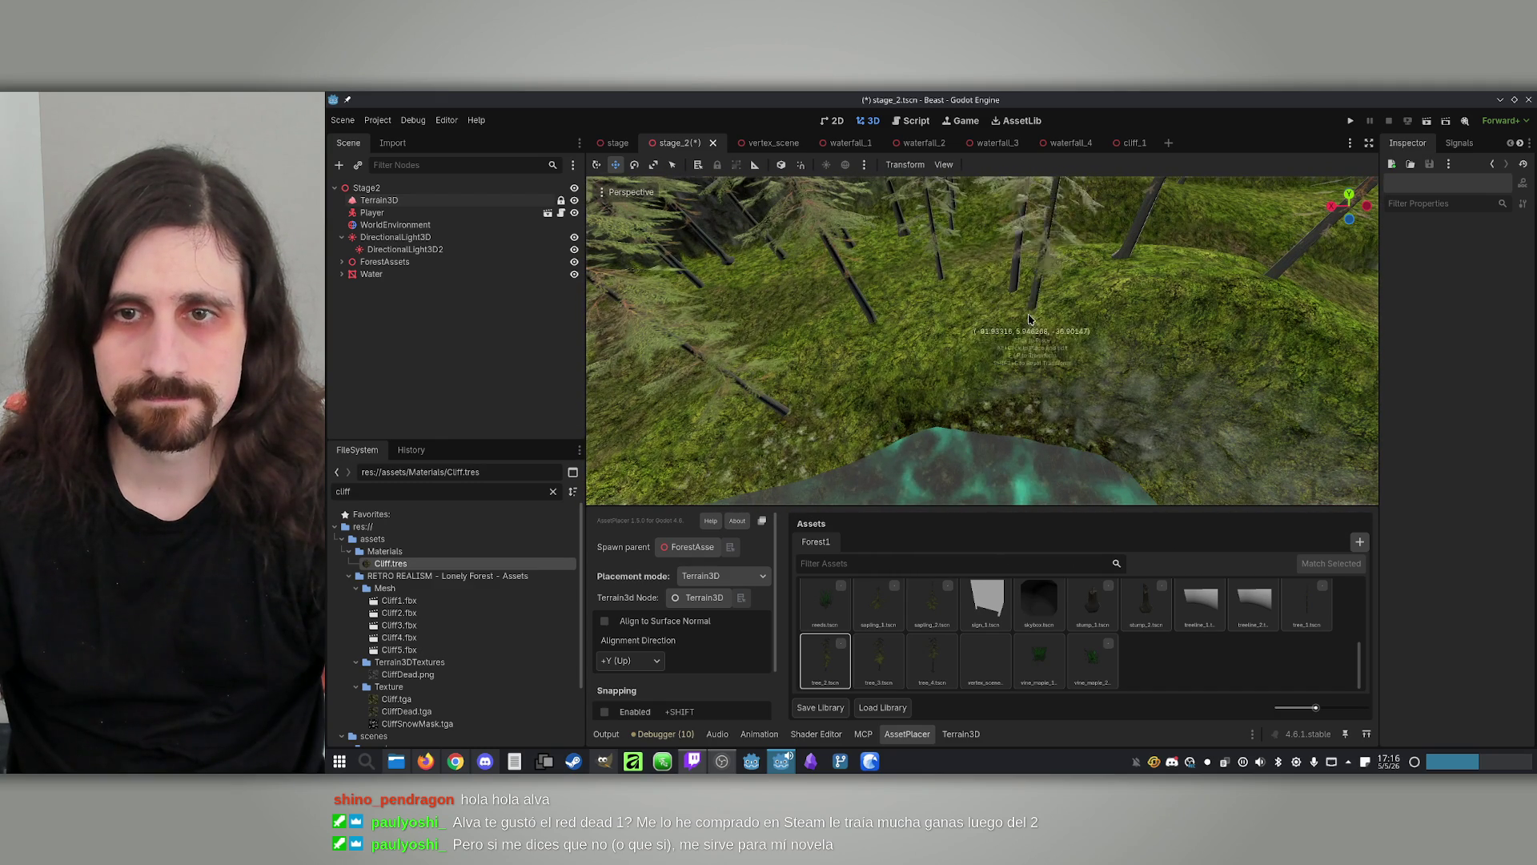
{"action": "scroll", "coordinate": [1035, 316], "scroll_direction": "up", "scroll_amount": 3}
{"action": "left_click_drag", "start_coordinate": [1035, 316], "coordinate": [1022, 285]}
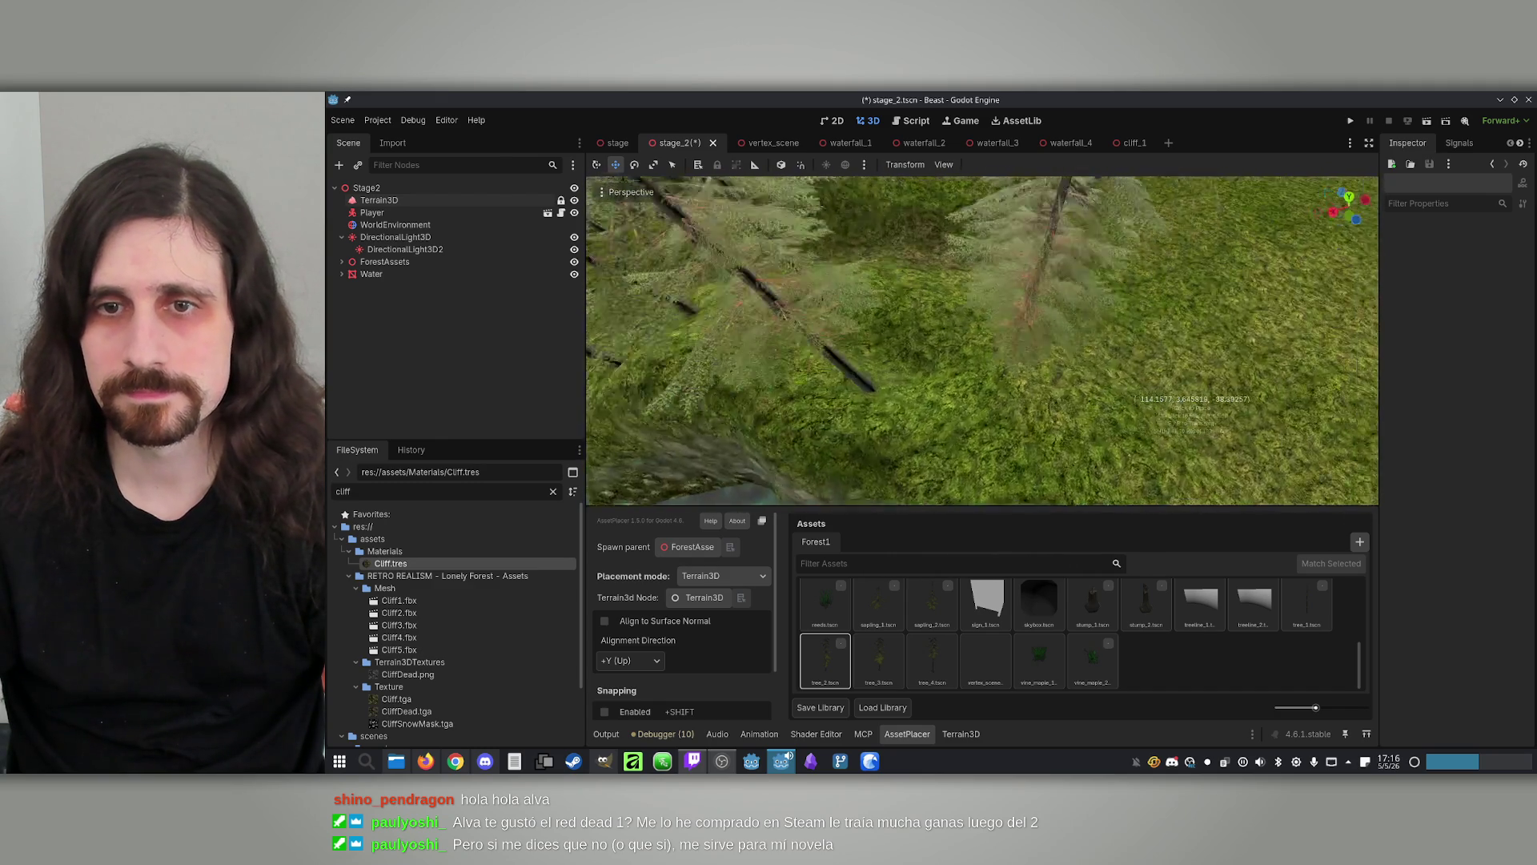
{"action": "scroll", "coordinate": [1095, 423], "scroll_direction": "down", "scroll_amount": 3}
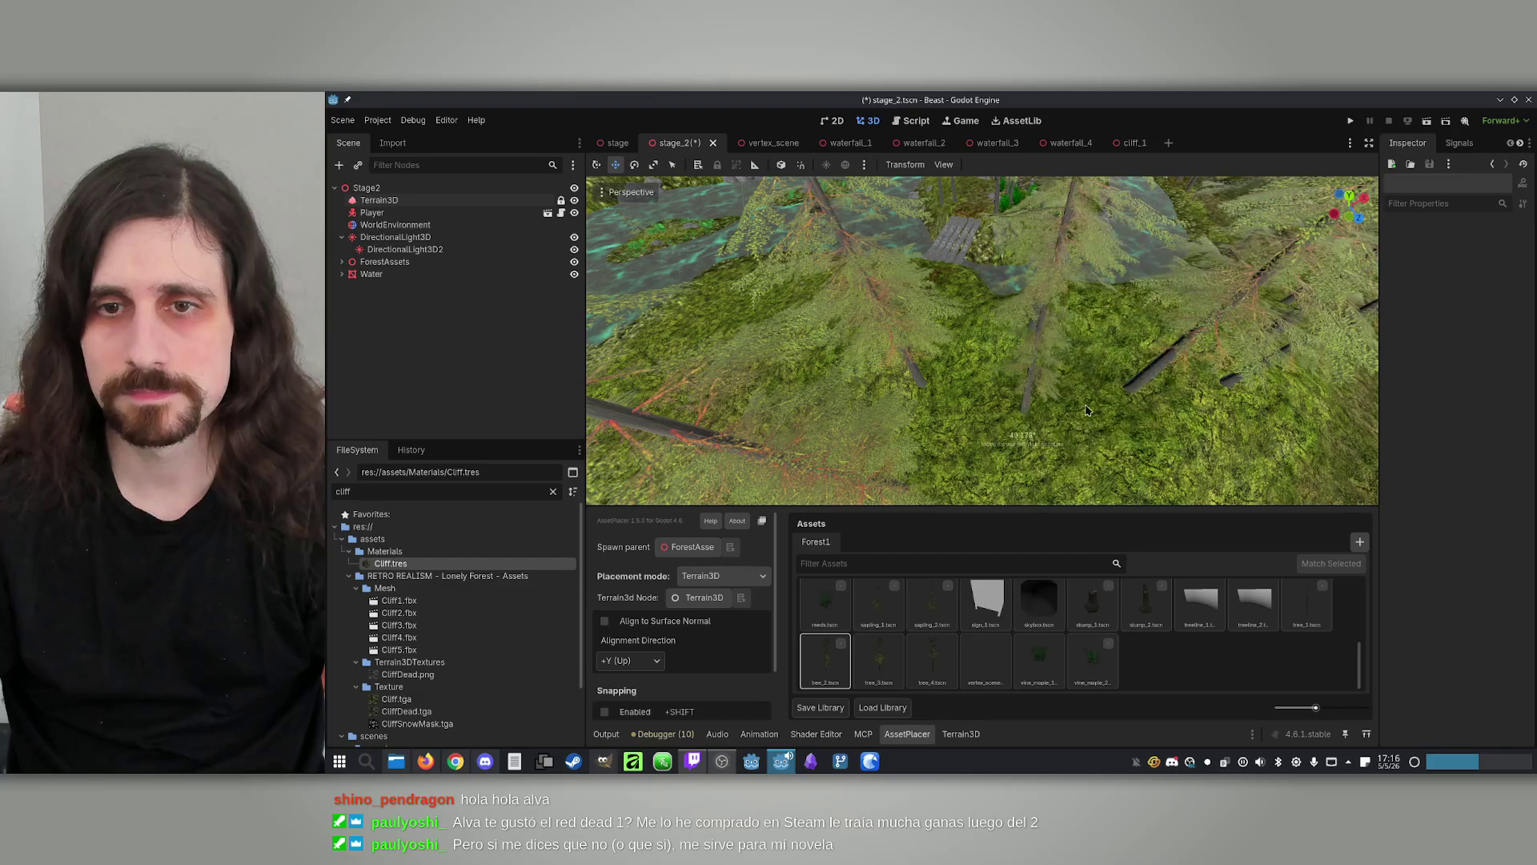
{"action": "scroll", "coordinate": [1022, 436], "scroll_direction": "down", "scroll_amount": 5}
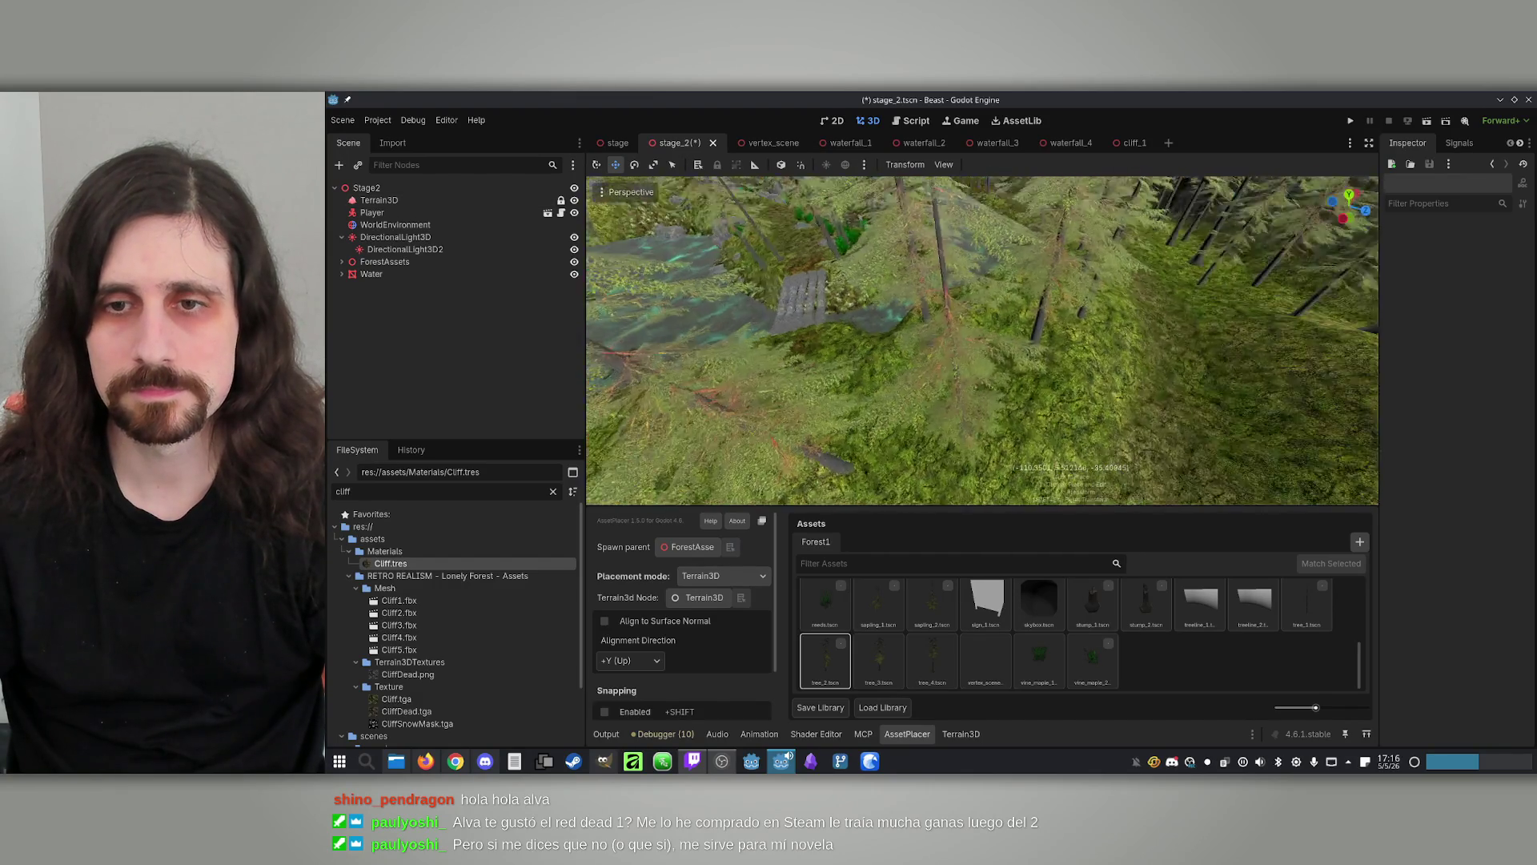
{"action": "left_click", "coordinate": [1078, 350]}
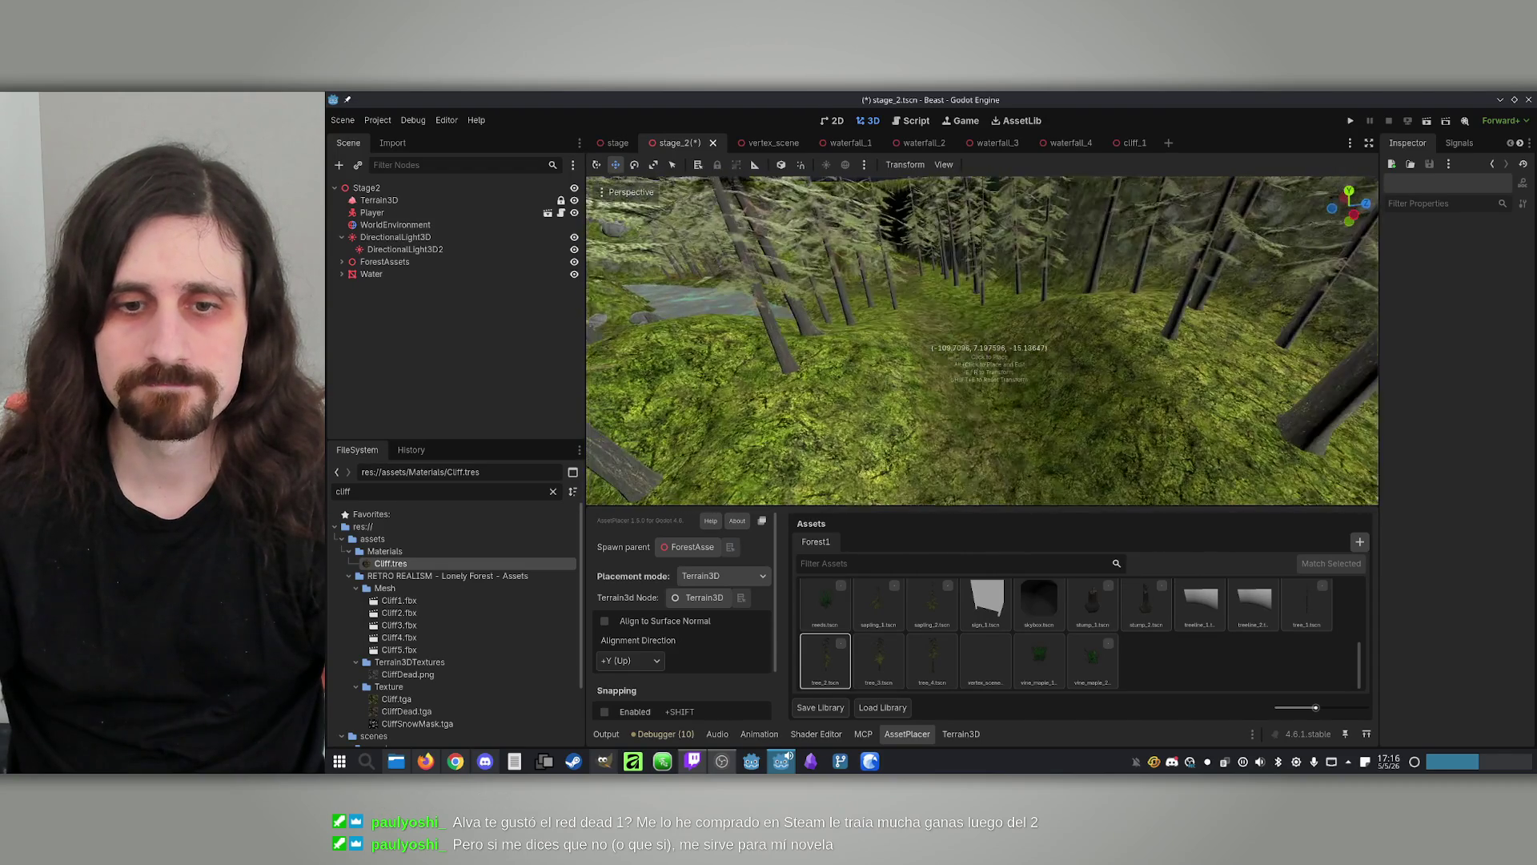
{"action": "left_click", "coordinate": [1307, 610]}
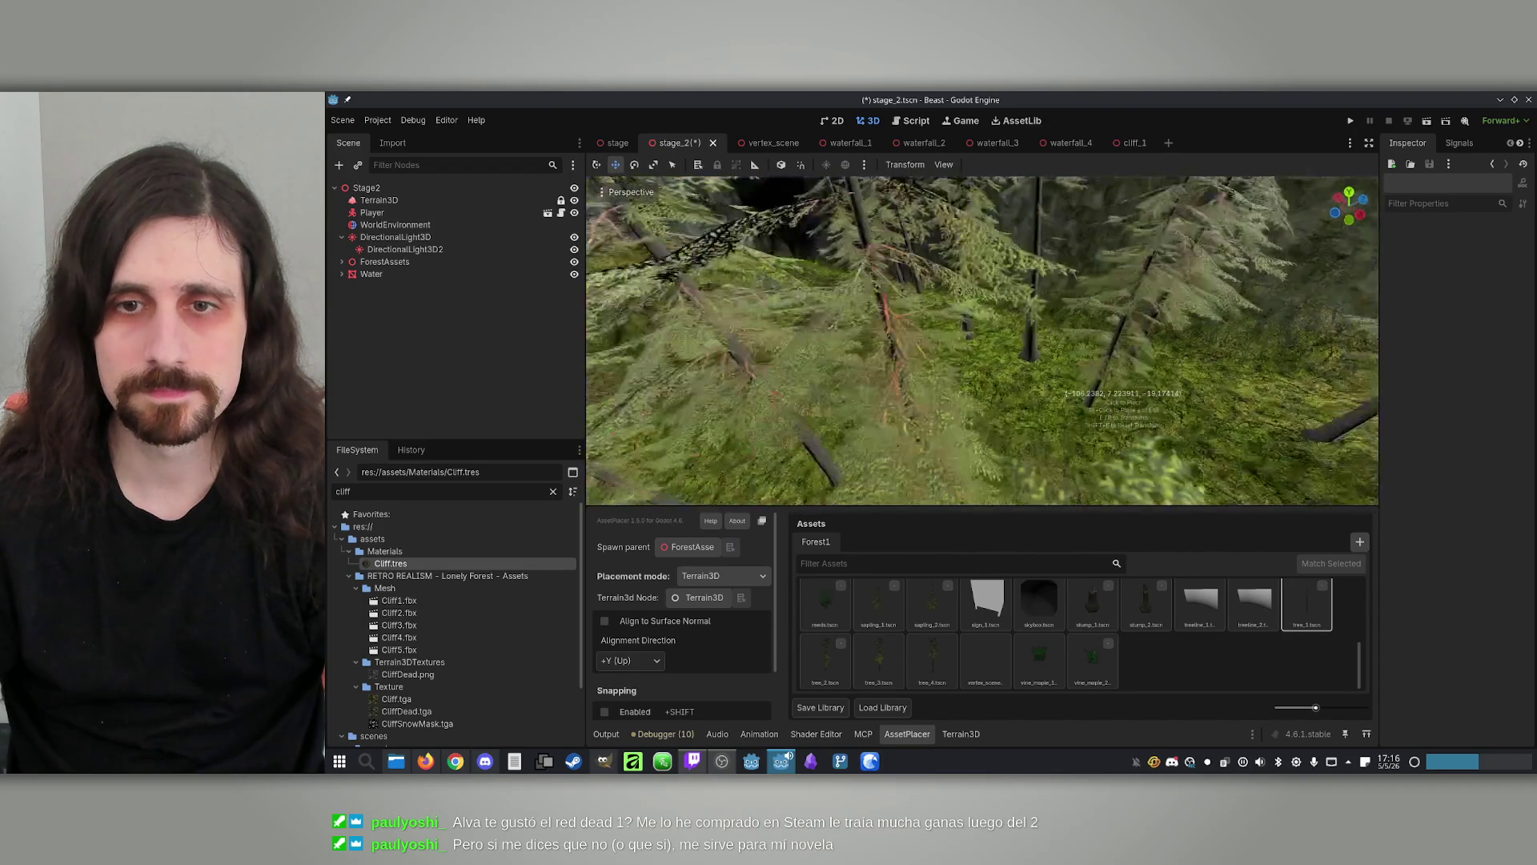
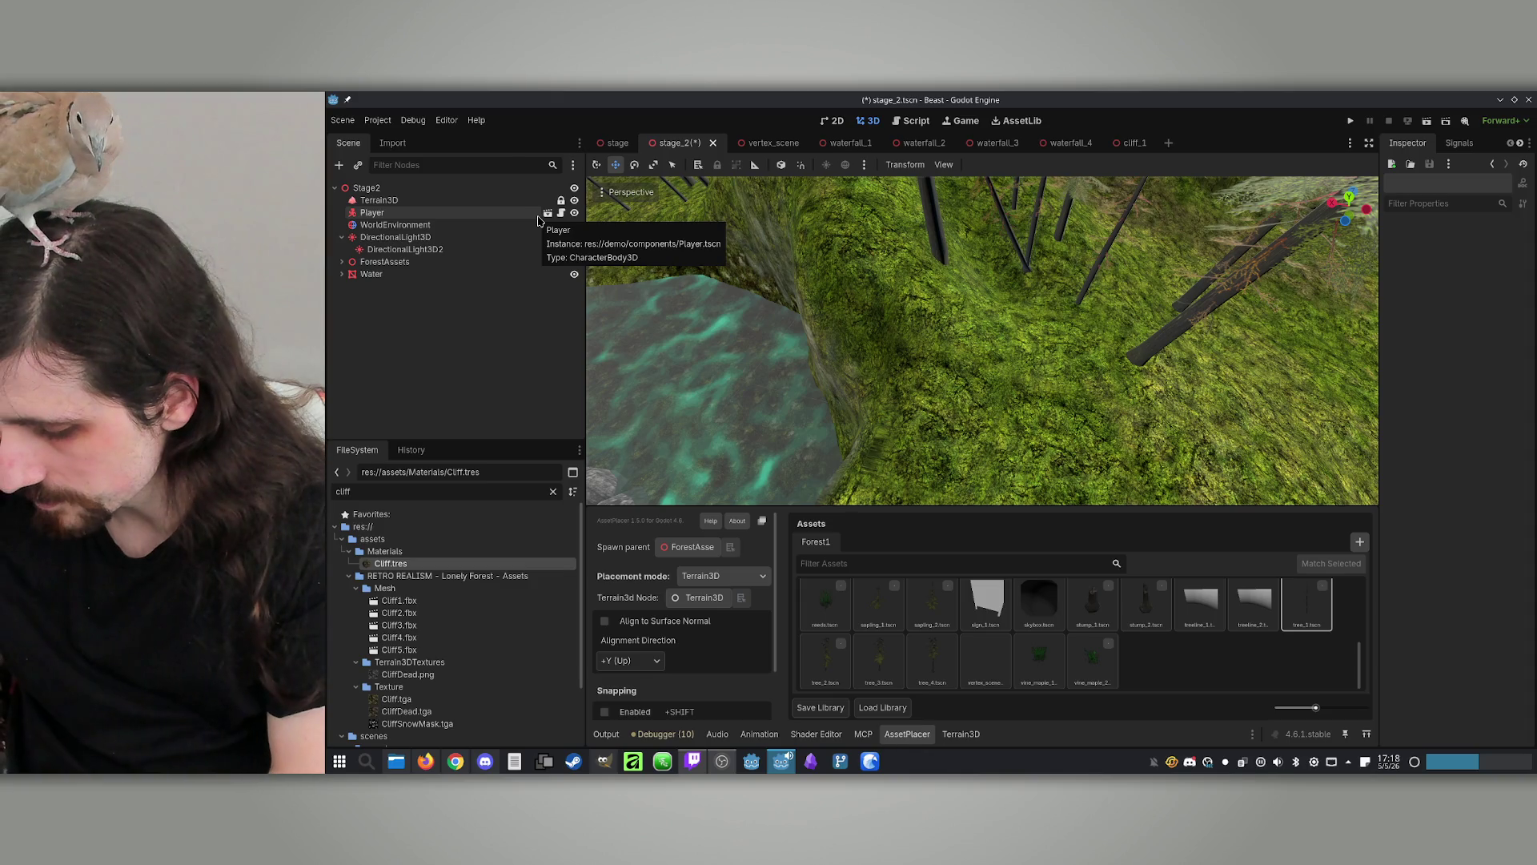
Zoom the viewport in on the cliff_5 instance on the forested Terrain3D landscape
{"action": "scroll", "coordinate": [610, 265], "scroll_direction": "up", "scroll_amount": 10}
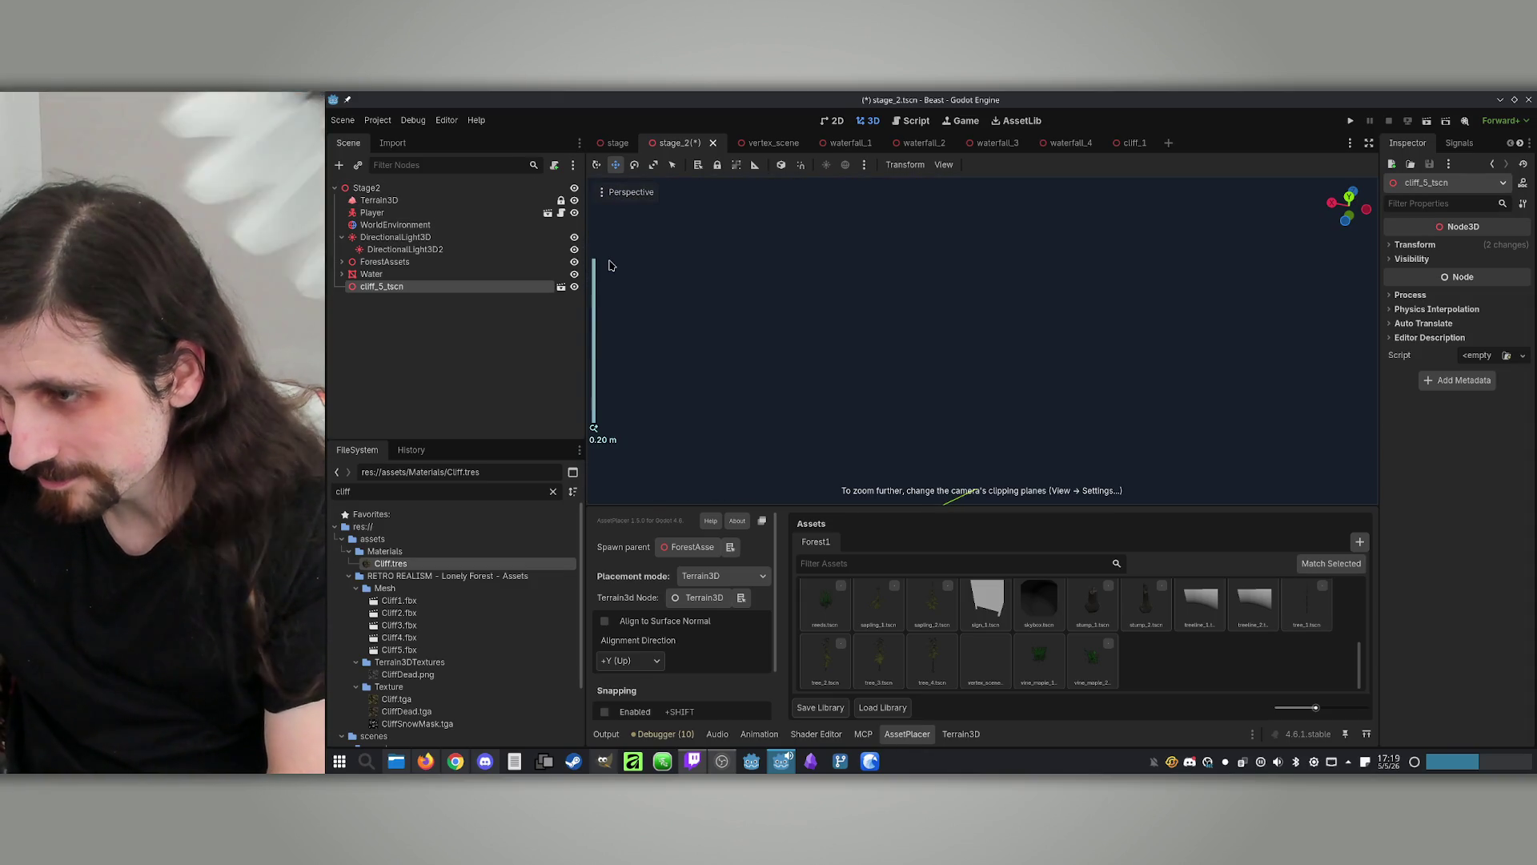
{"action": "scroll", "coordinate": [1081, 633], "scroll_direction": "up", "scroll_amount": 1}
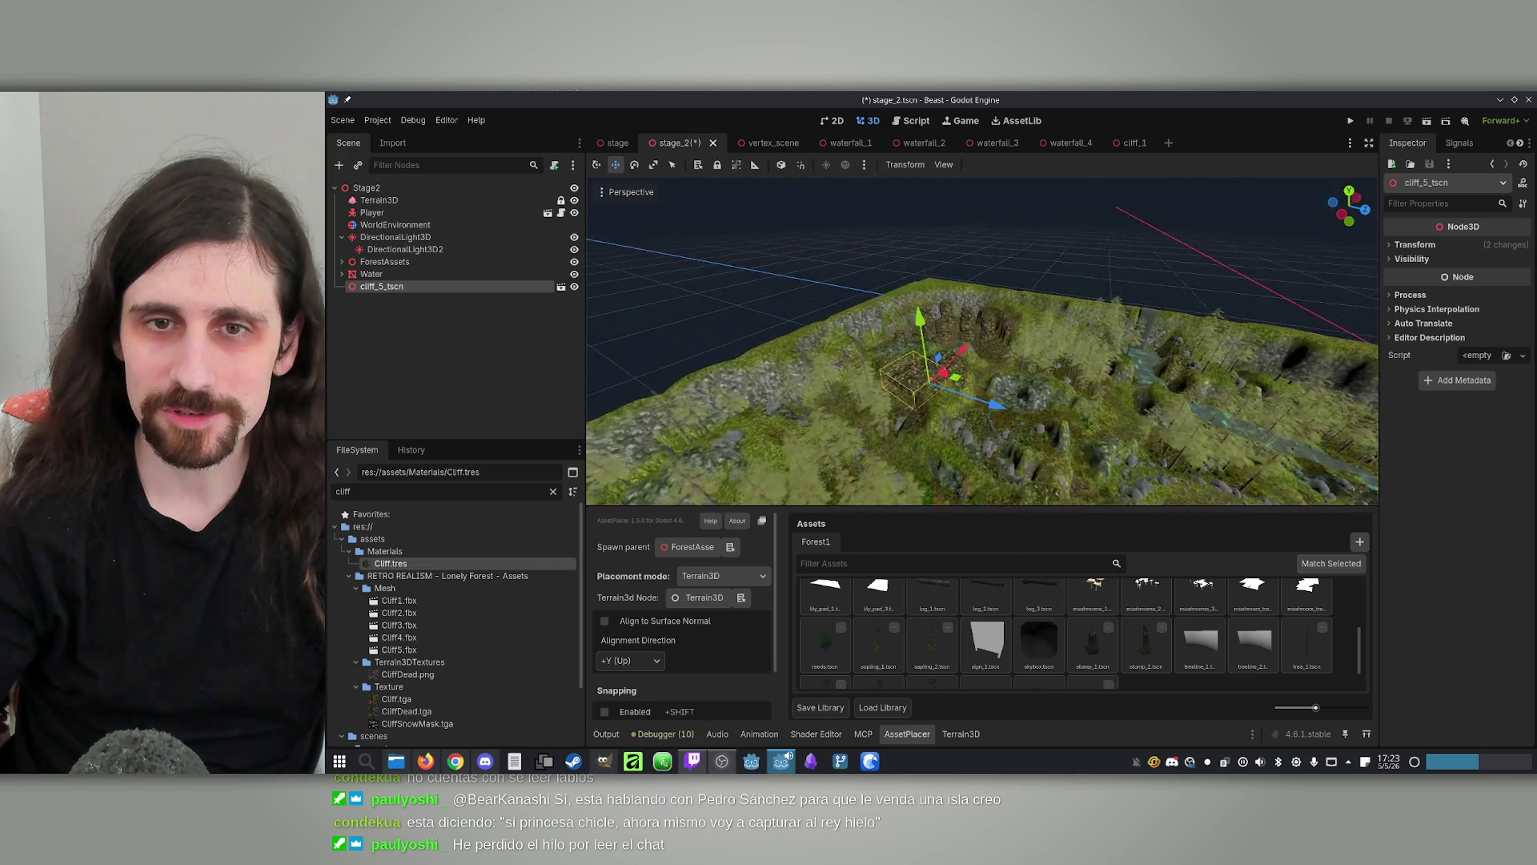
Deselect the cliff, then pick the third ground texture and the paint brush in the Terrain3D panel
{"action": "left_click", "coordinate": [992, 213]}
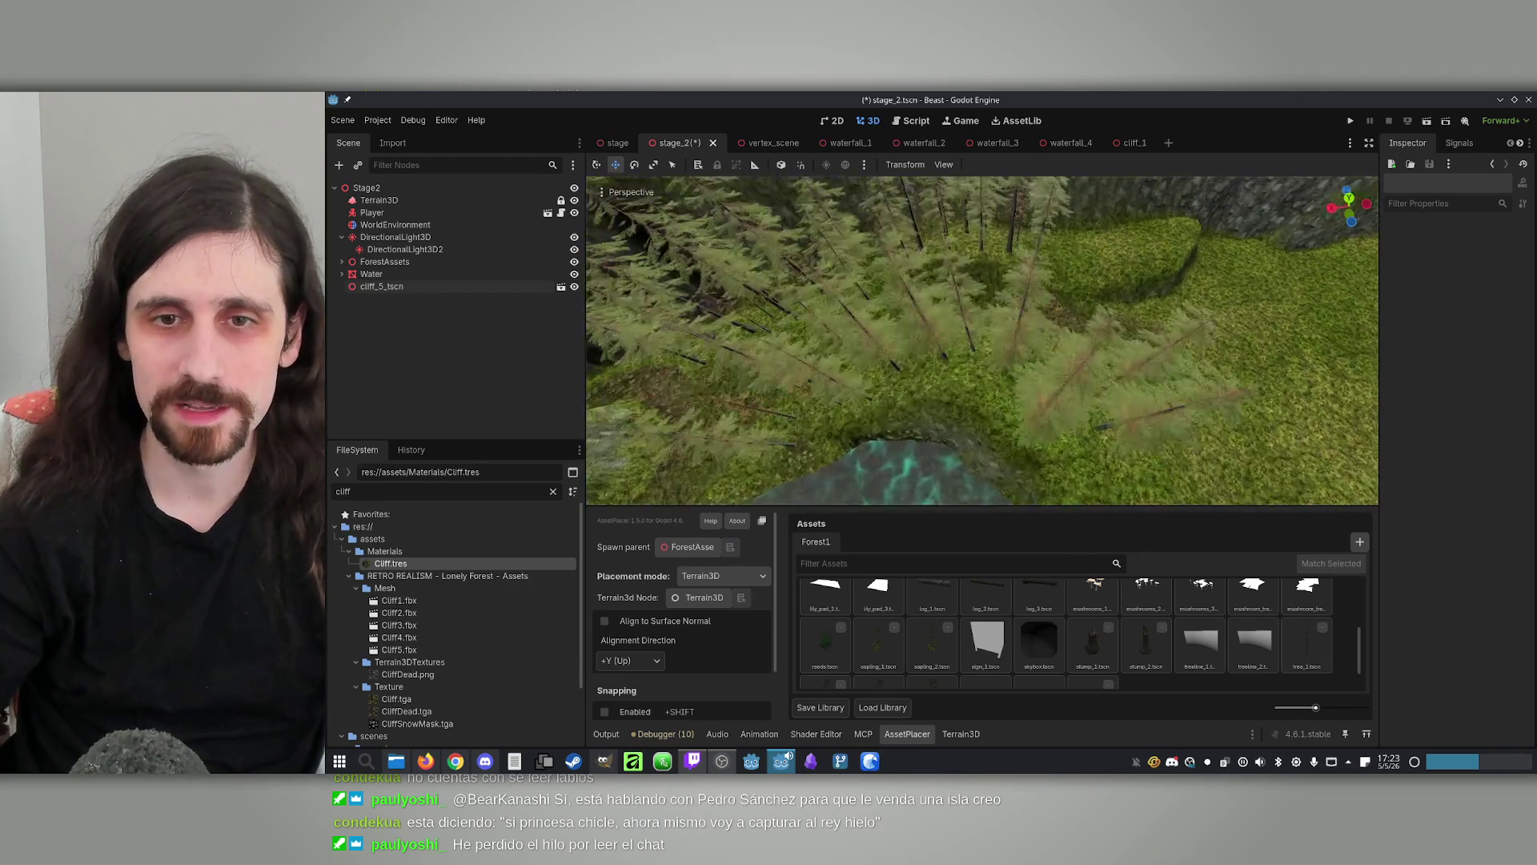
{"action": "left_click", "coordinate": [947, 736]}
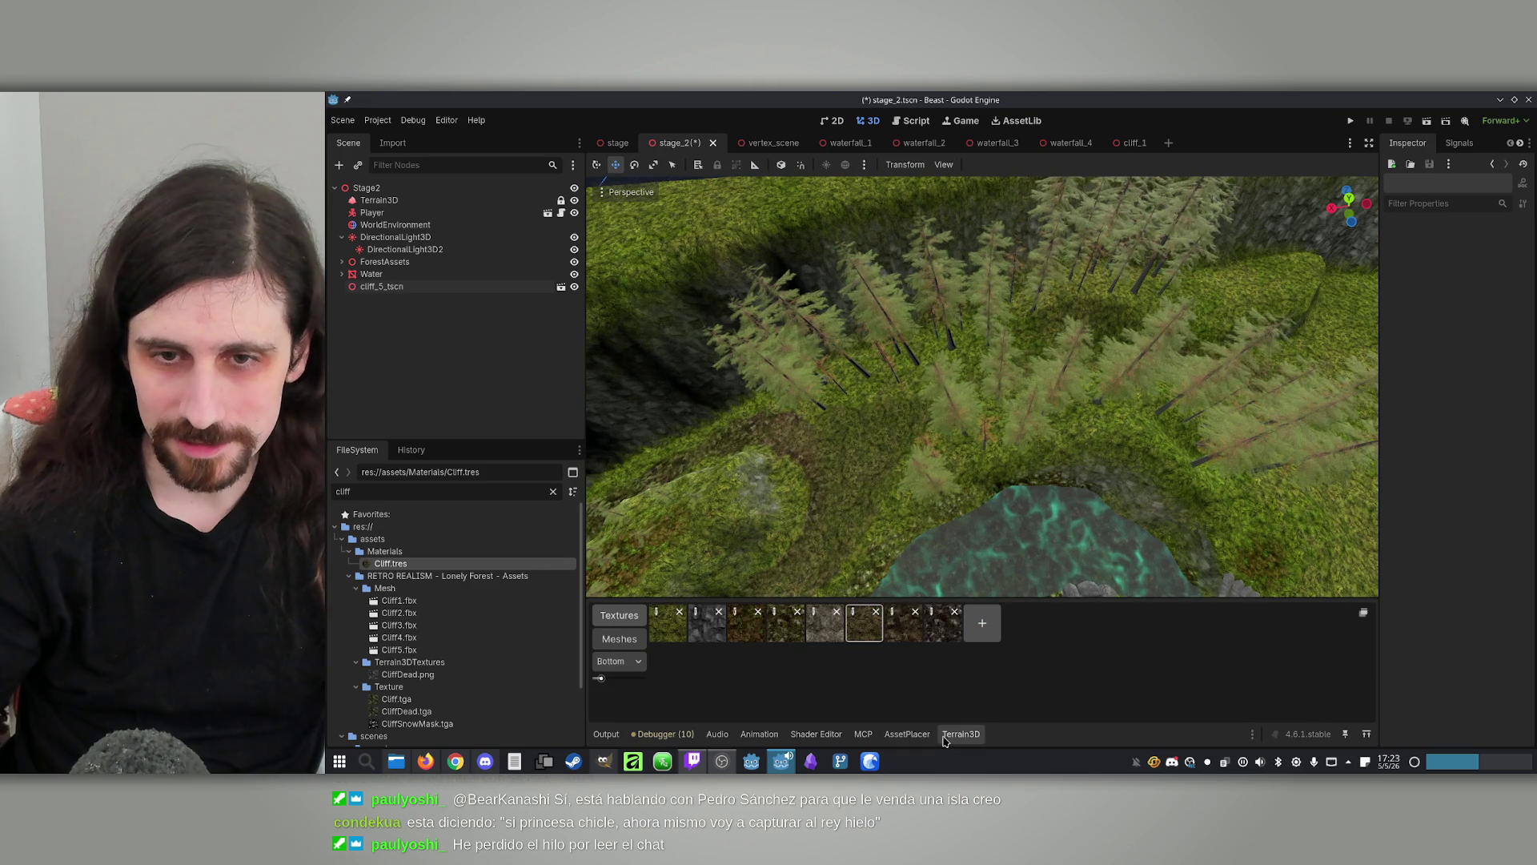
{"action": "left_click", "coordinate": [746, 629]}
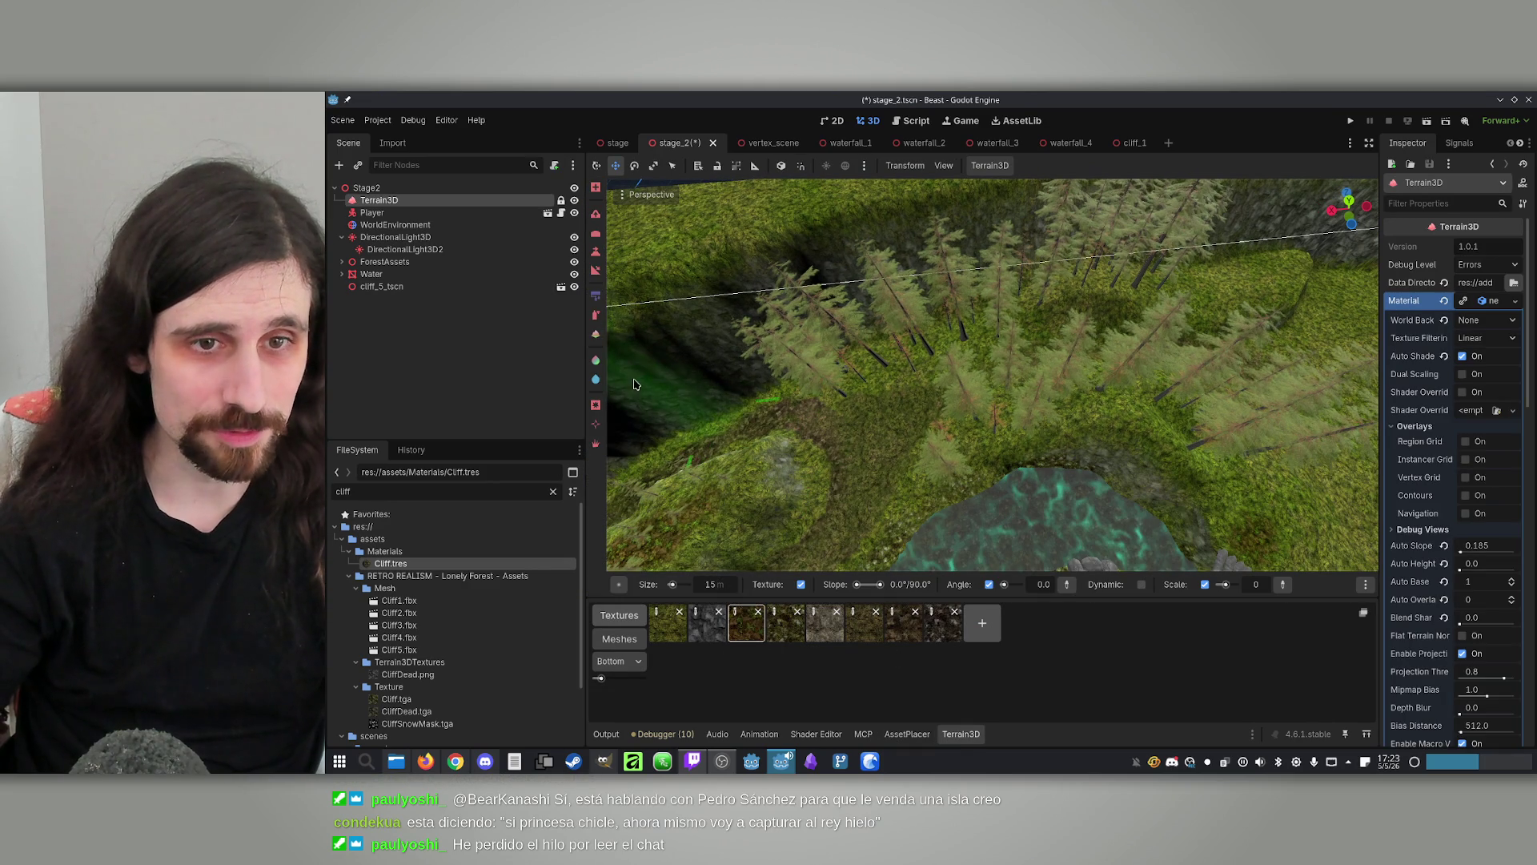
{"action": "left_click", "coordinate": [600, 322]}
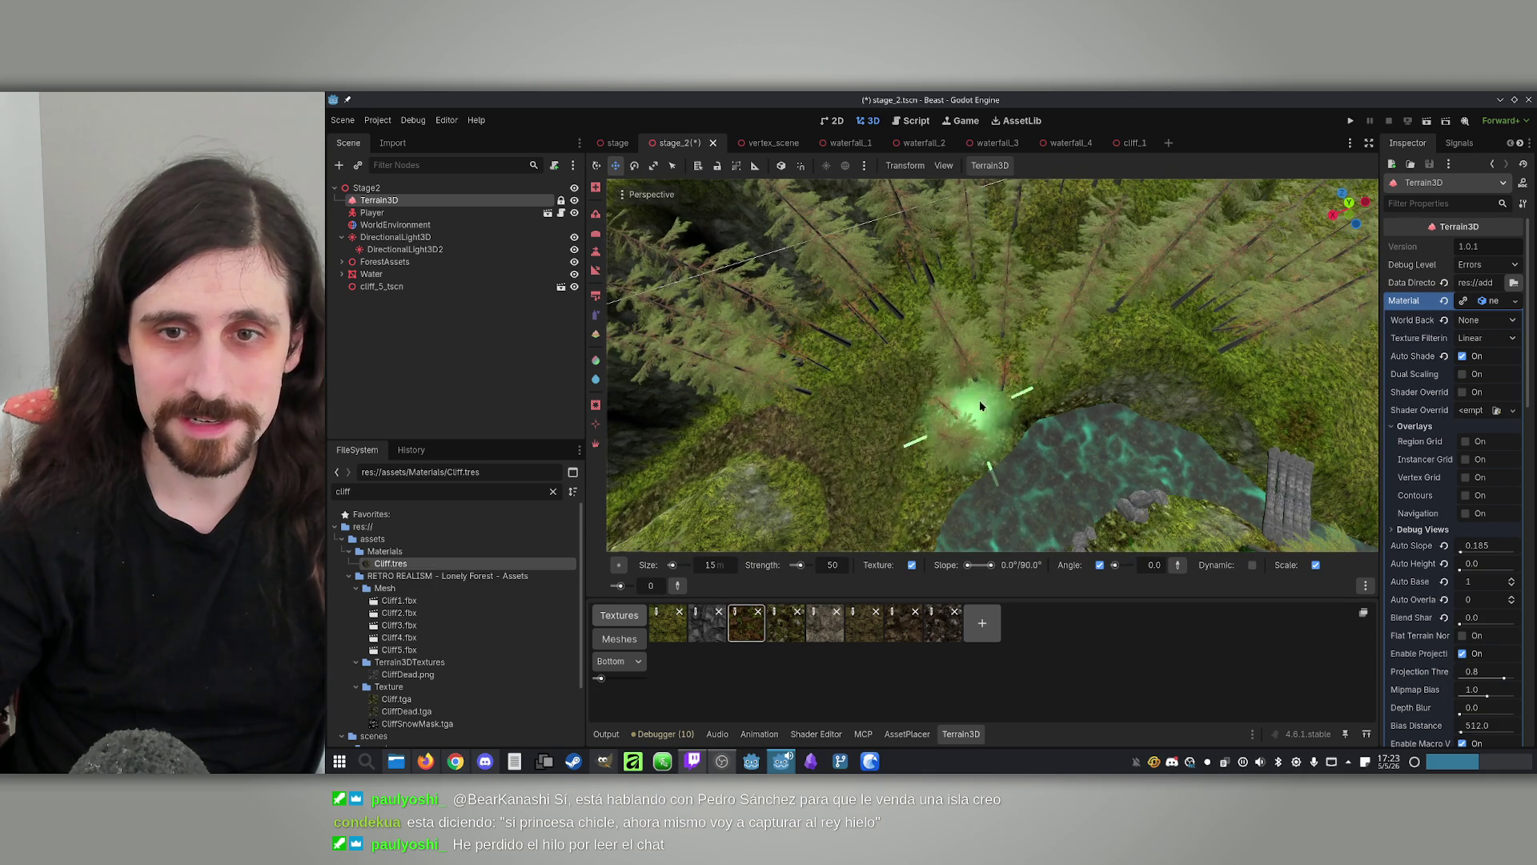
Paint the third texture over forest patches and cliff edges, then return to the AssetPlacer panel
{"action": "mouse_move", "coordinate": [1037, 361]}
{"action": "left_mouse_down"}
{"action": "mouse_move", "coordinate": [1065, 336]}
{"action": "mouse_move", "coordinate": [1089, 370]}
{"action": "left_mouse_up"}
{"action": "scroll", "coordinate": [1065, 352], "scroll_direction": "up", "scroll_amount": 3}
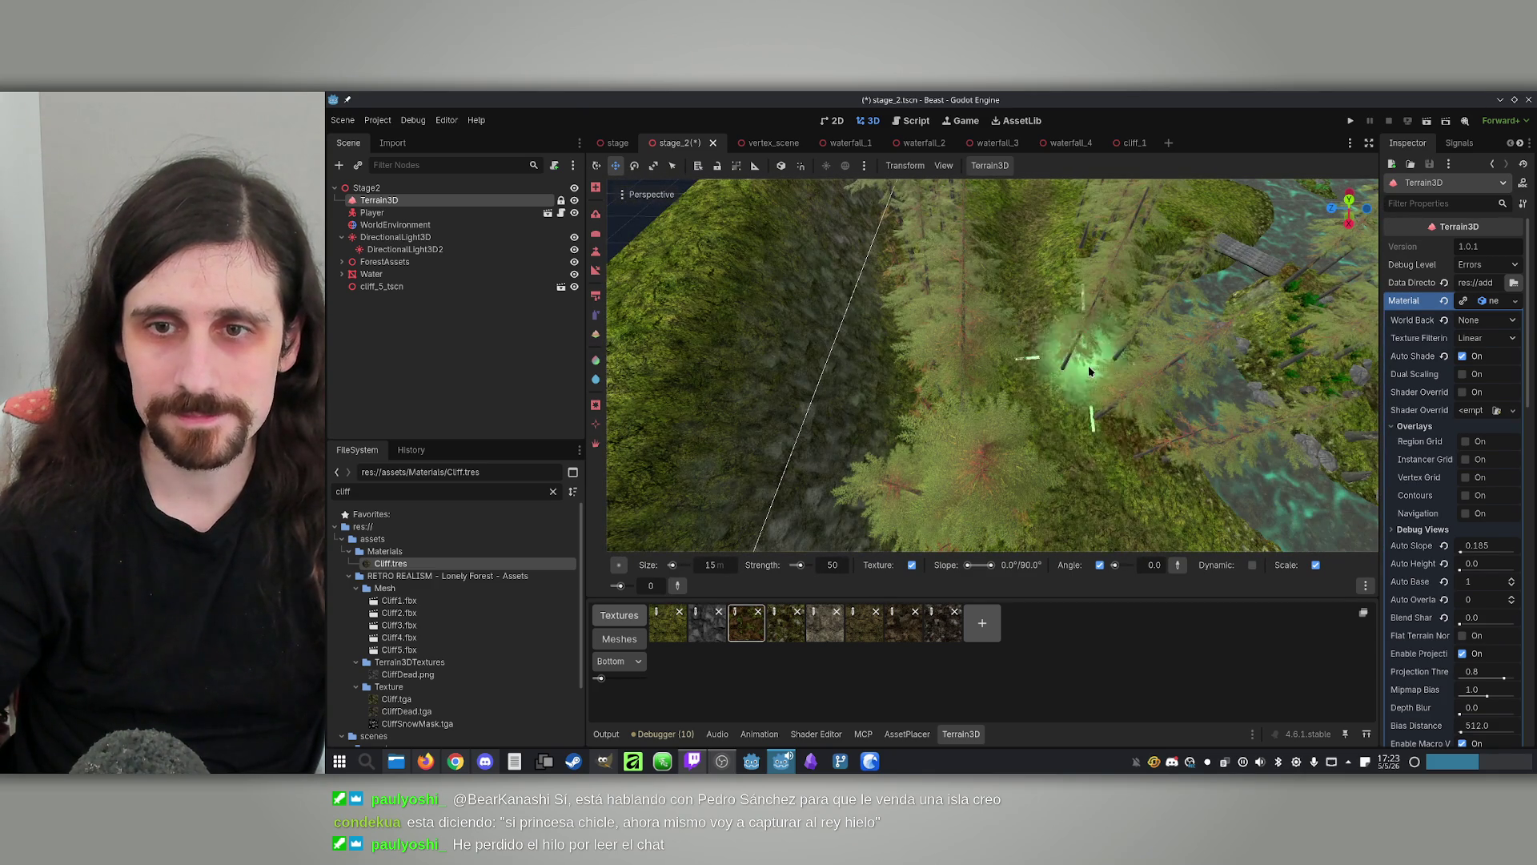
{"action": "mouse_move", "coordinate": [1115, 464]}
{"action": "left_mouse_down"}
{"action": "mouse_move", "coordinate": [1097, 417]}
{"action": "mouse_move", "coordinate": [934, 470]}
{"action": "mouse_move", "coordinate": [1046, 412]}
{"action": "mouse_move", "coordinate": [987, 454]}
{"action": "left_mouse_up"}
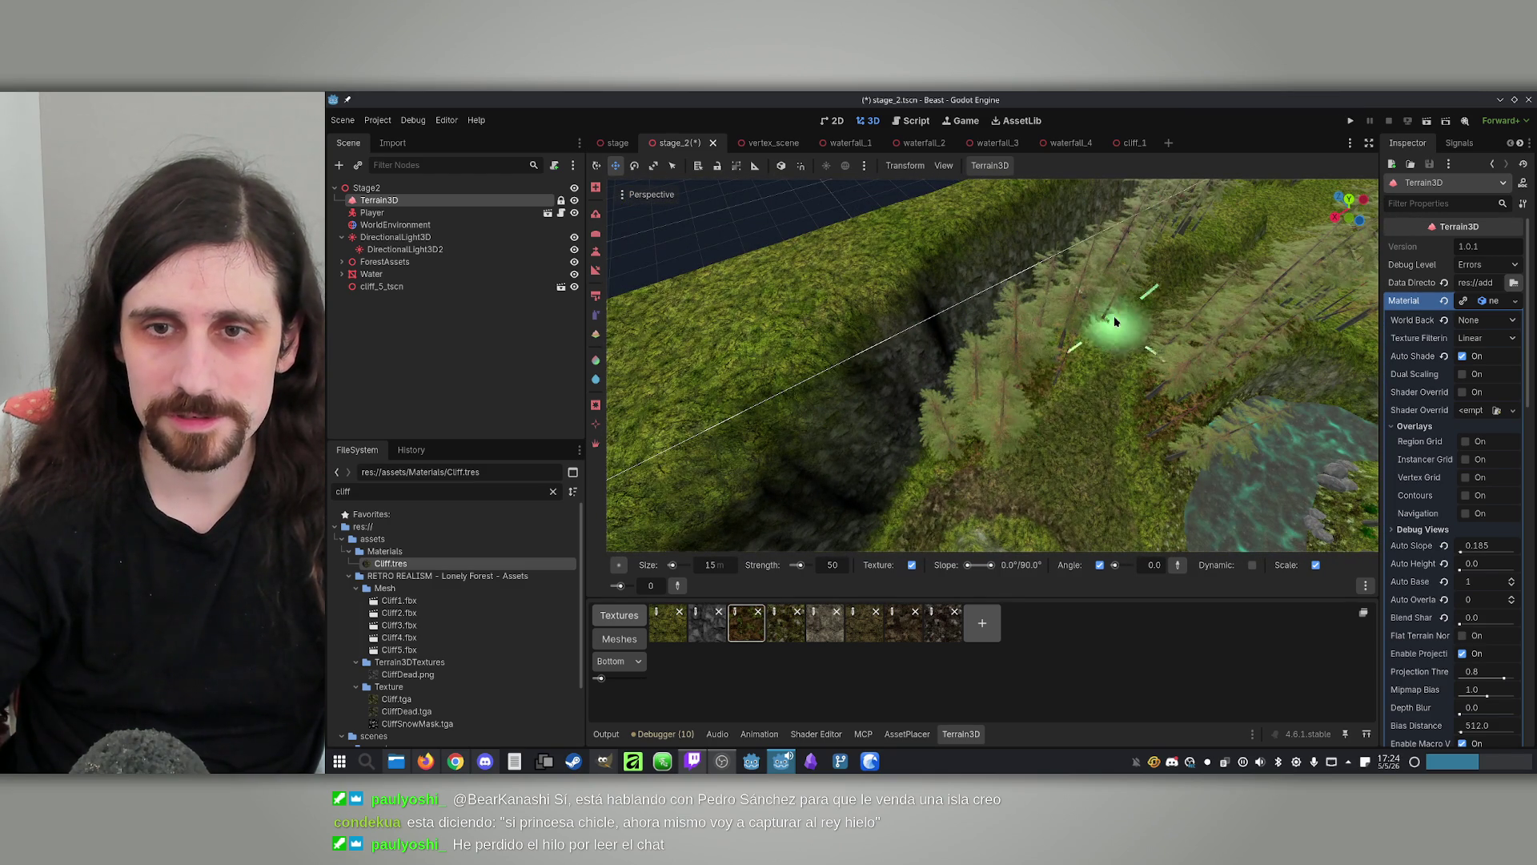
{"action": "mouse_move", "coordinate": [1070, 344]}
{"action": "left_mouse_down"}
{"action": "mouse_move", "coordinate": [1016, 398]}
{"action": "mouse_move", "coordinate": [1020, 351]}
{"action": "left_mouse_up"}
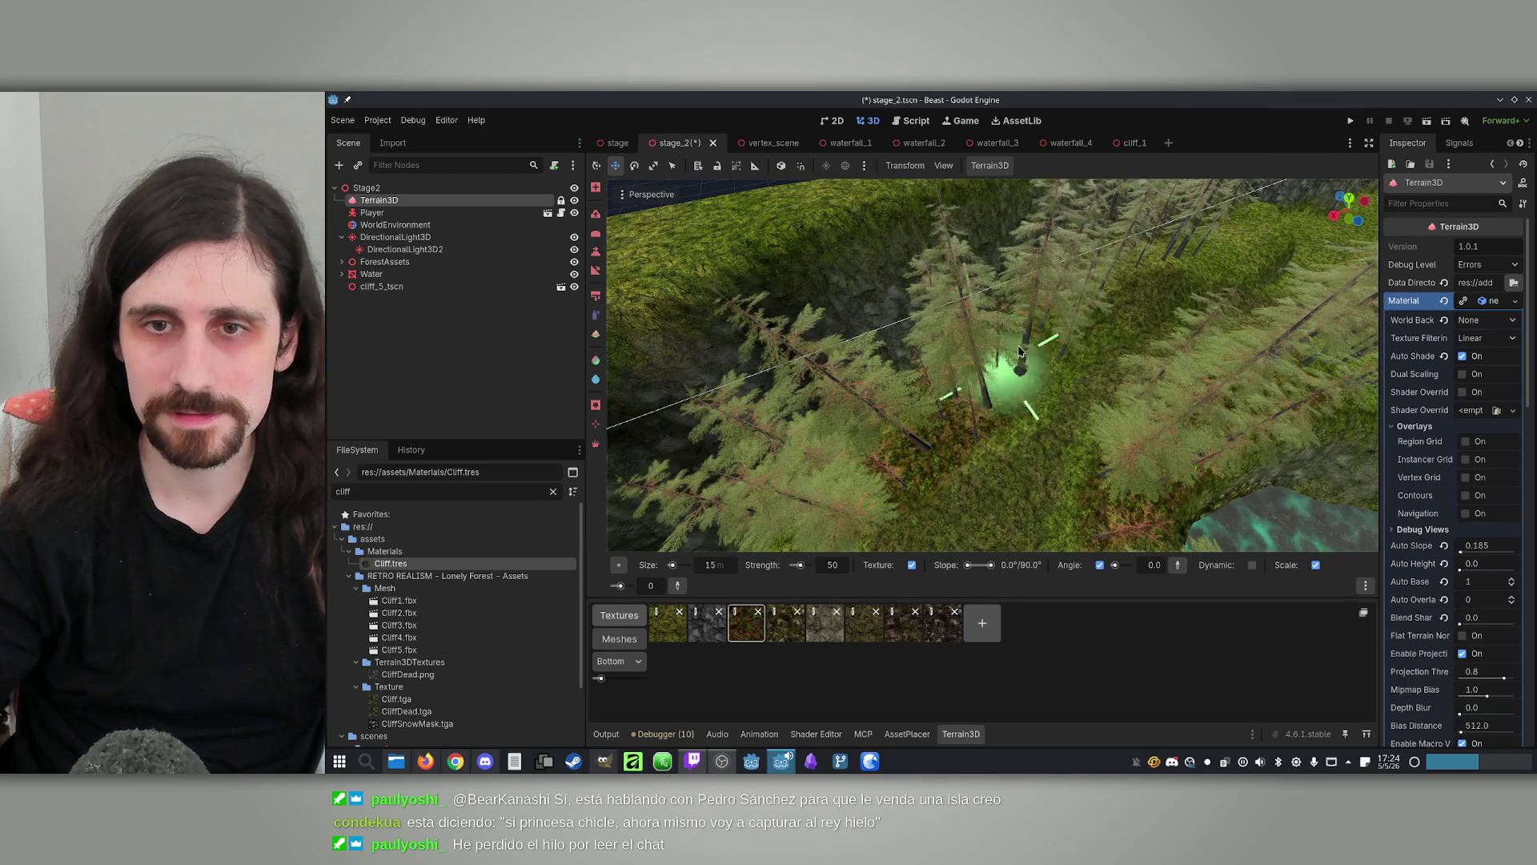
{"action": "left_click_drag", "start_coordinate": [1167, 257], "coordinate": [1033, 416]}
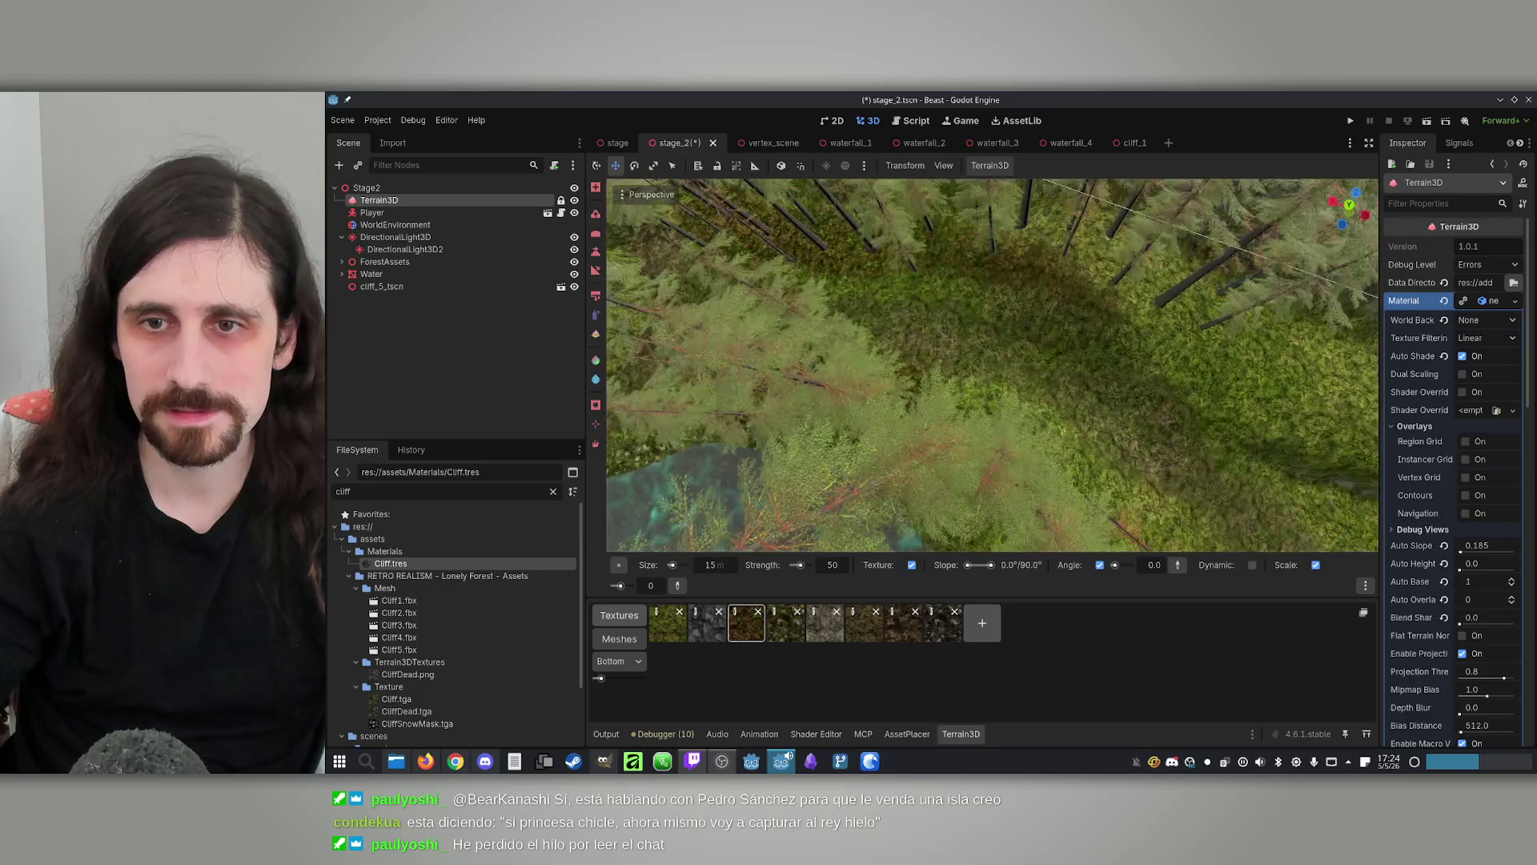
{"action": "left_click_drag", "start_coordinate": [1208, 316], "coordinate": [1081, 342]}
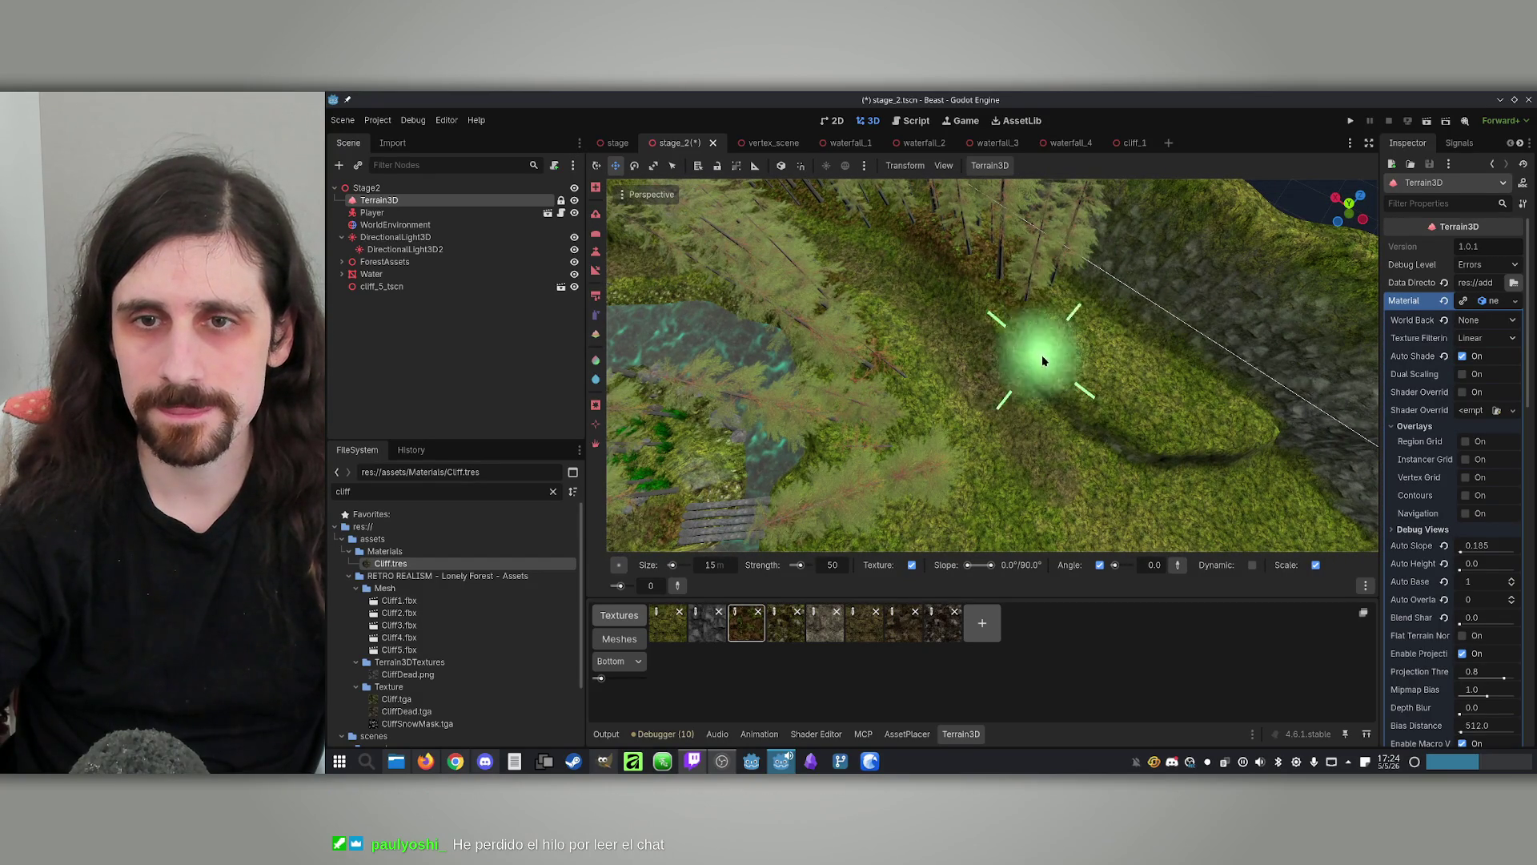
{"action": "mouse_move", "coordinate": [1201, 412]}
{"action": "left_mouse_down"}
{"action": "mouse_move", "coordinate": [1081, 268]}
{"action": "mouse_move", "coordinate": [1064, 360]}
{"action": "mouse_move", "coordinate": [1007, 384]}
{"action": "mouse_move", "coordinate": [1005, 418]}
{"action": "mouse_move", "coordinate": [1041, 448]}
{"action": "left_mouse_up"}
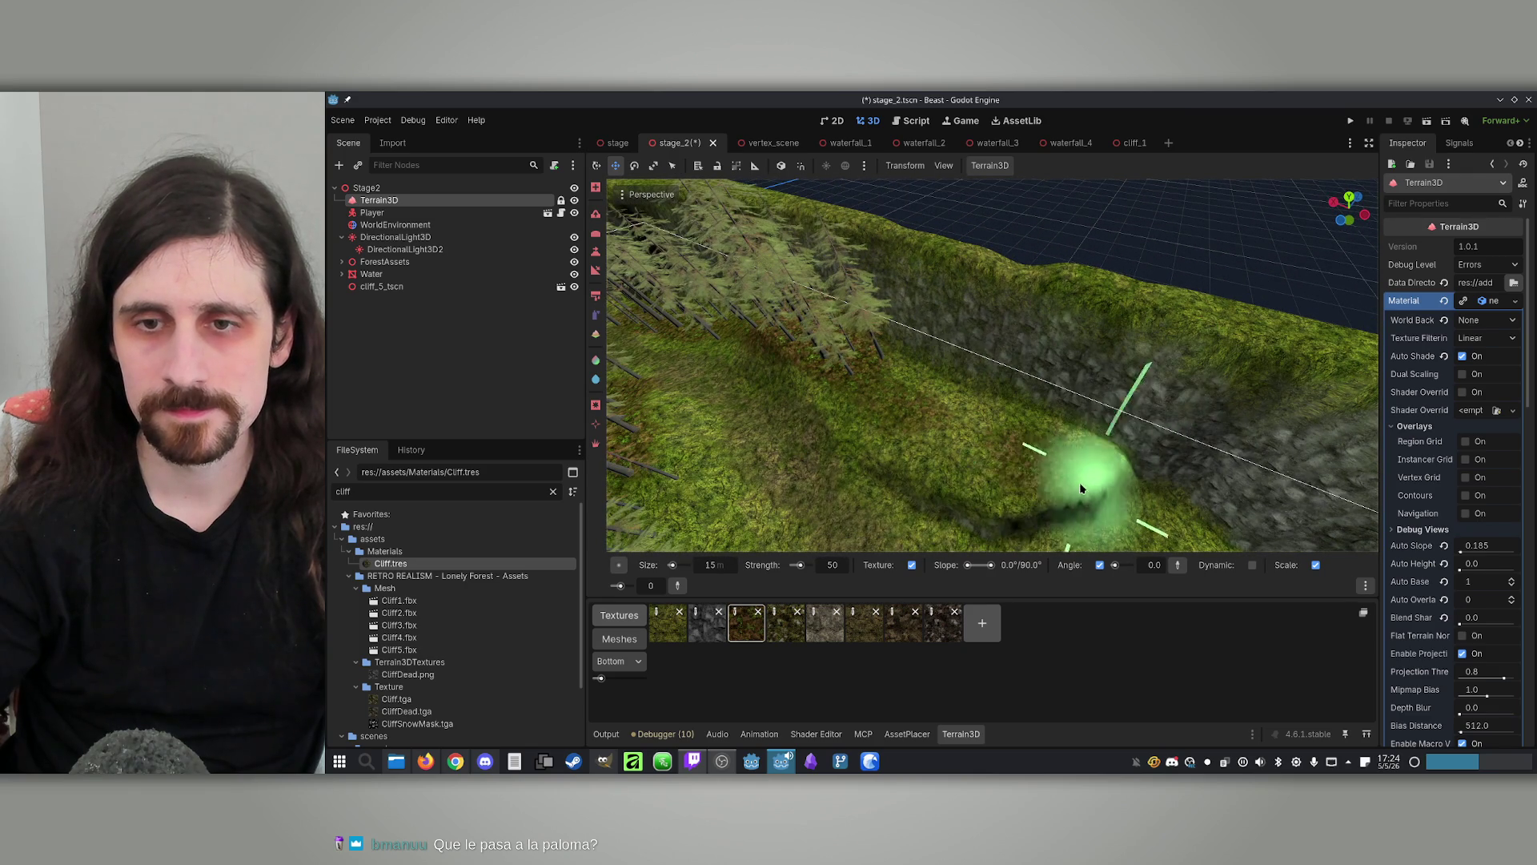
{"action": "mouse_move", "coordinate": [834, 457]}
{"action": "left_mouse_down"}
{"action": "mouse_move", "coordinate": [1006, 491]}
{"action": "mouse_move", "coordinate": [996, 469]}
{"action": "left_mouse_up"}
{"action": "mouse_move", "coordinate": [1130, 547]}
{"action": "left_mouse_down"}
{"action": "mouse_move", "coordinate": [1132, 470]}
{"action": "mouse_move", "coordinate": [1040, 418]}
{"action": "mouse_move", "coordinate": [1057, 289]}
{"action": "mouse_move", "coordinate": [995, 429]}
{"action": "mouse_move", "coordinate": [1177, 389]}
{"action": "mouse_move", "coordinate": [1023, 394]}
{"action": "mouse_move", "coordinate": [954, 446]}
{"action": "left_mouse_up"}
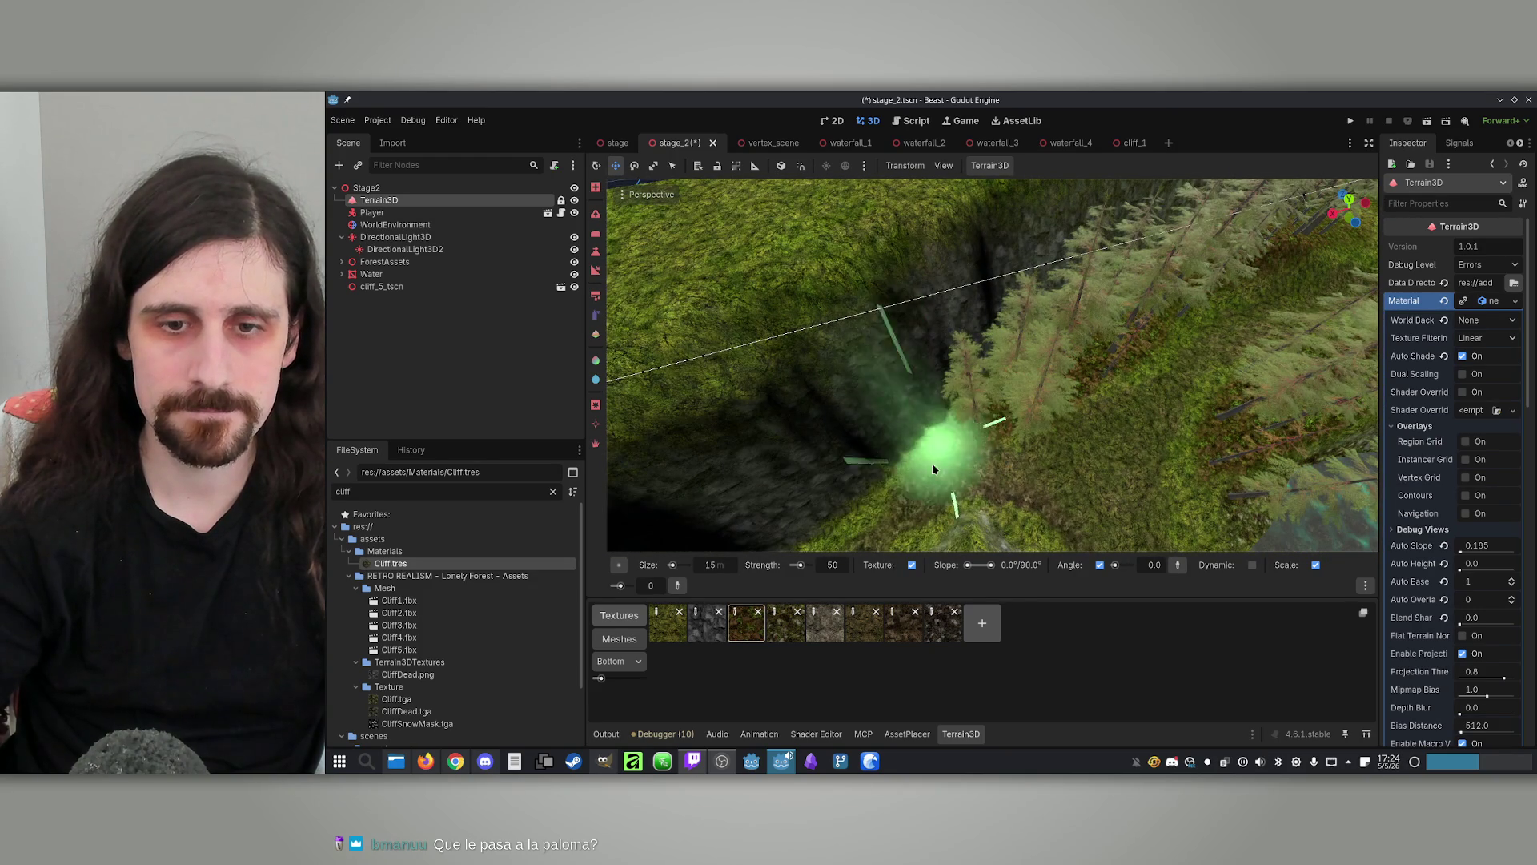
{"action": "left_click", "coordinate": [913, 734]}
Select the Stage2 root and place a boulder_5 on the forest floor
{"action": "scroll", "coordinate": [1153, 634], "scroll_direction": "up", "scroll_amount": 3}
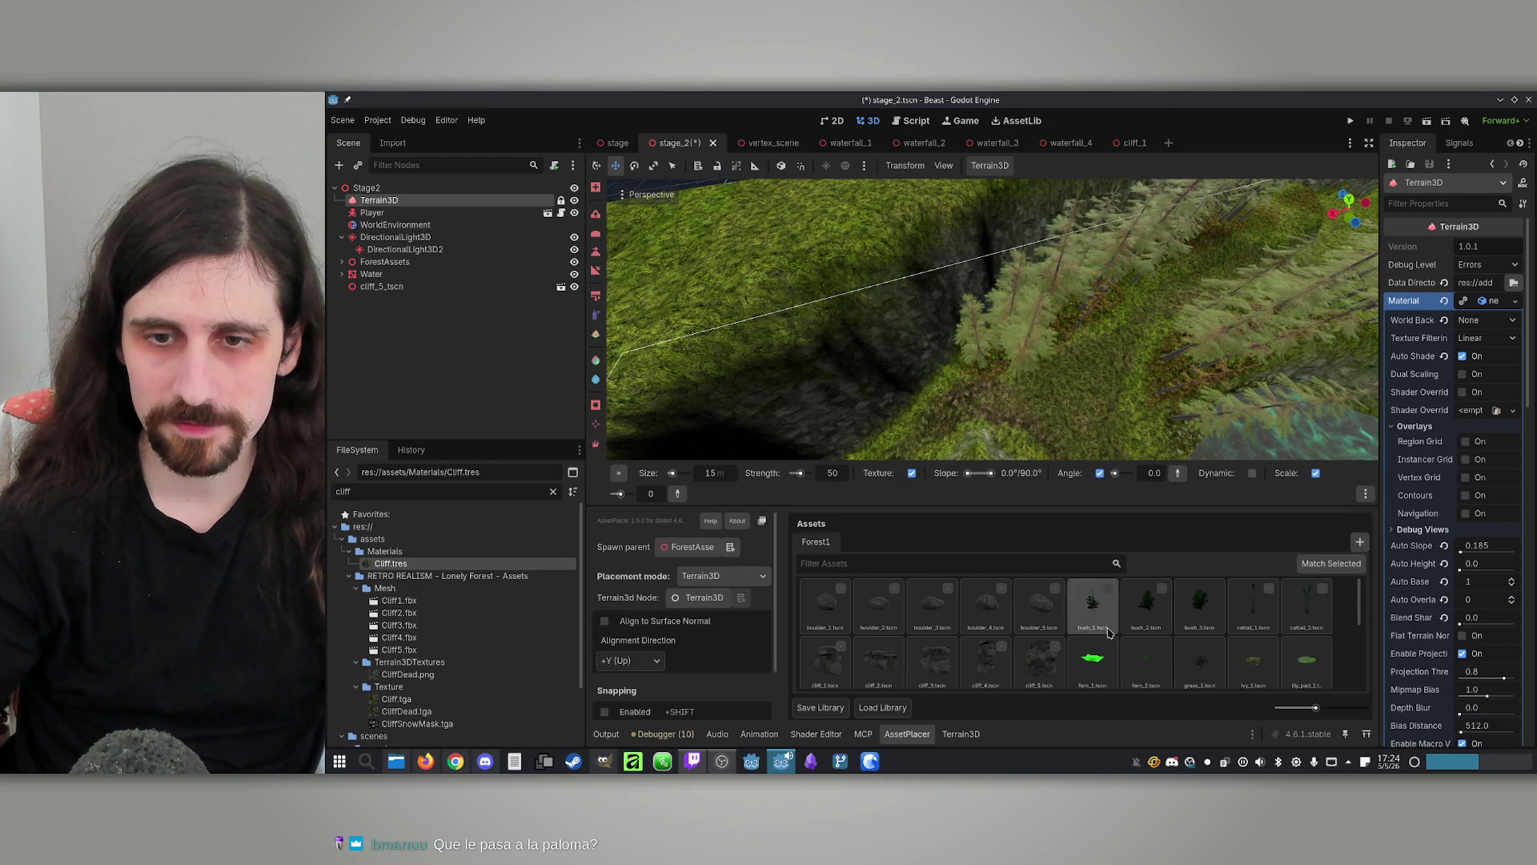
{"action": "scroll", "coordinate": [1073, 433], "scroll_direction": "up", "scroll_amount": 5}
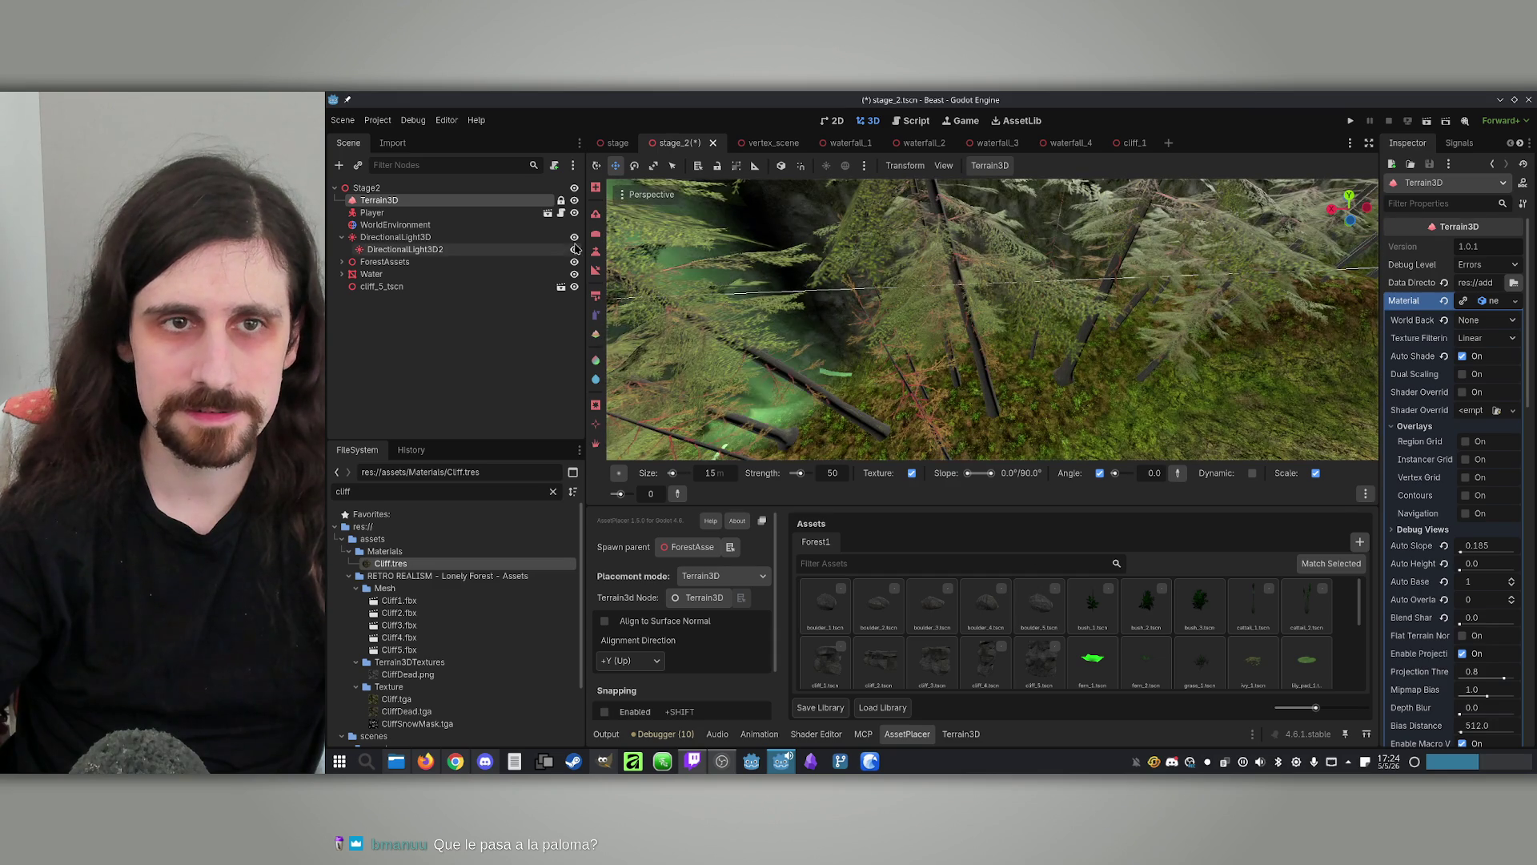
{"action": "double_click", "coordinate": [366, 187]}
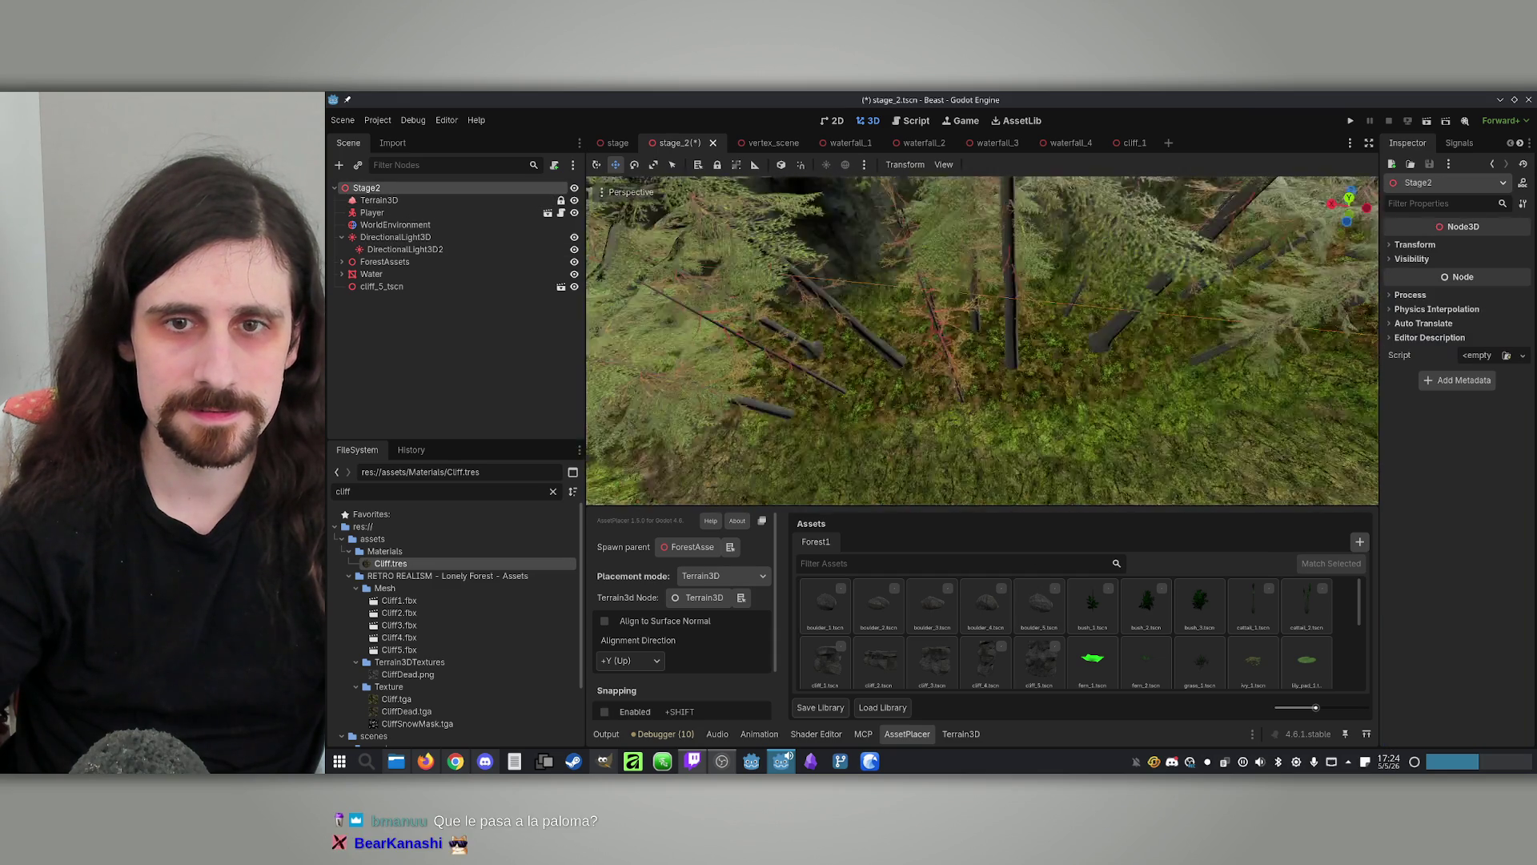
{"action": "left_click", "coordinate": [1039, 605]}
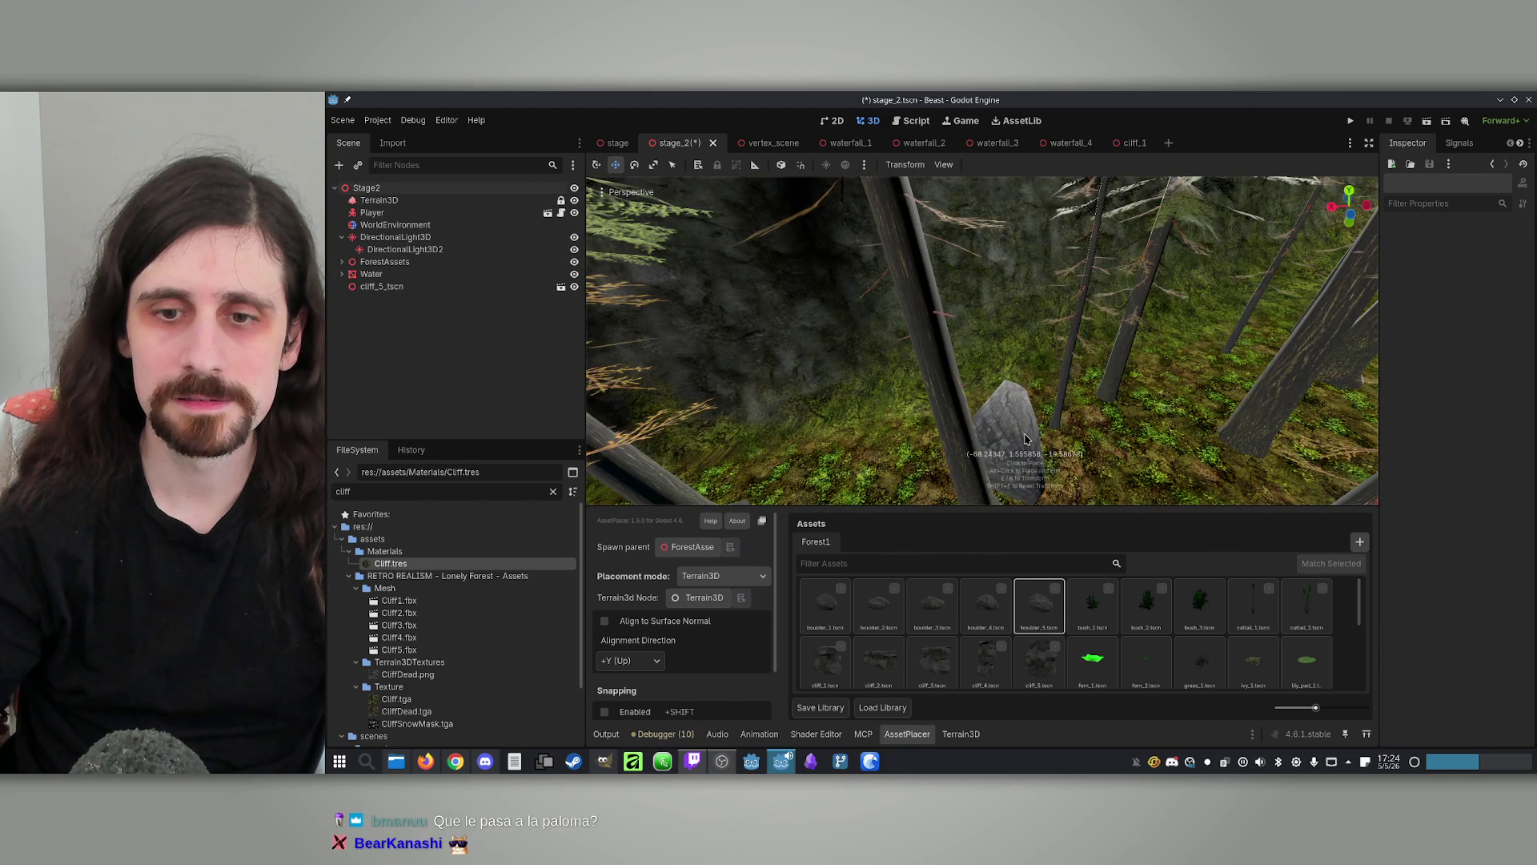
{"action": "left_click", "coordinate": [1000, 603]}
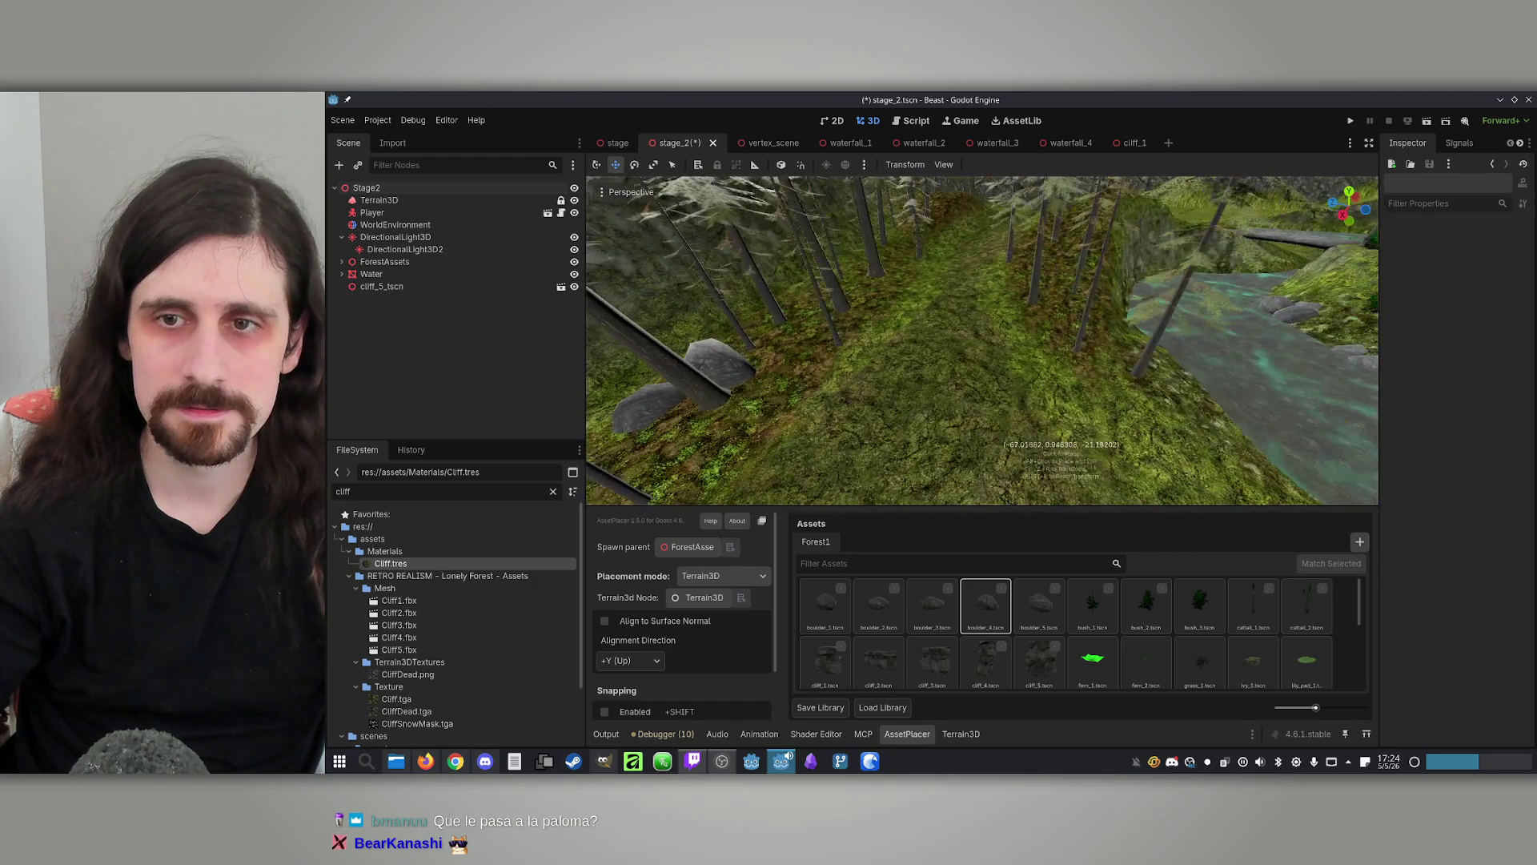
{"action": "left_click", "coordinate": [1058, 612]}
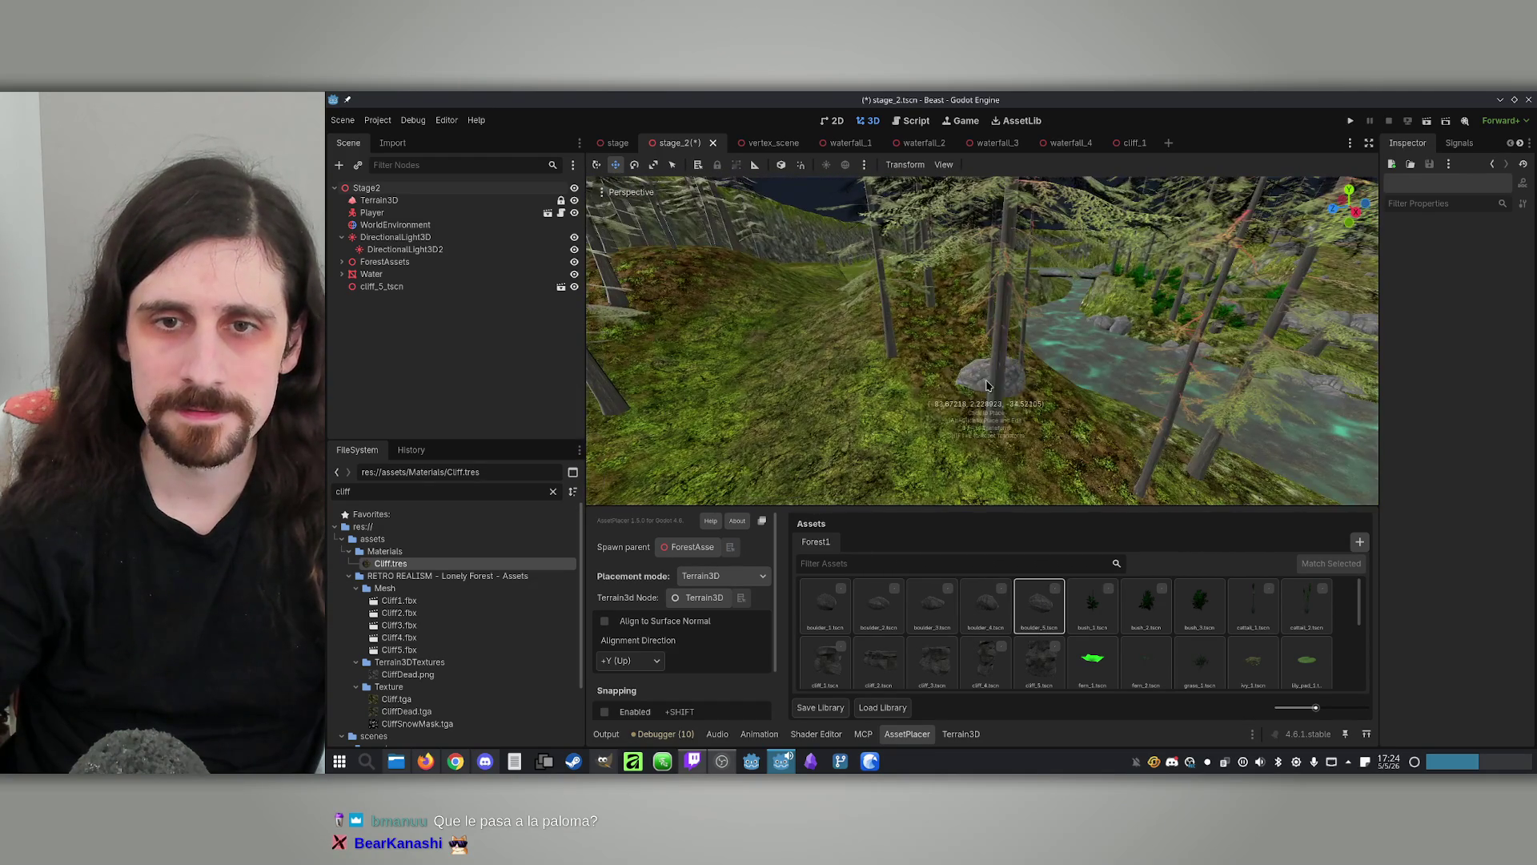
{"action": "left_click", "coordinate": [988, 608]}
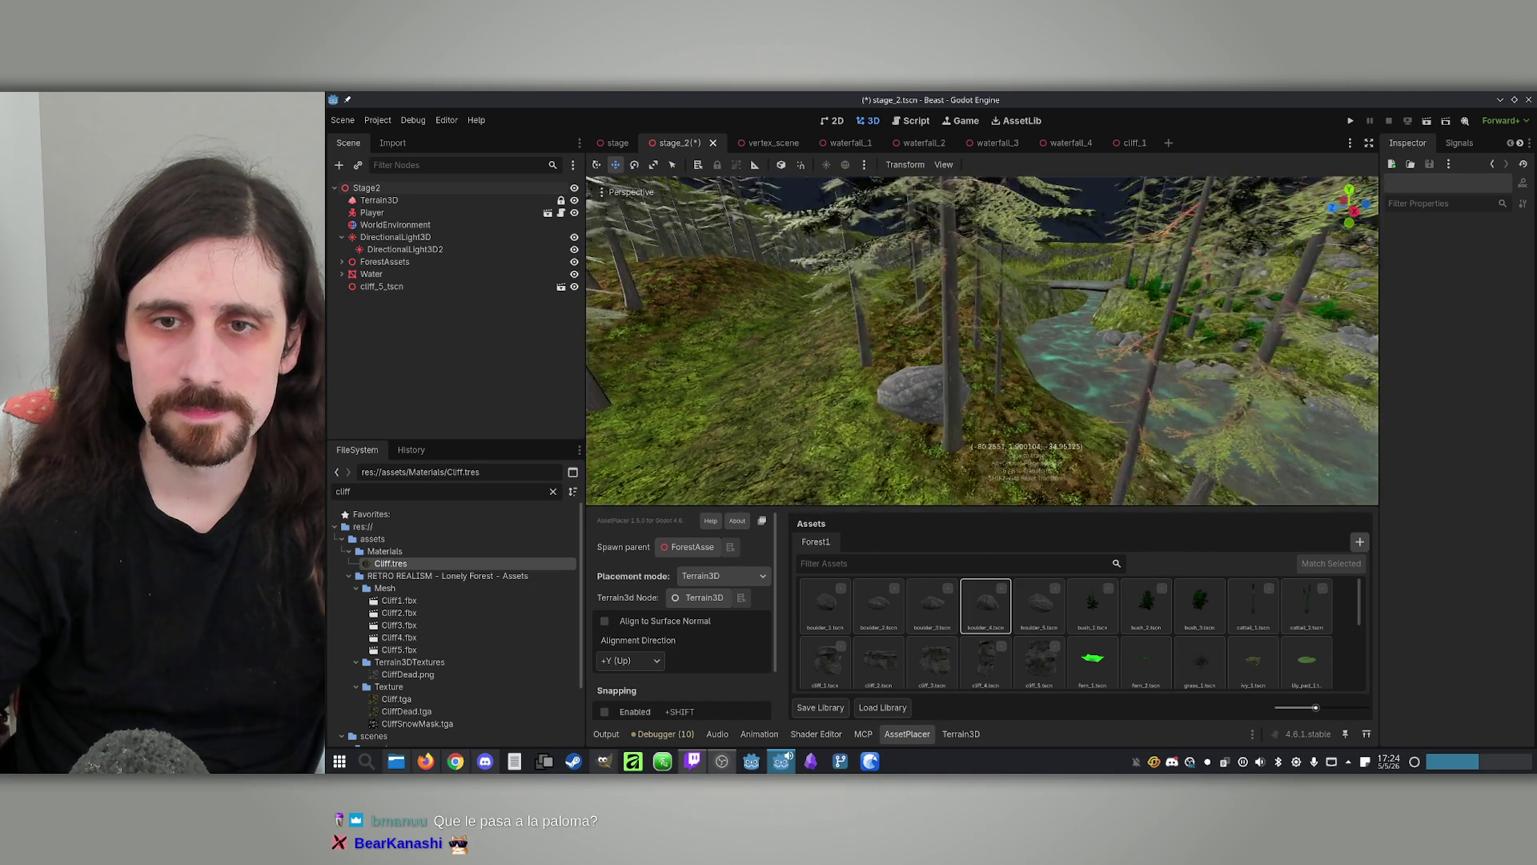
{"action": "left_click", "coordinate": [1035, 582]}
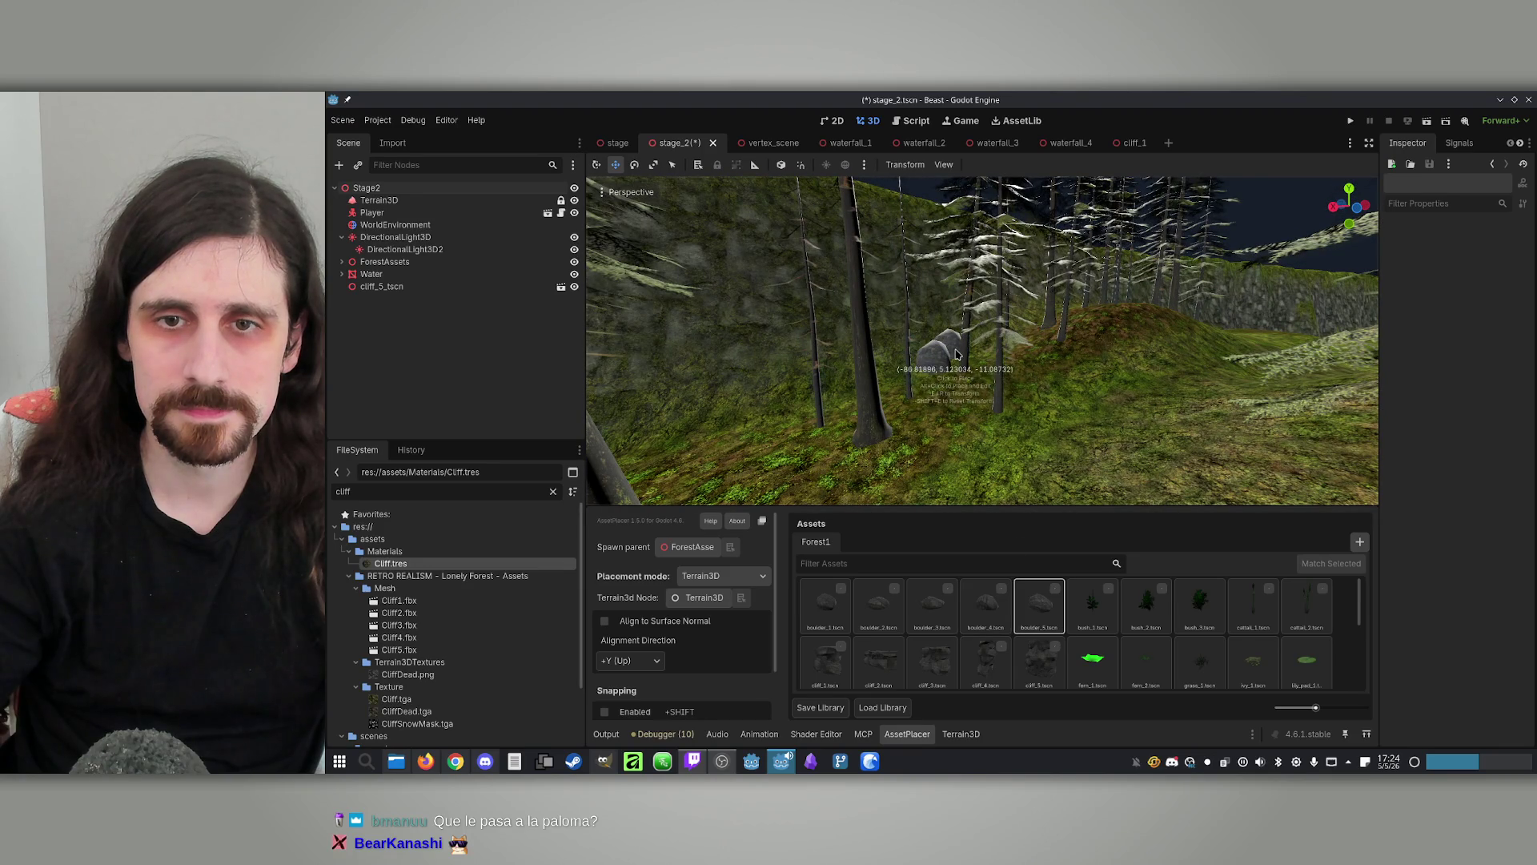
{"action": "left_click_drag", "start_coordinate": [929, 356], "coordinate": [927, 354]}
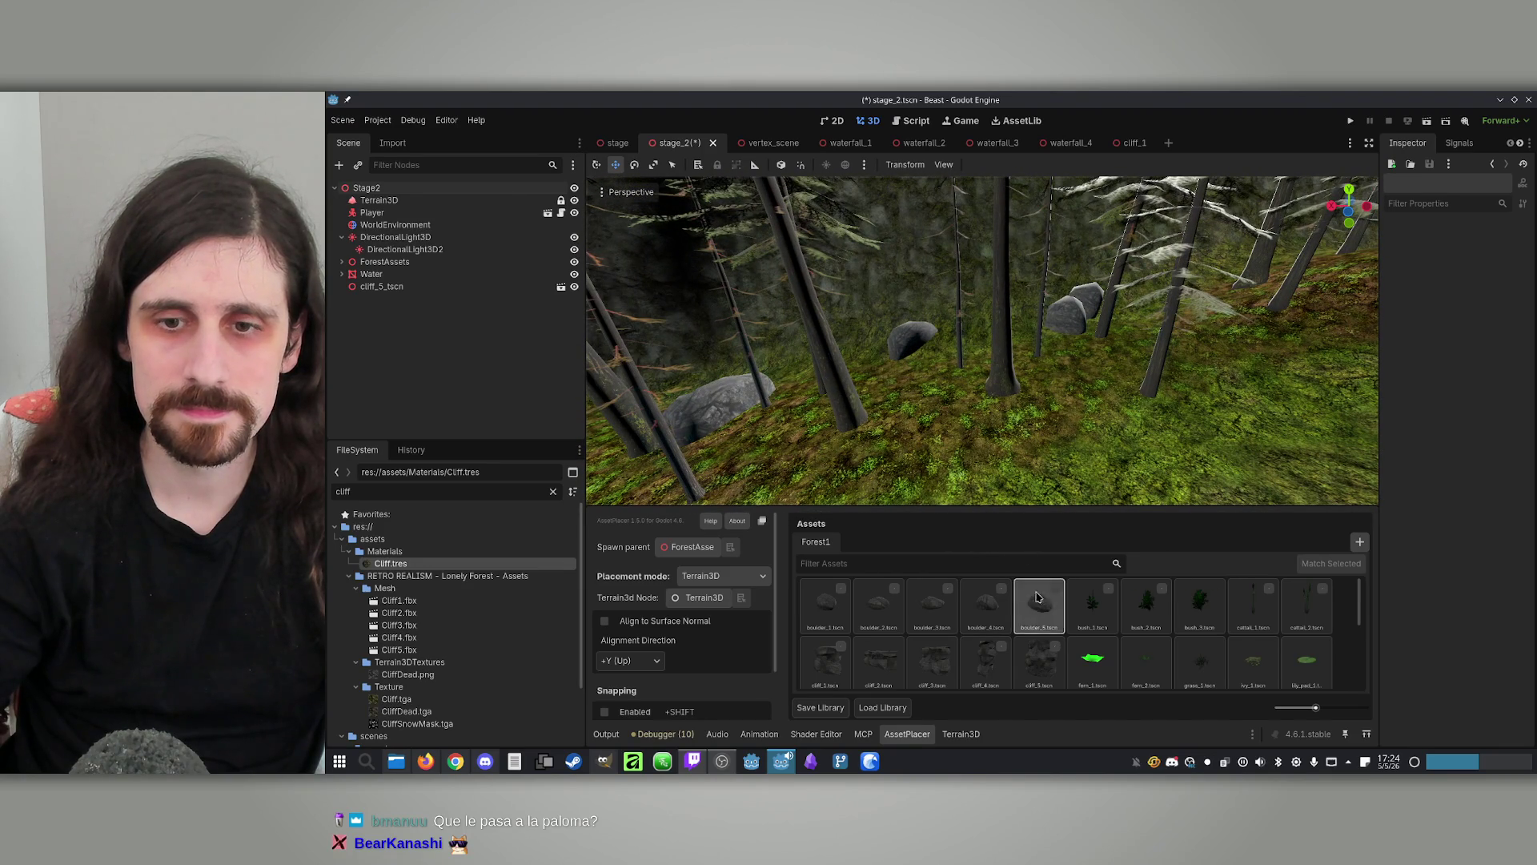
Cycle through the boulder_3, boulder_5, boulder_4 and boulder_2 tiles, then bring up the Terrain3D texture list
{"action": "left_click", "coordinate": [932, 606]}
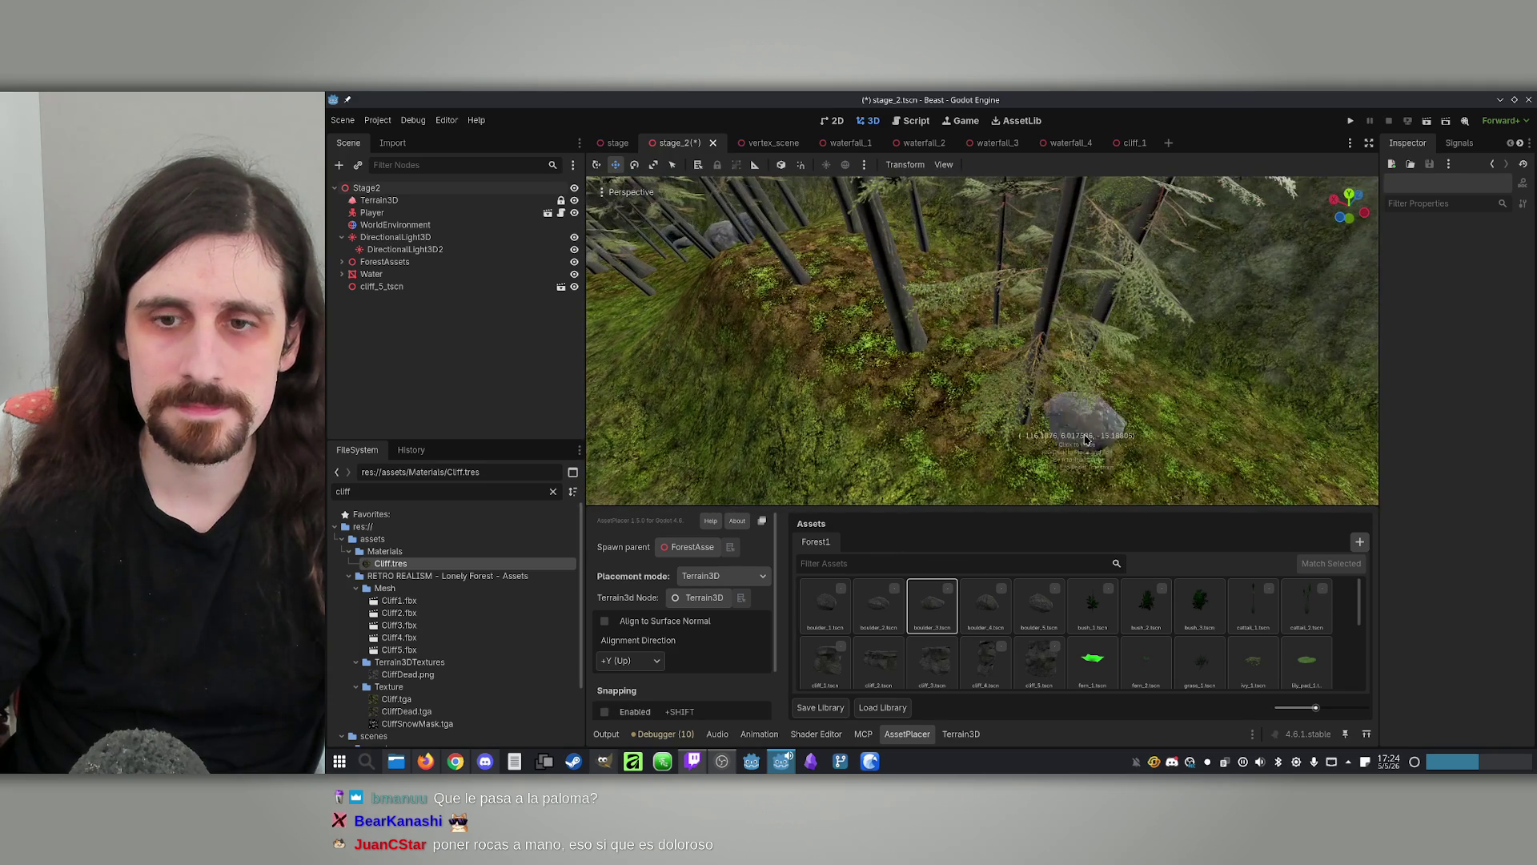
{"action": "left_click", "coordinate": [1040, 606]}
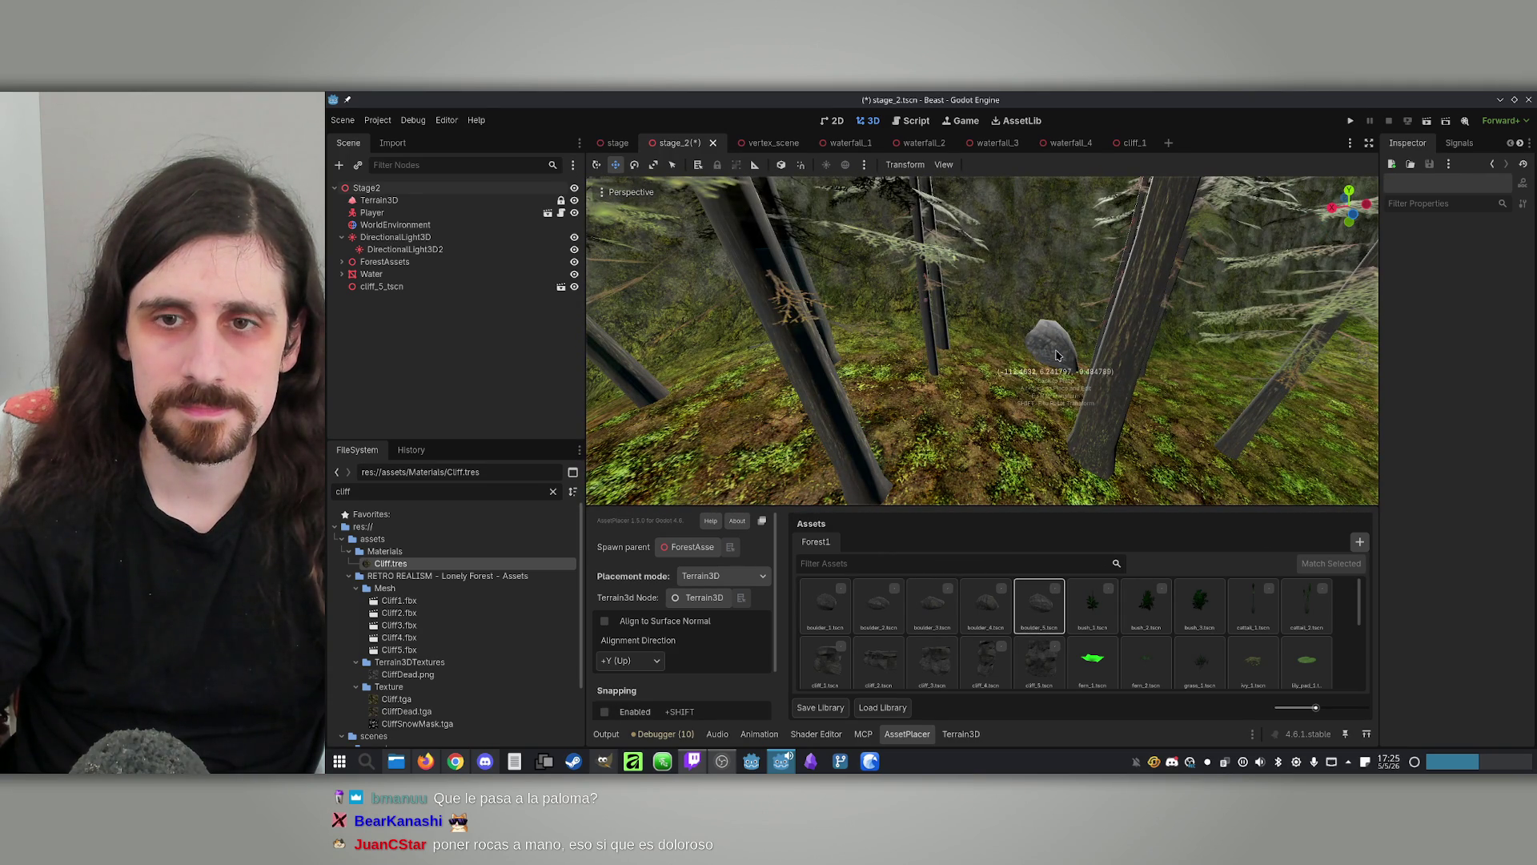
{"action": "left_click", "coordinate": [976, 604]}
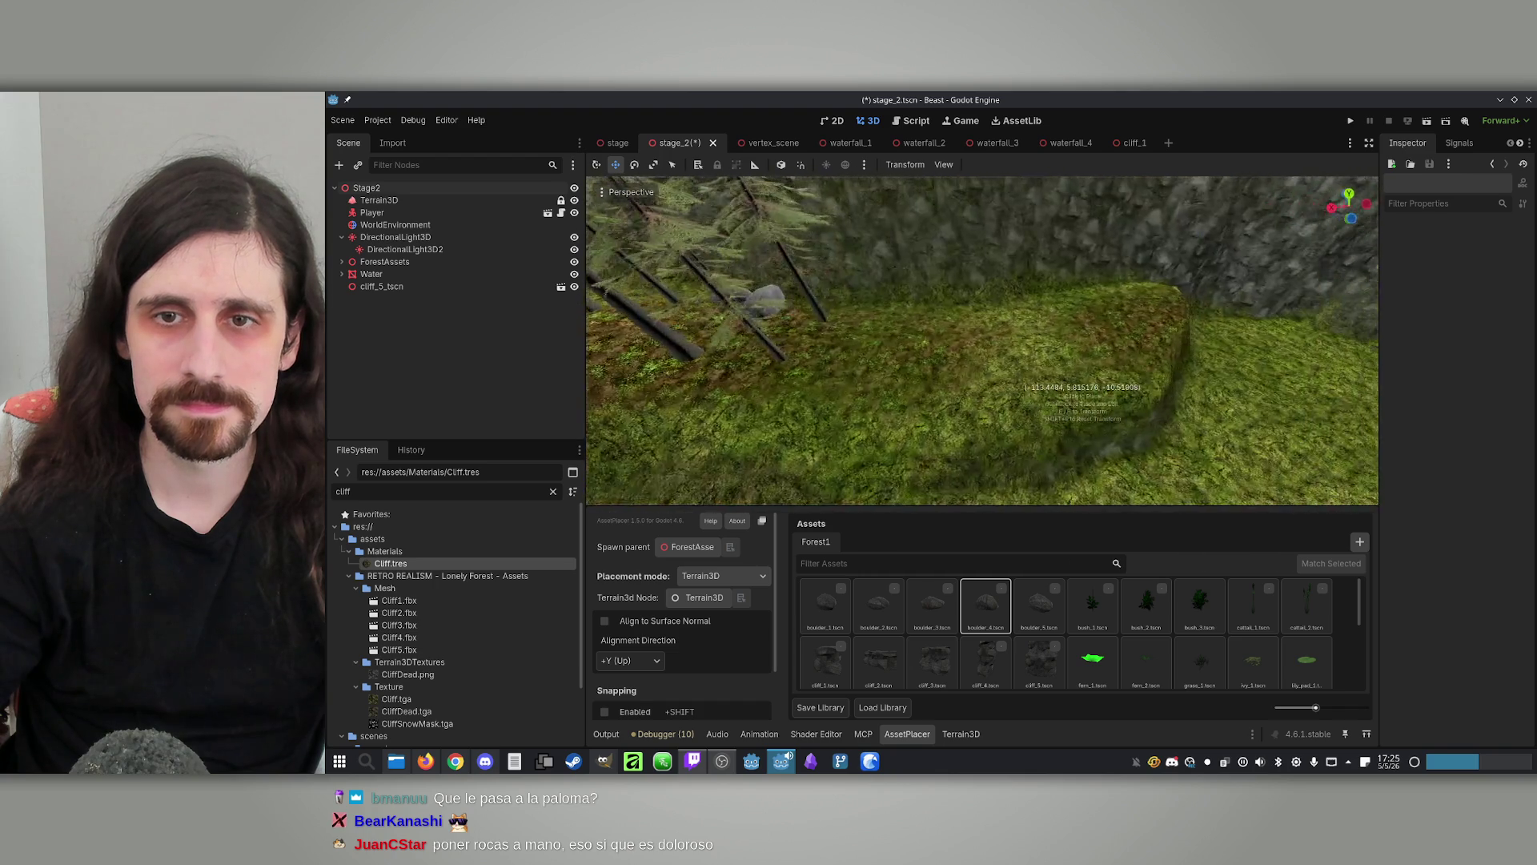
{"action": "left_click", "coordinate": [932, 603]}
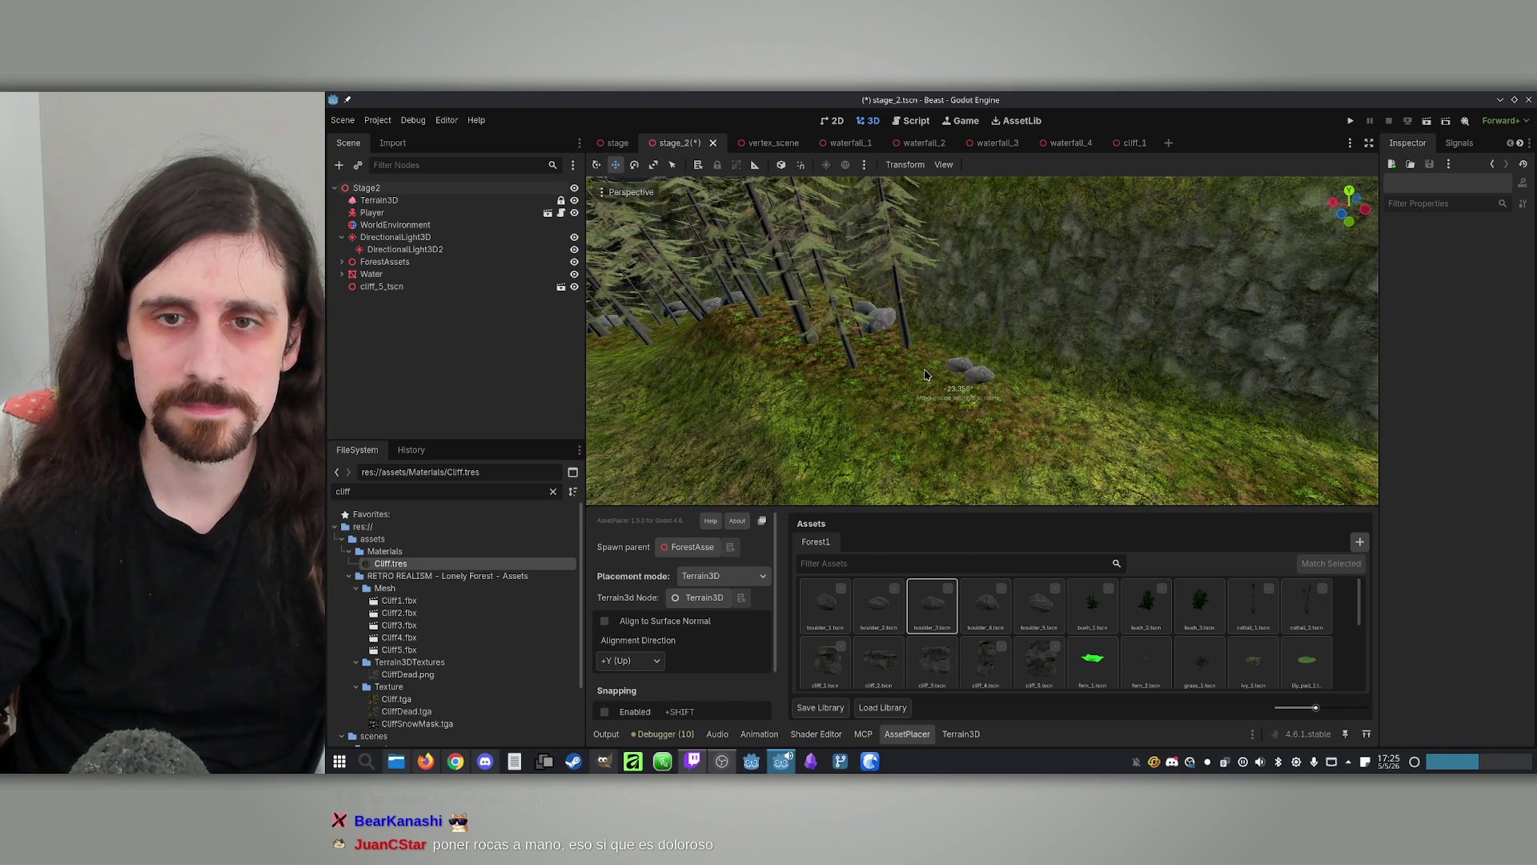
{"action": "left_click", "coordinate": [878, 603]}
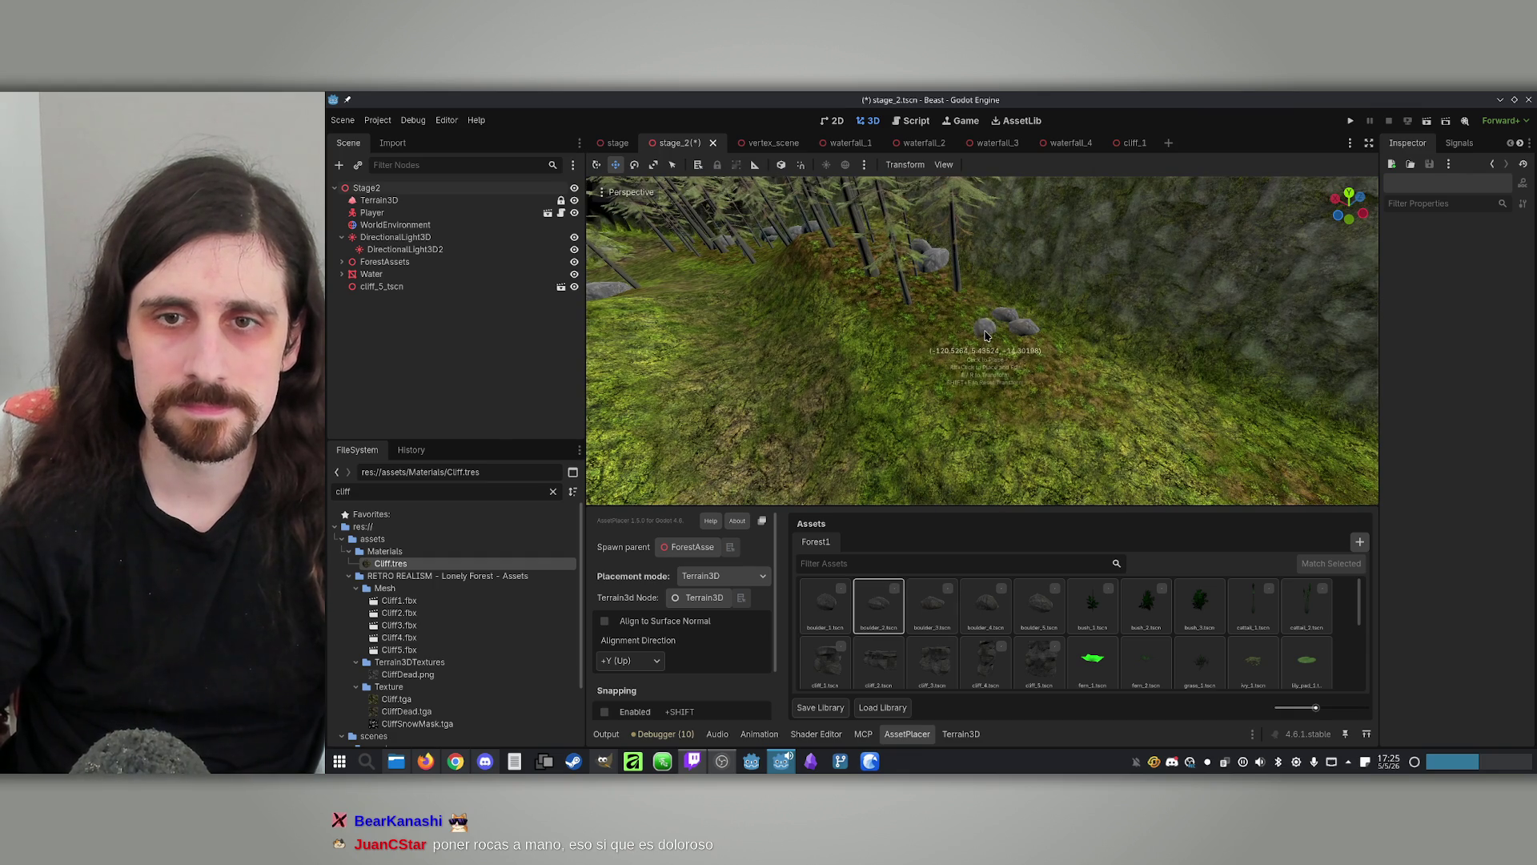
{"action": "key", "text": "w"}
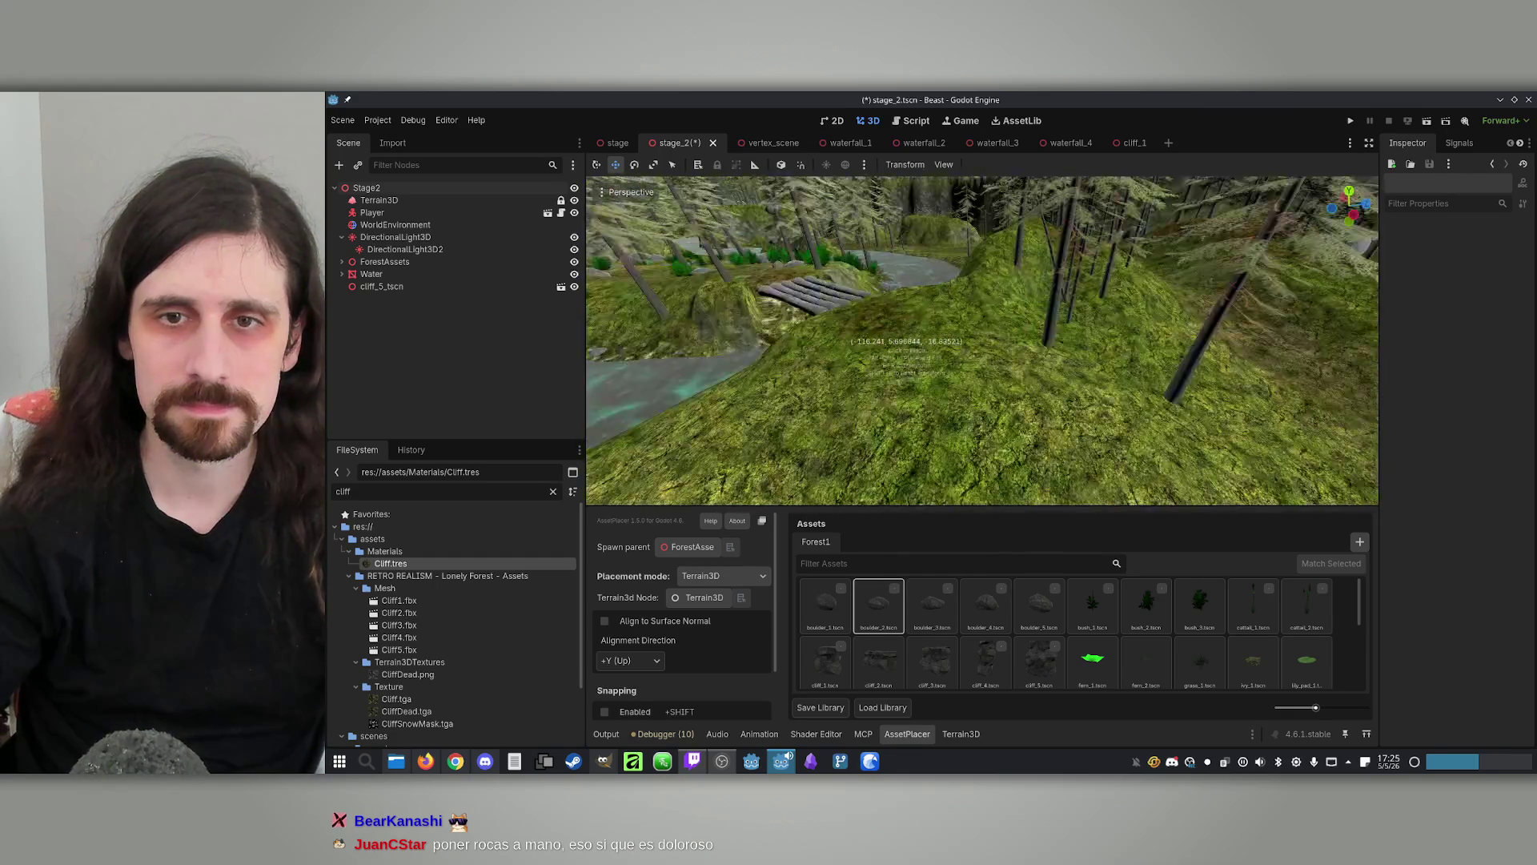
{"action": "key", "text": "s"}
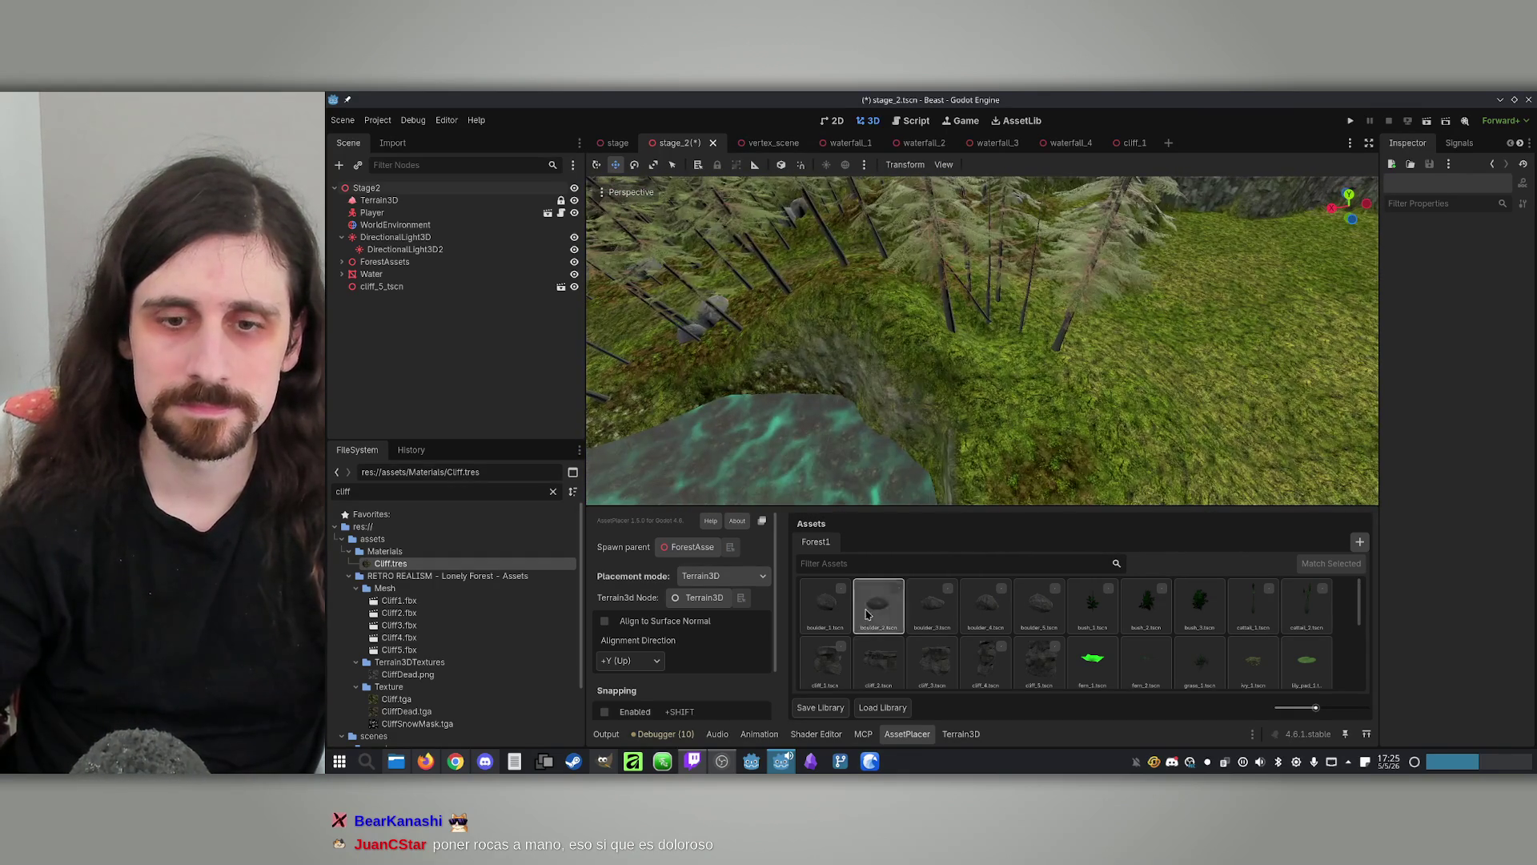
{"action": "left_click", "coordinate": [959, 735]}
{"action": "key", "text": "w"}
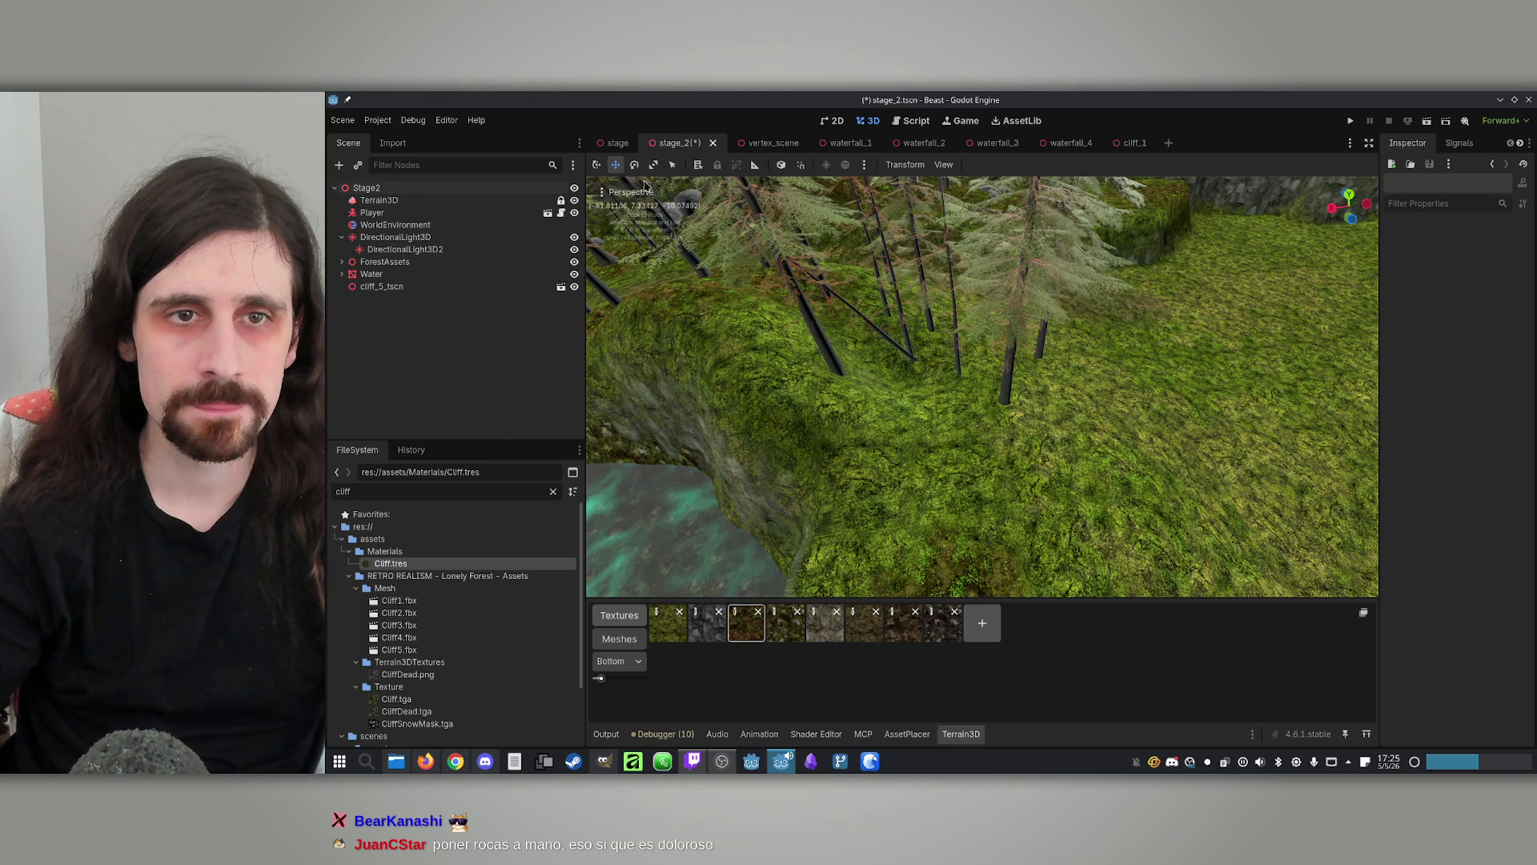
Select Terrain3D and survey the water pool and pines, then ready boulder_5 in AssetPlacer
{"action": "left_click", "coordinate": [424, 200]}
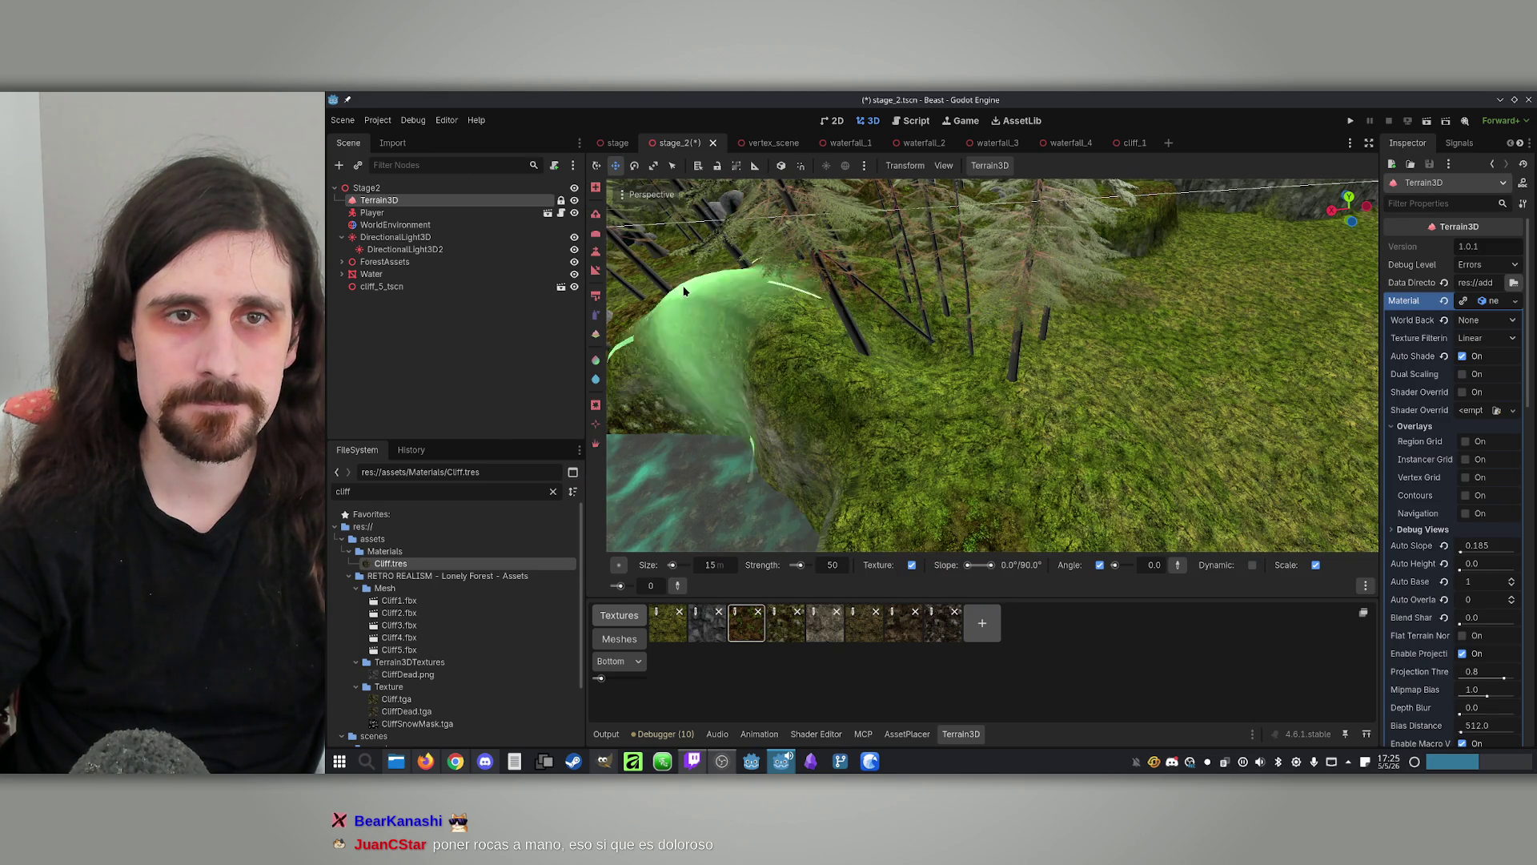
{"action": "mouse_move", "coordinate": [961, 352]}
{"action": "left_mouse_down"}
{"action": "mouse_move", "coordinate": [910, 309]}
{"action": "mouse_move", "coordinate": [921, 328]}
{"action": "mouse_move", "coordinate": [772, 333]}
{"action": "mouse_move", "coordinate": [881, 368]}
{"action": "left_mouse_up"}
{"action": "mouse_move", "coordinate": [861, 451]}
{"action": "left_mouse_down"}
{"action": "mouse_move", "coordinate": [1184, 435]}
{"action": "mouse_move", "coordinate": [1121, 400]}
{"action": "mouse_move", "coordinate": [1161, 432]}
{"action": "mouse_move", "coordinate": [1083, 334]}
{"action": "left_mouse_up"}
{"action": "mouse_move", "coordinate": [1105, 446]}
{"action": "left_mouse_down"}
{"action": "mouse_move", "coordinate": [1252, 498]}
{"action": "mouse_move", "coordinate": [1161, 416]}
{"action": "left_mouse_up"}
{"action": "mouse_move", "coordinate": [993, 365]}
{"action": "left_mouse_down"}
{"action": "mouse_move", "coordinate": [1132, 393]}
{"action": "mouse_move", "coordinate": [961, 333]}
{"action": "mouse_move", "coordinate": [1150, 361]}
{"action": "mouse_move", "coordinate": [1041, 377]}
{"action": "mouse_move", "coordinate": [977, 417]}
{"action": "mouse_move", "coordinate": [961, 448]}
{"action": "left_mouse_up"}
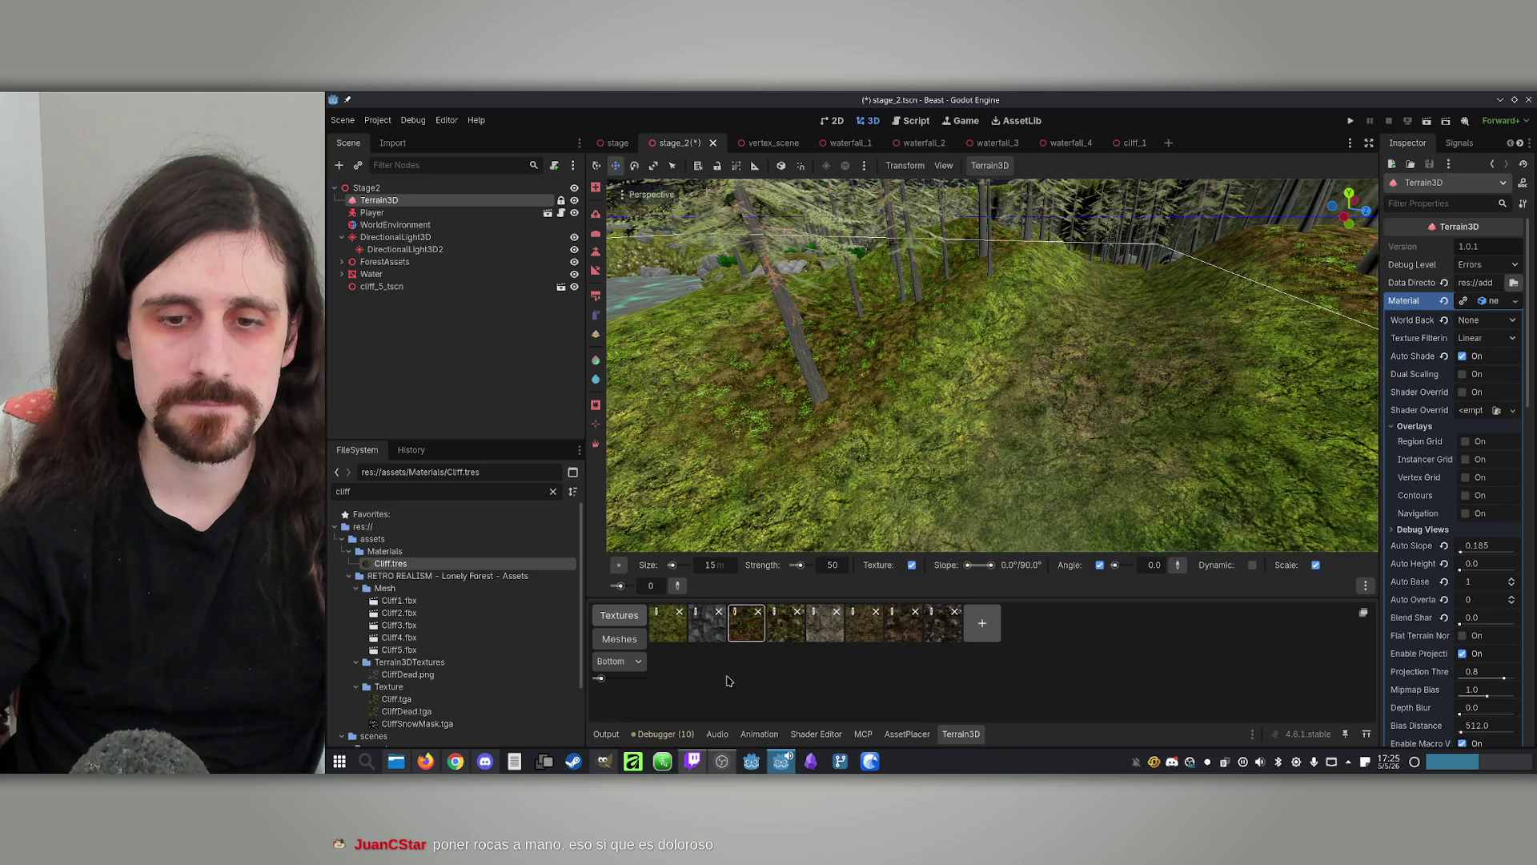
{"action": "left_click", "coordinate": [907, 734]}
{"action": "left_click", "coordinate": [1039, 606]}
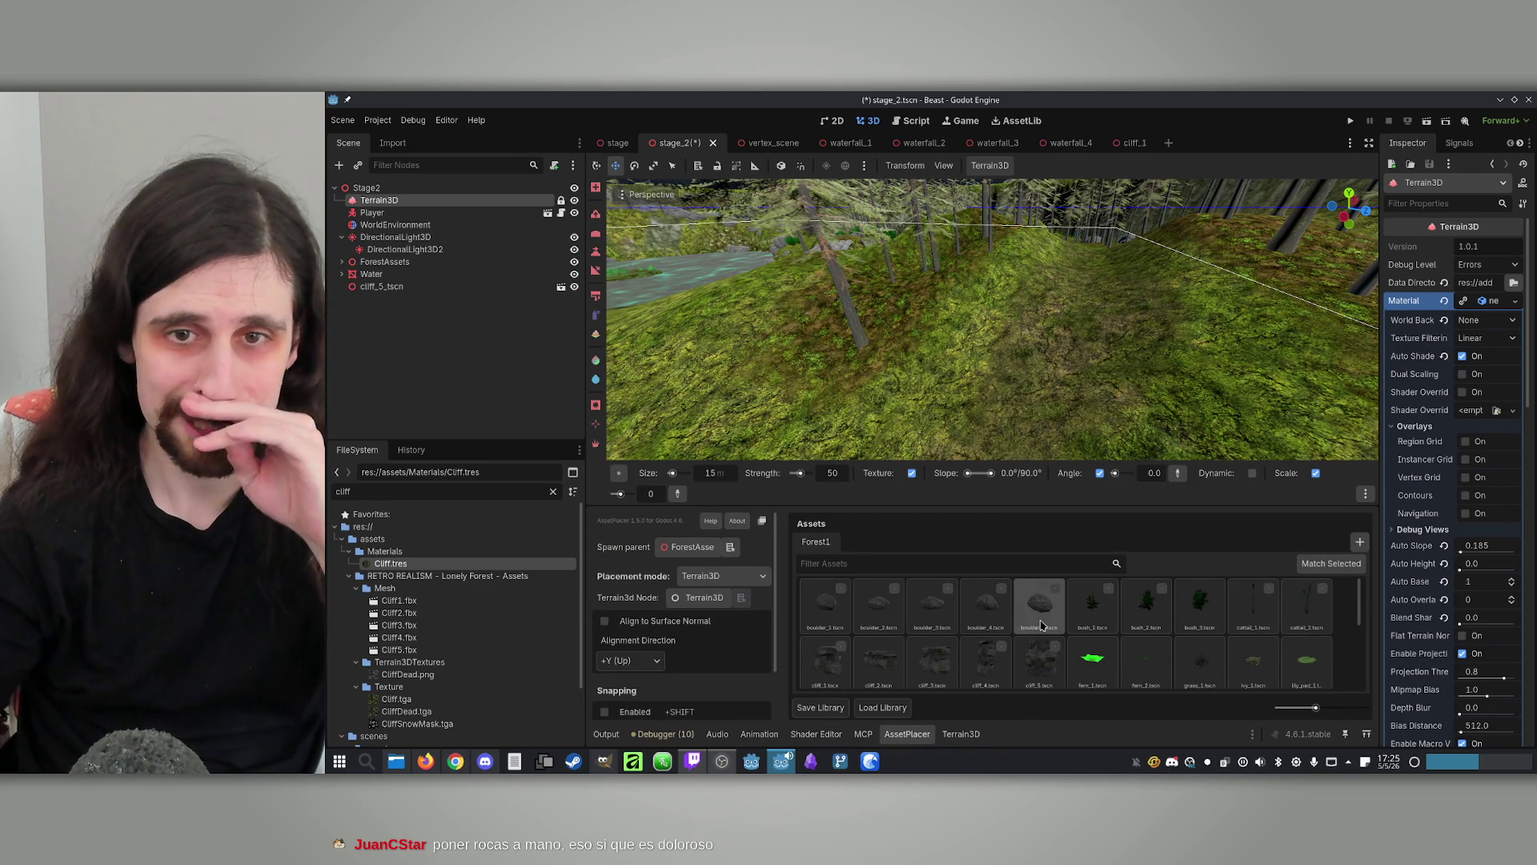
Drop a boulder on the mossy slope and cycle through the boulder_3, boulder_4, boulder_2 and boulder_1 tiles
{"action": "left_click_drag", "start_coordinate": [887, 343], "coordinate": [1001, 449]}
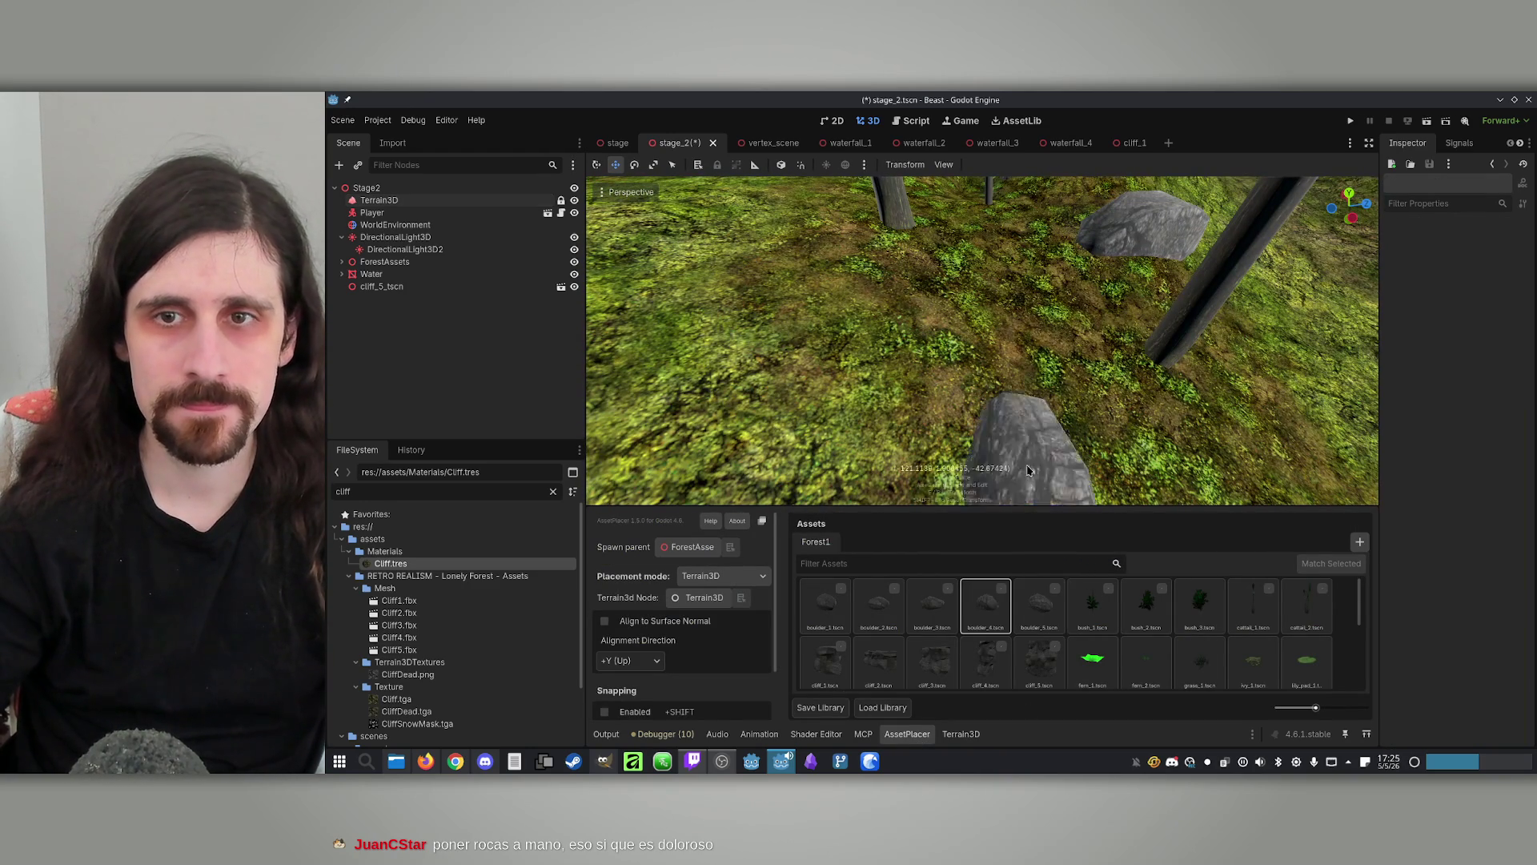
{"action": "left_click", "coordinate": [1065, 292]}
{"action": "left_click", "coordinate": [948, 592]}
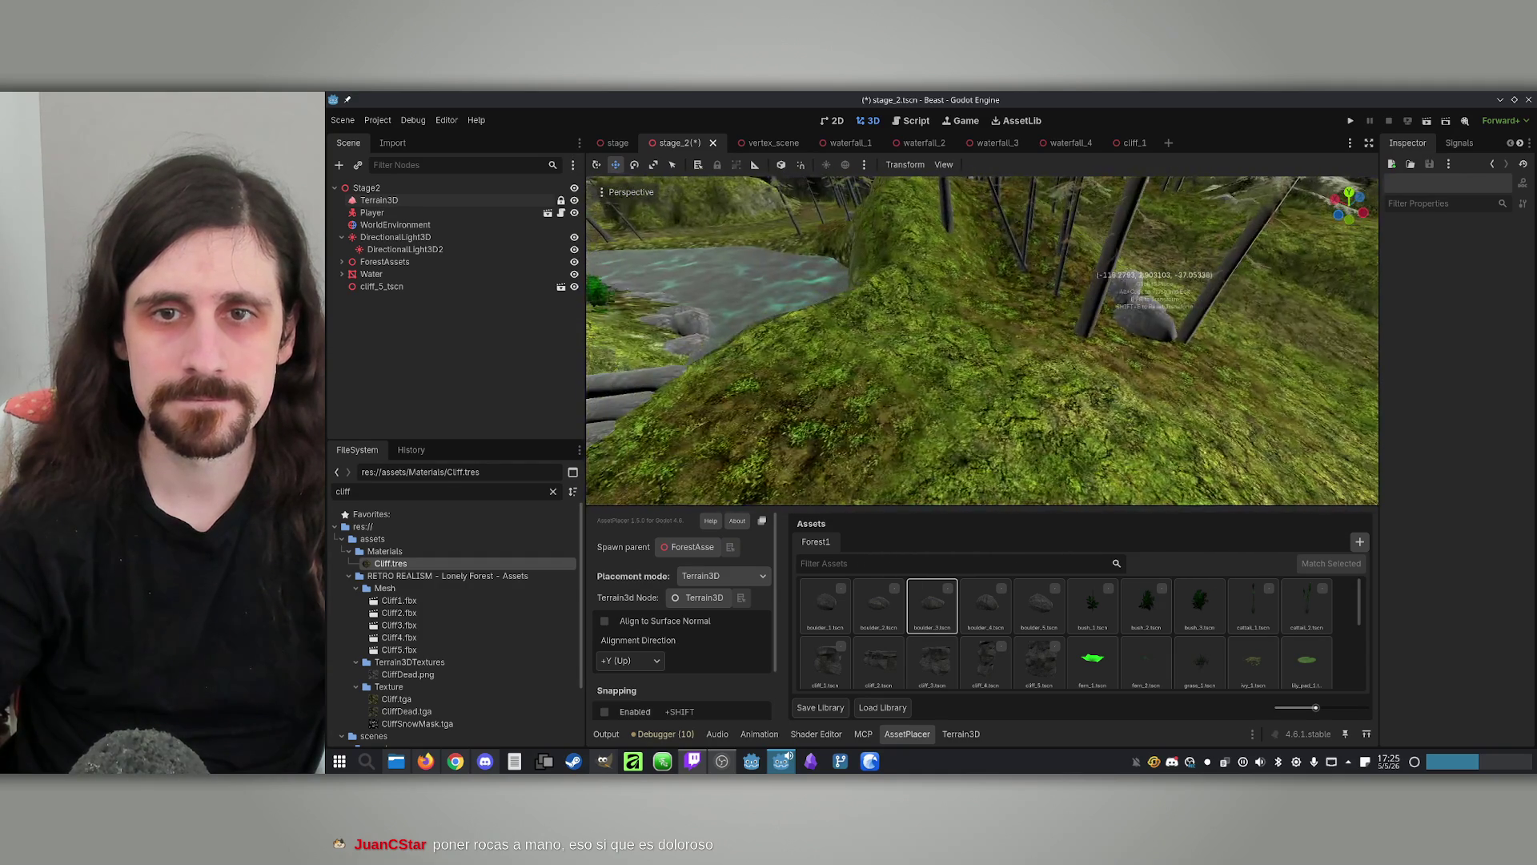
{"action": "left_click", "coordinate": [985, 604]}
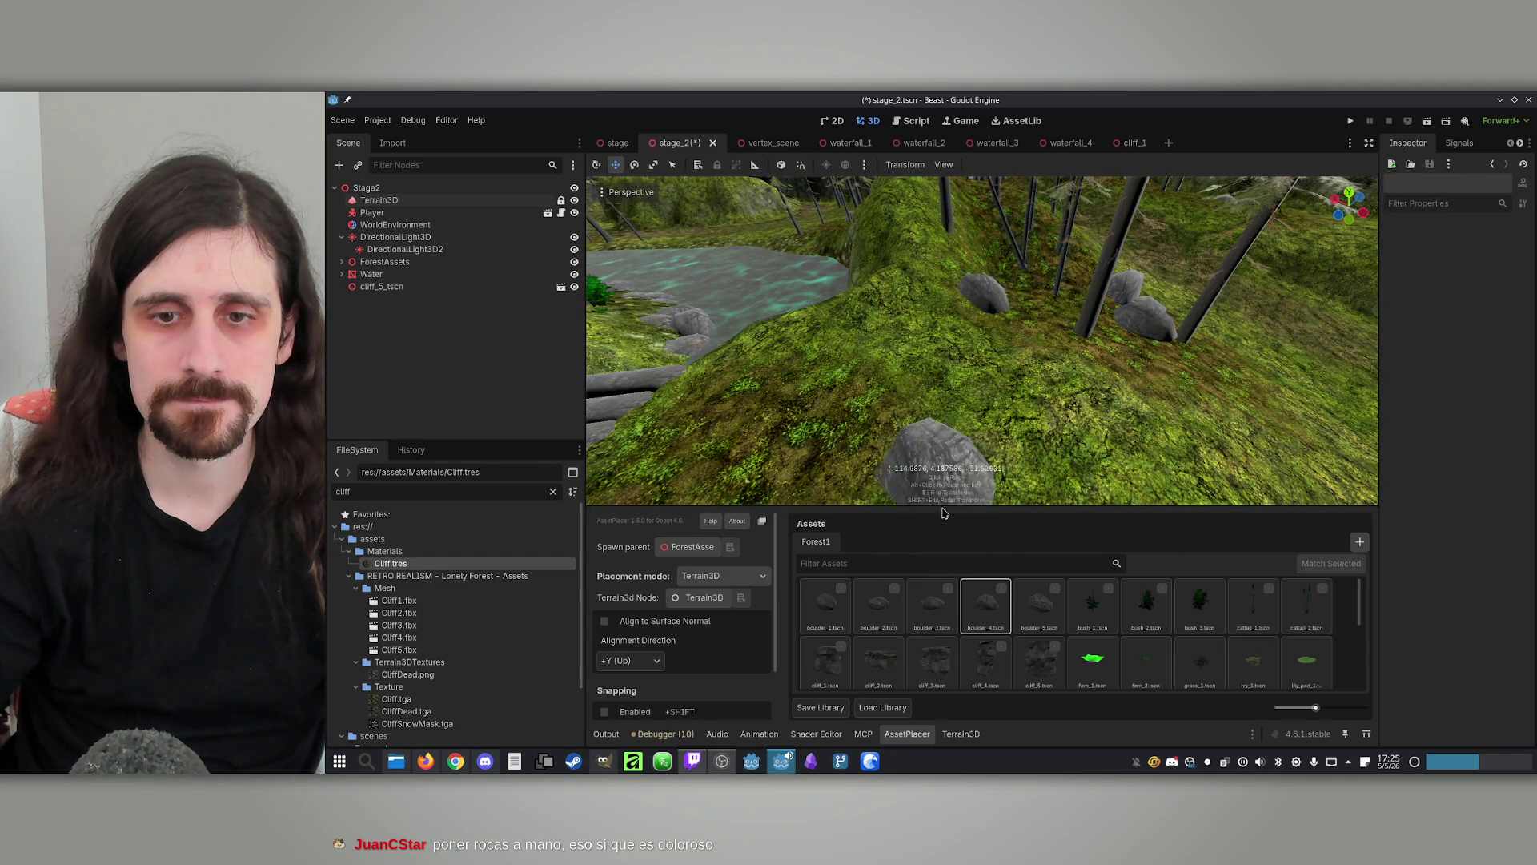
{"action": "left_click", "coordinate": [878, 605]}
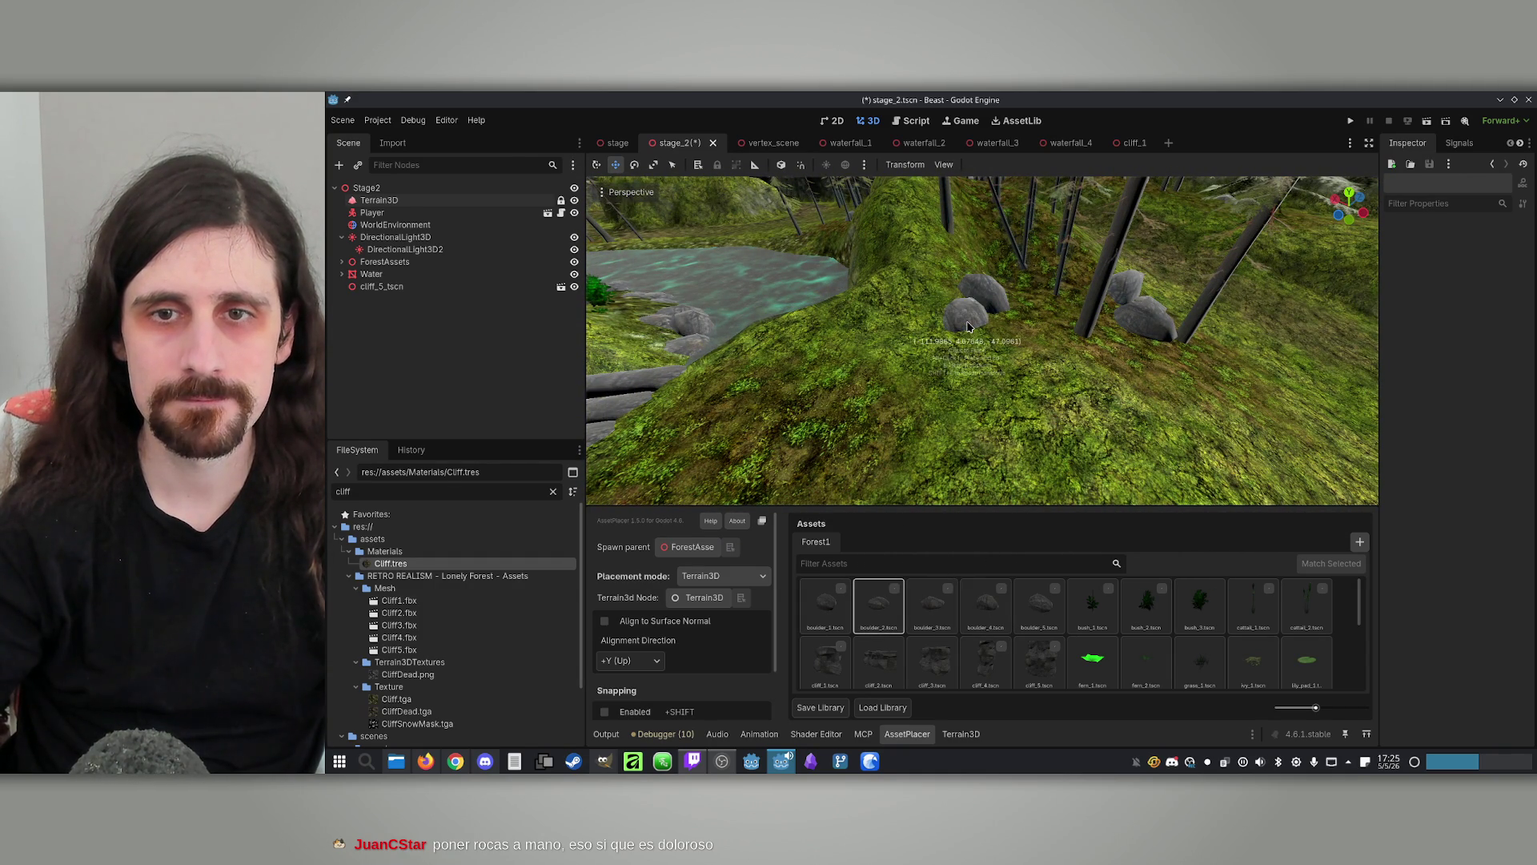
{"action": "left_click", "coordinate": [825, 604]}
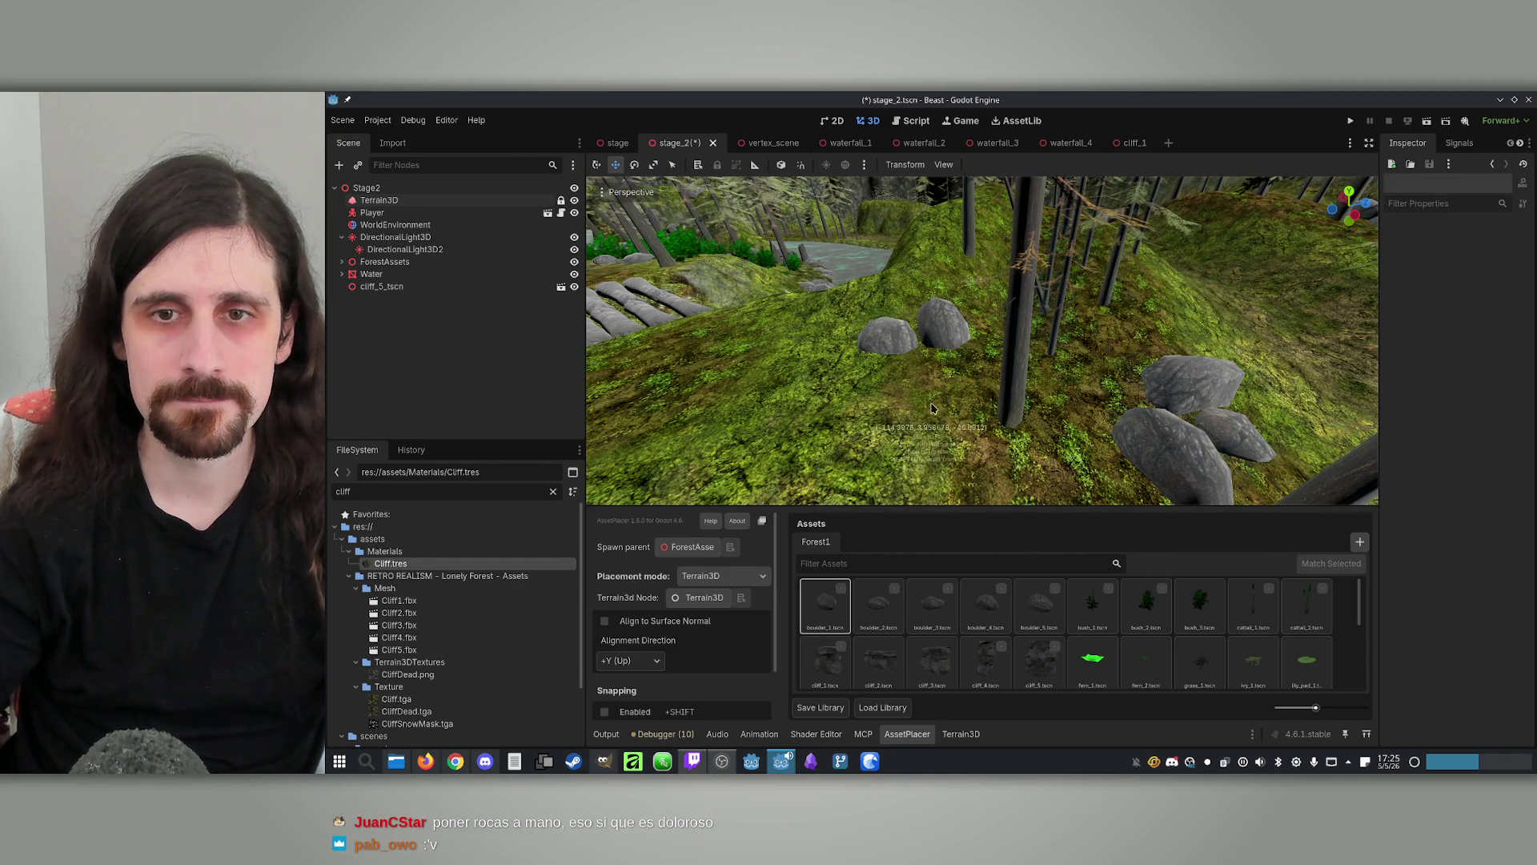
{"action": "scroll", "coordinate": [909, 435], "scroll_direction": "up", "scroll_amount": 5}
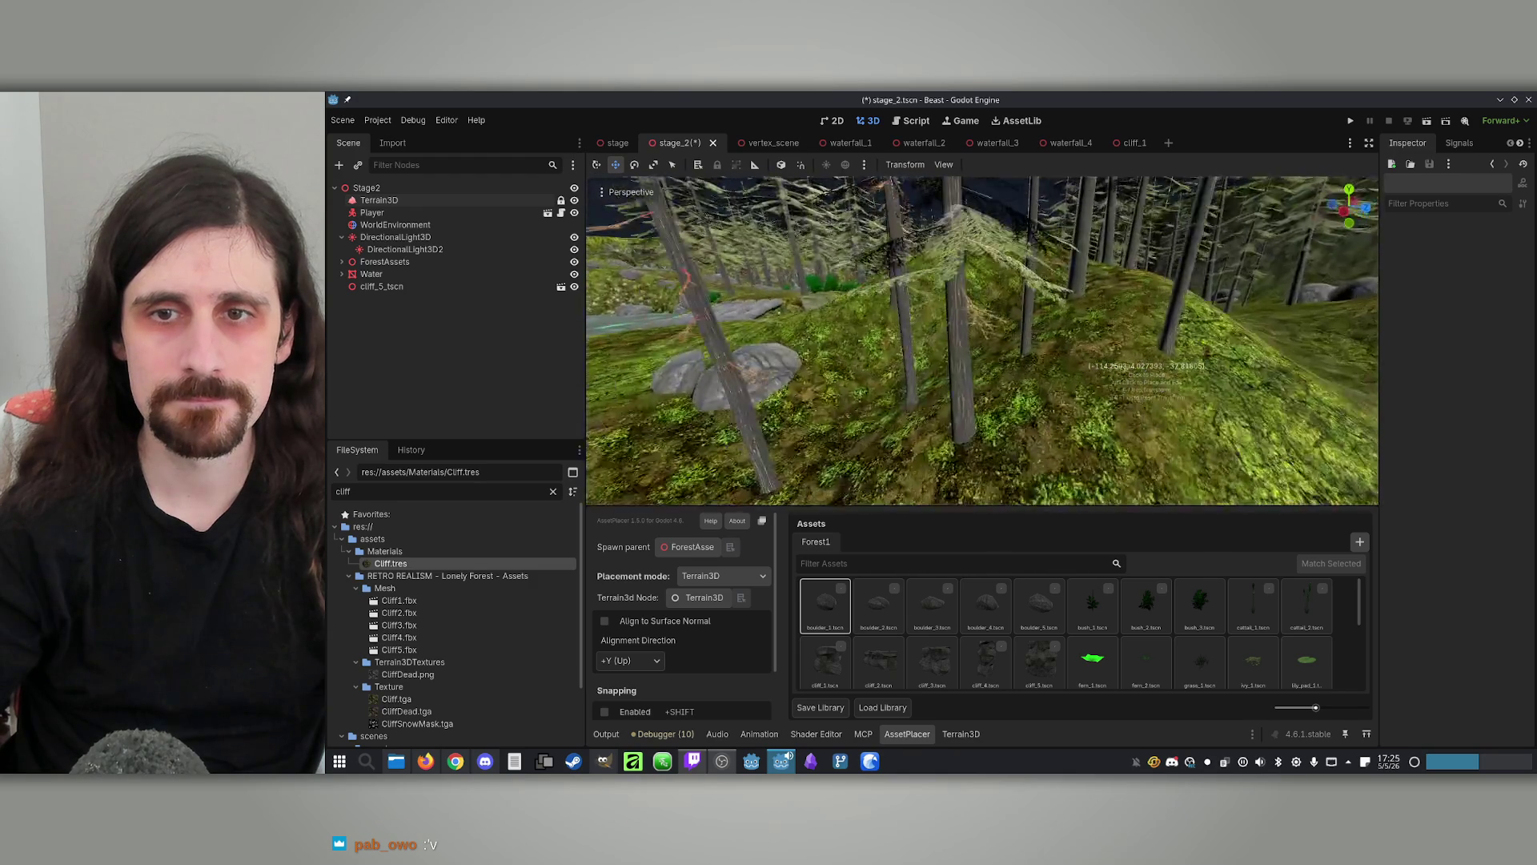
{"action": "left_click_drag", "start_coordinate": [1190, 358], "coordinate": [1087, 215]}
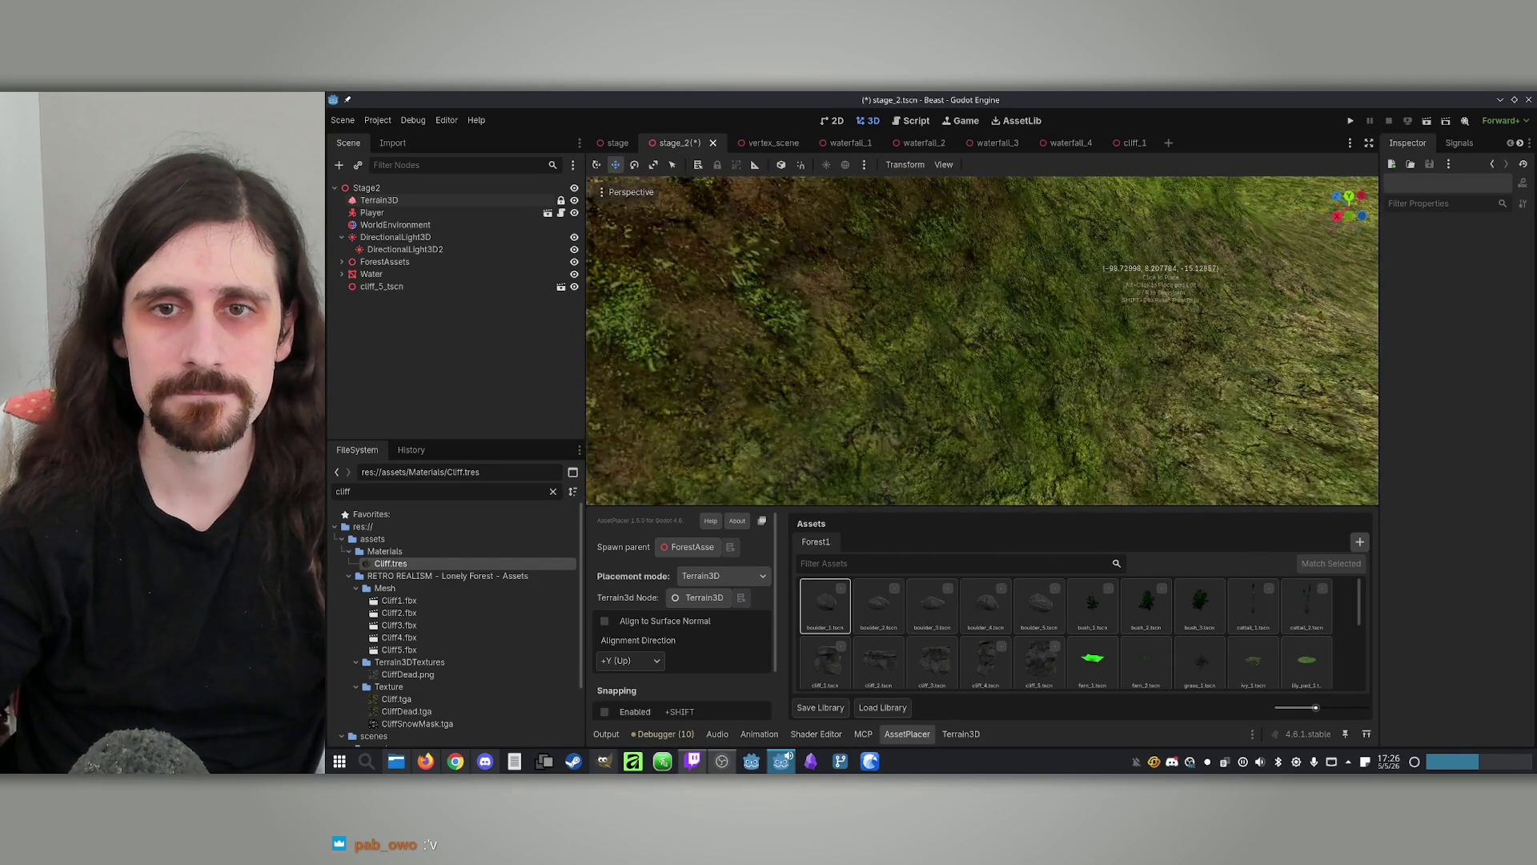
Pick boulder_4, save stage_2 with Ctrl+S, and orbit high over the river and grassland
{"action": "left_click", "coordinate": [984, 593]}
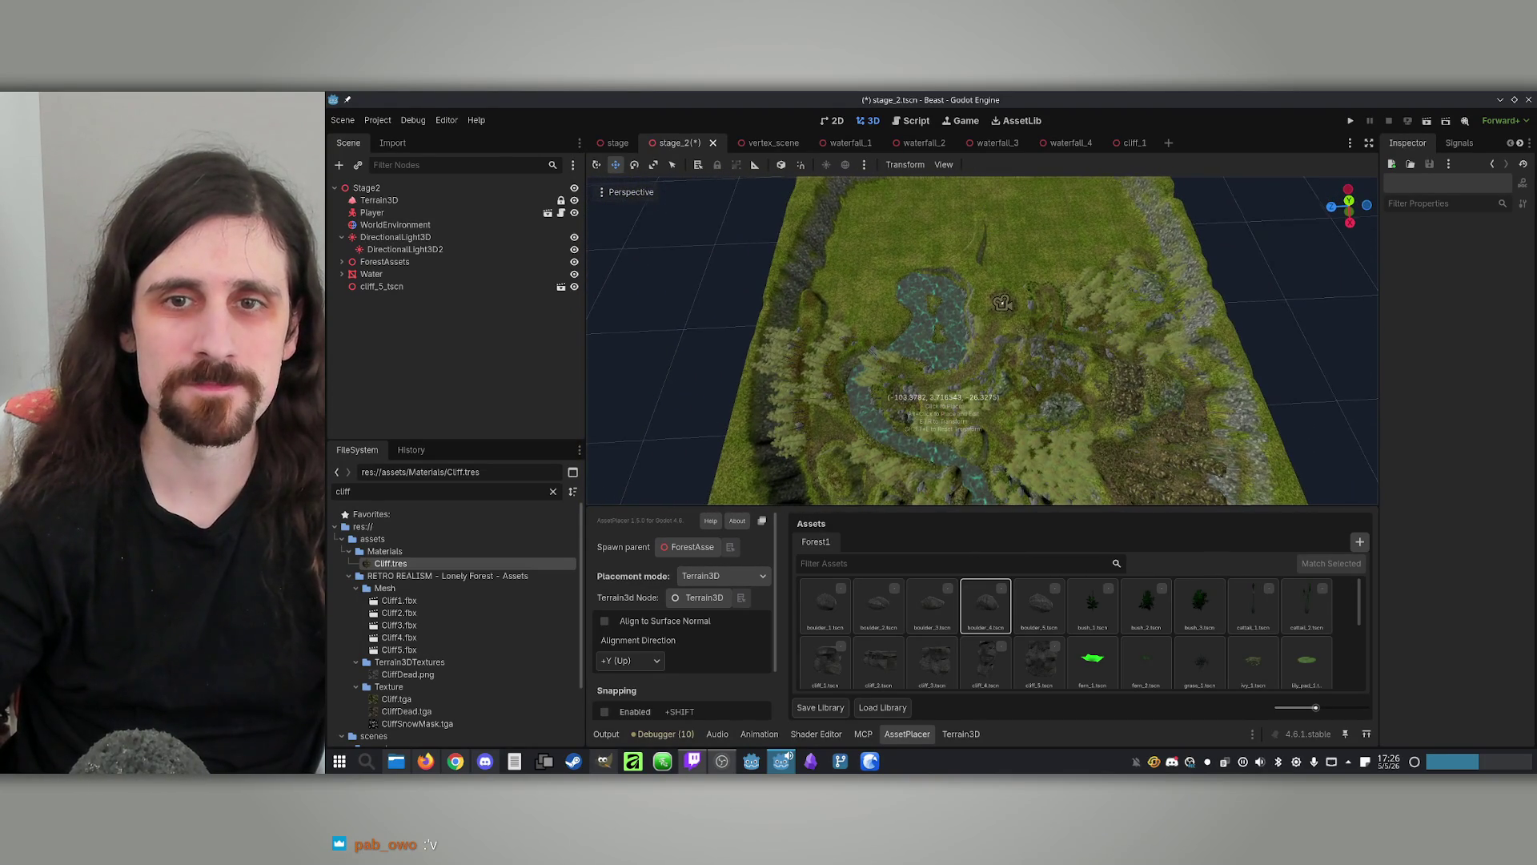
{"action": "key", "text": "ctrl+s"}
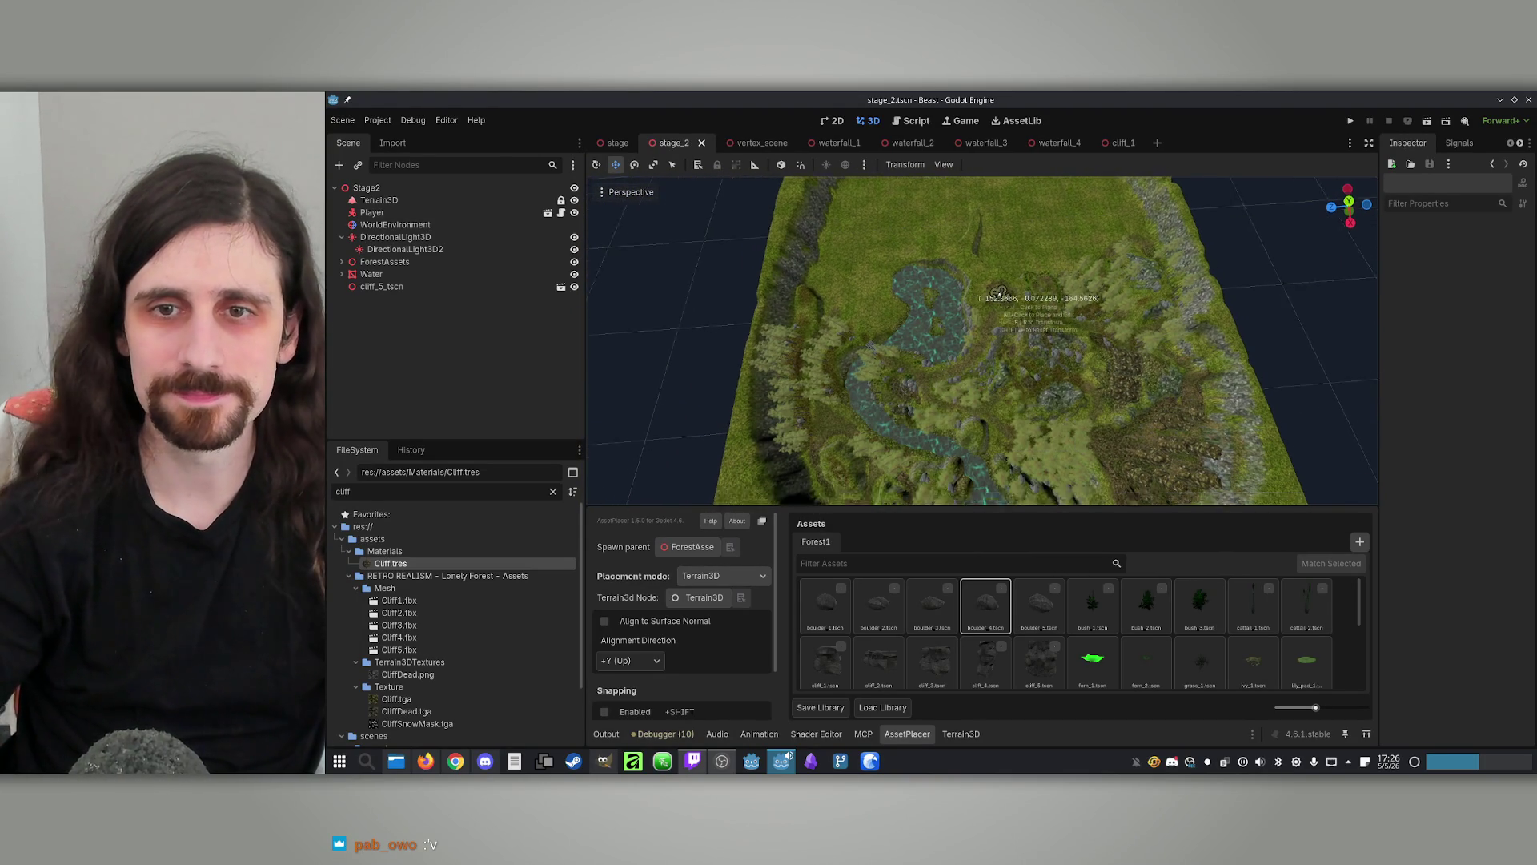
{"action": "left_click_drag", "start_coordinate": [998, 292], "coordinate": [1047, 267]}
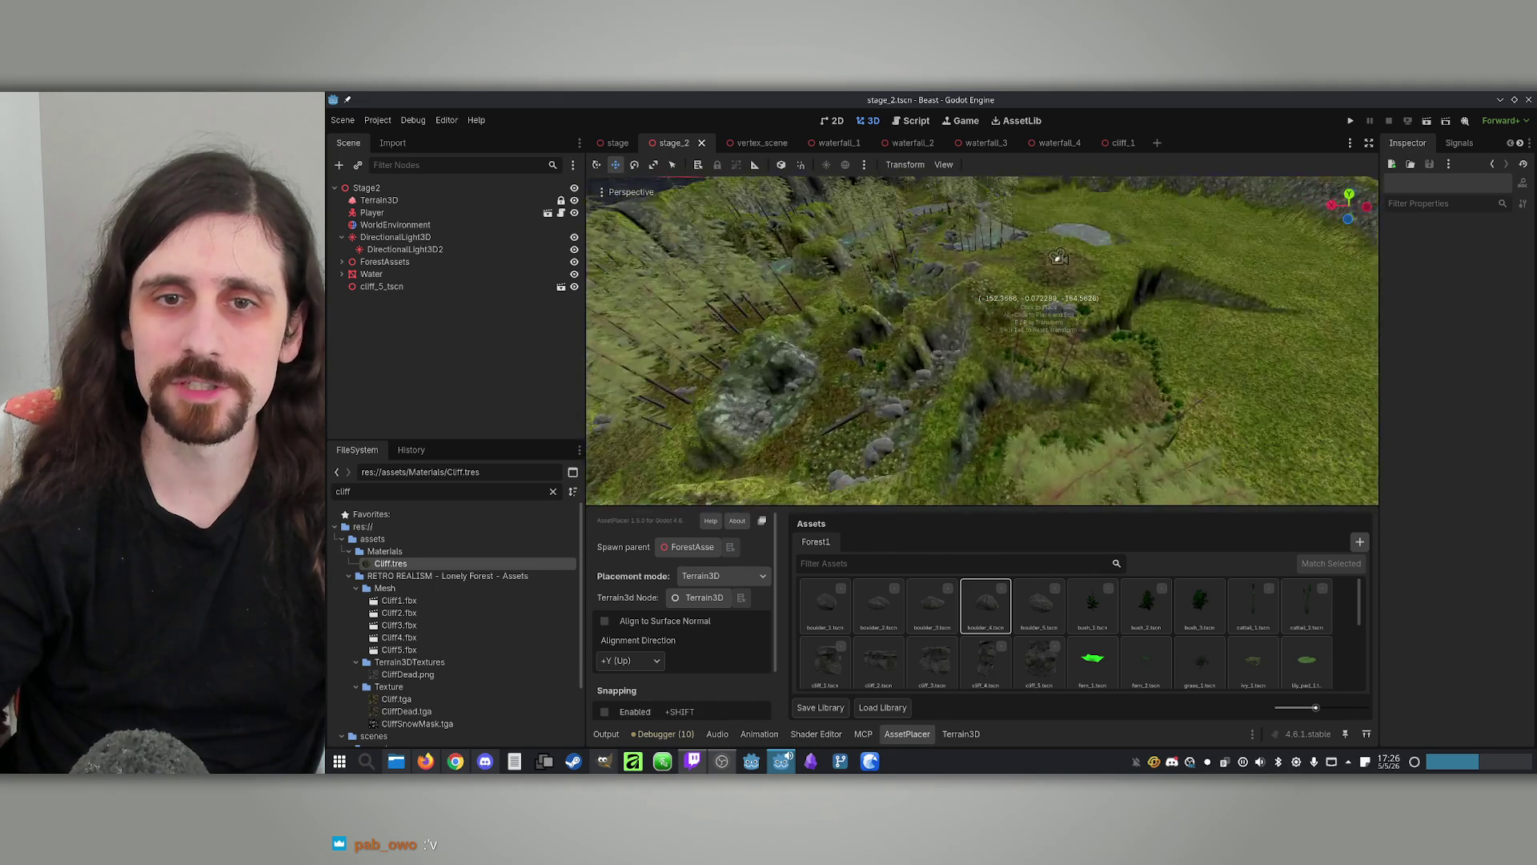
{"action": "mouse_move", "coordinate": [1073, 493]}
{"action": "left_mouse_down"}
{"action": "mouse_move", "coordinate": [1280, 291]}
{"action": "mouse_move", "coordinate": [964, 321]}
{"action": "mouse_move", "coordinate": [1039, 282]}
{"action": "left_mouse_up"}
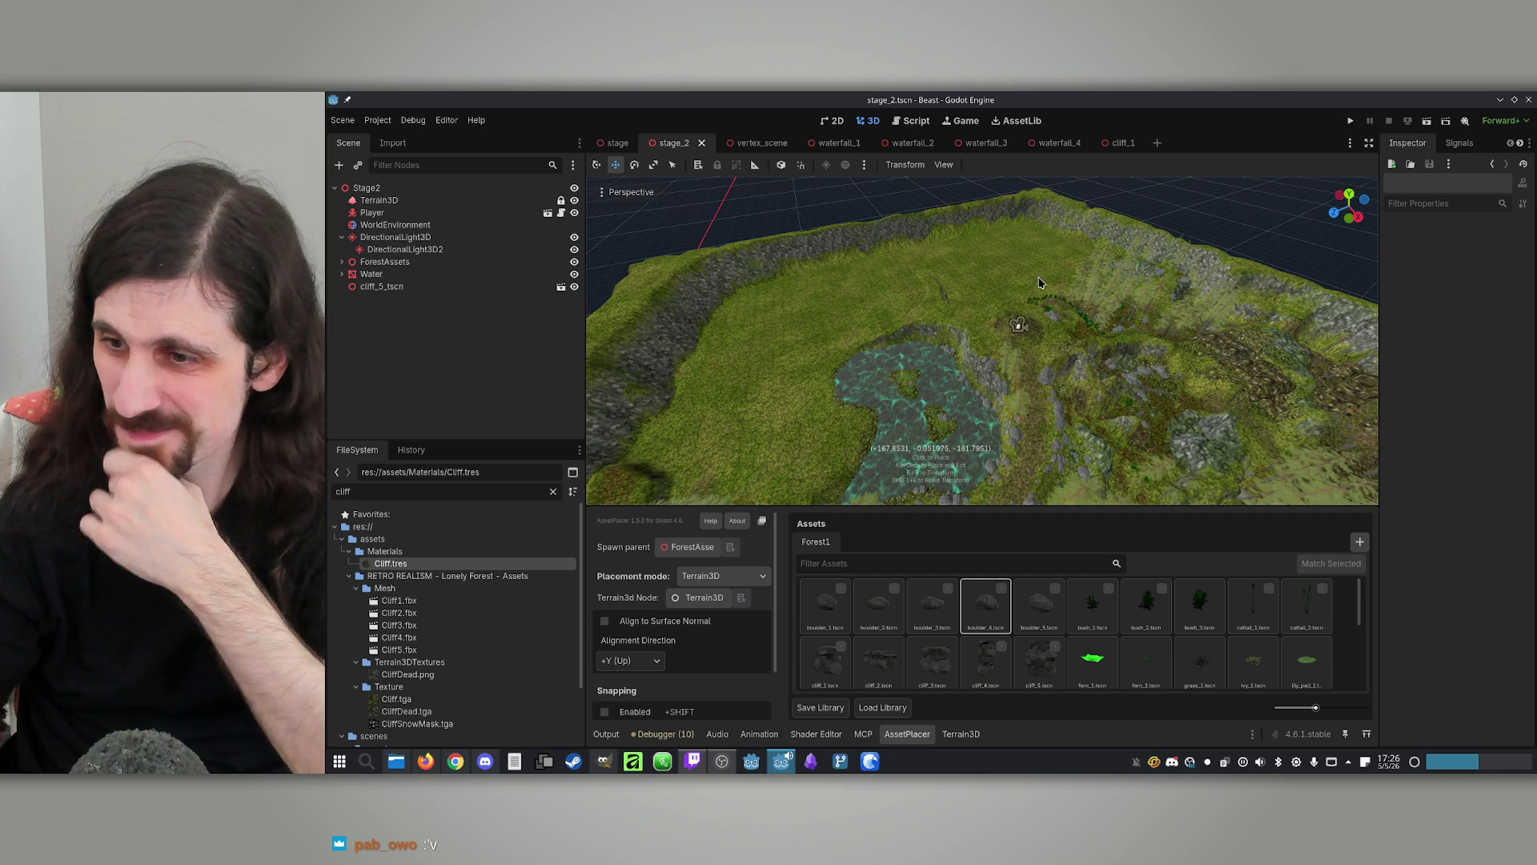